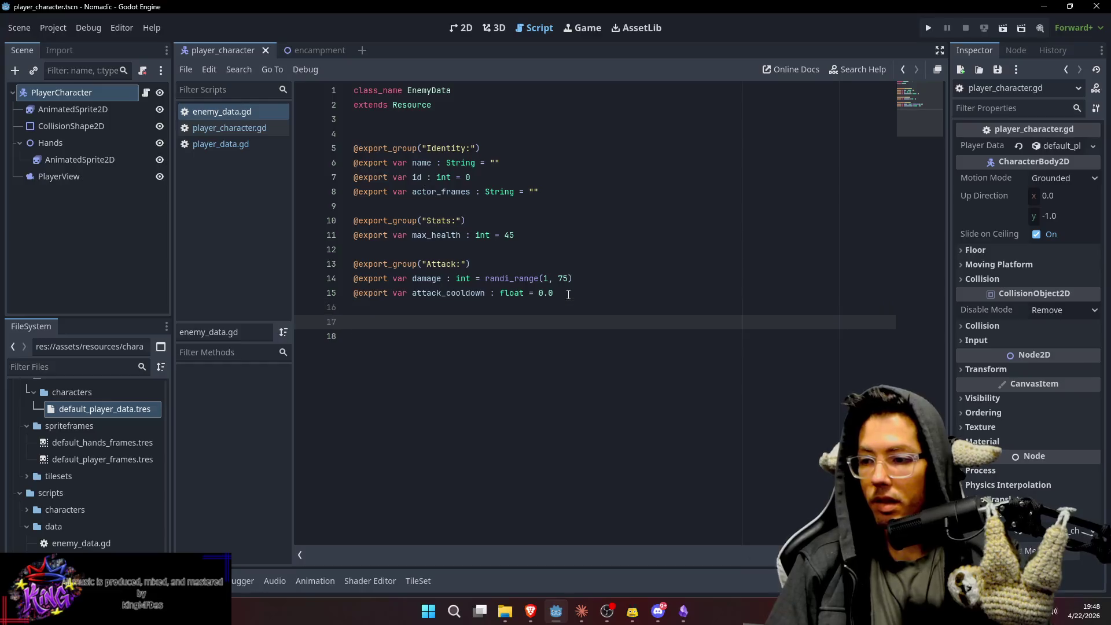
pyautogui.write('_group("Progression:')
pyautogui.press('End')
pyautogui.press('Return')
pyautogui.write('#@ex')
pyautogui.press('BackSpace')
pyautogui.press('BackSpace')
pyautogui.press('BackSpace')
pyautogui.write('@export var ')
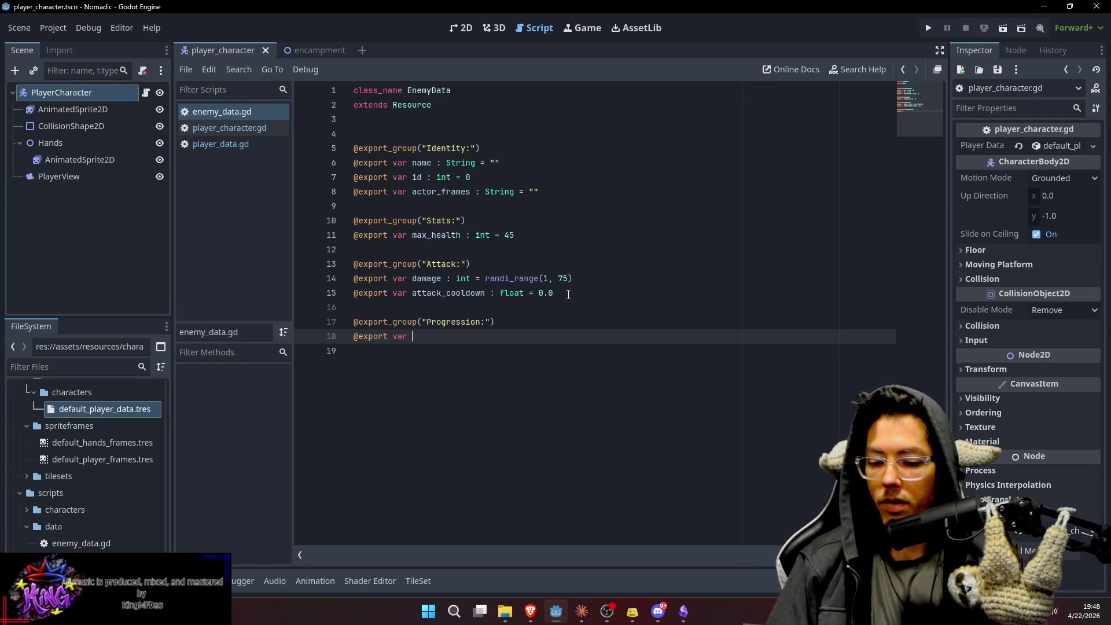
pyautogui.write('reward_xp')
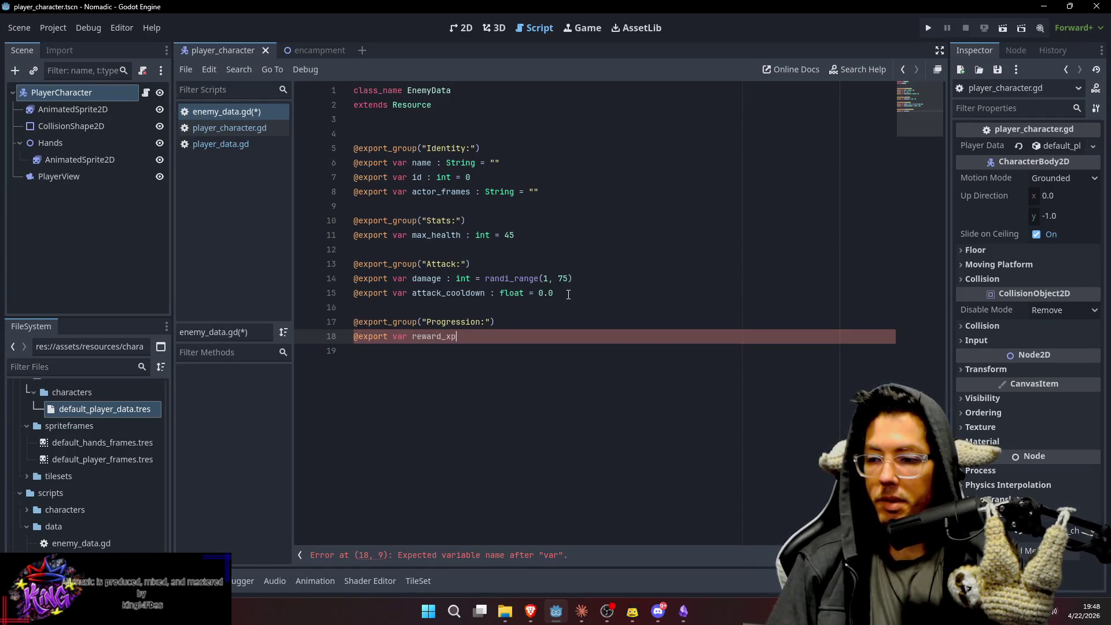
pyautogui.write(' : int = 0')
pyautogui.hotkey('ctrl', 's')
# Step: Add skill_affected : String = "" and skill_xp : int = 0 exports, and save the script
pyautogui.press('Return')
pyautogui.write('@export var')
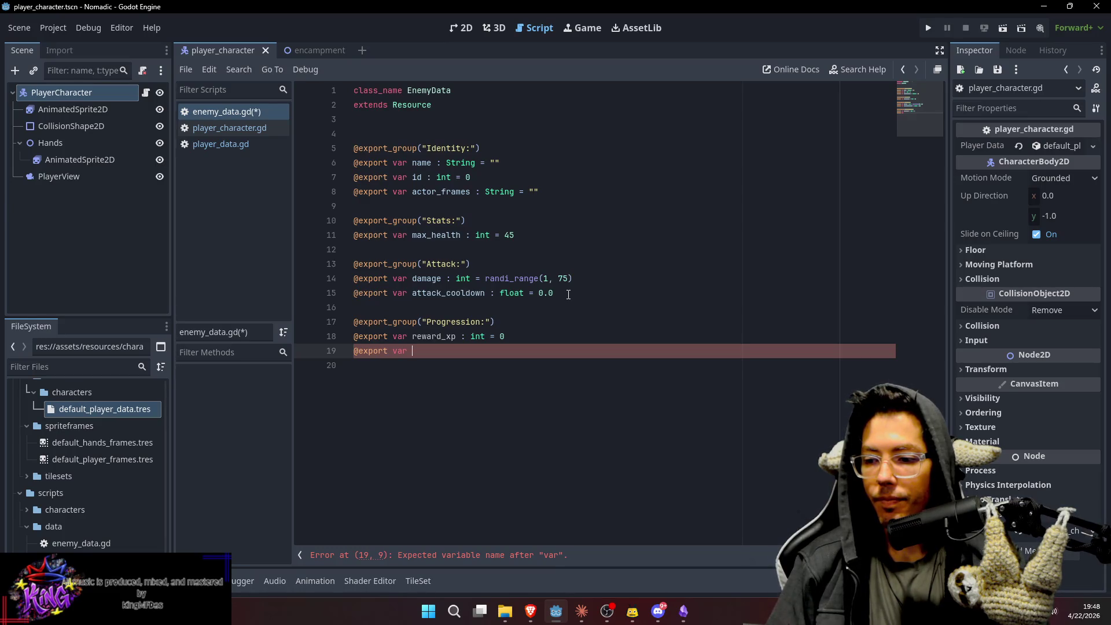
pyautogui.write('skill_')
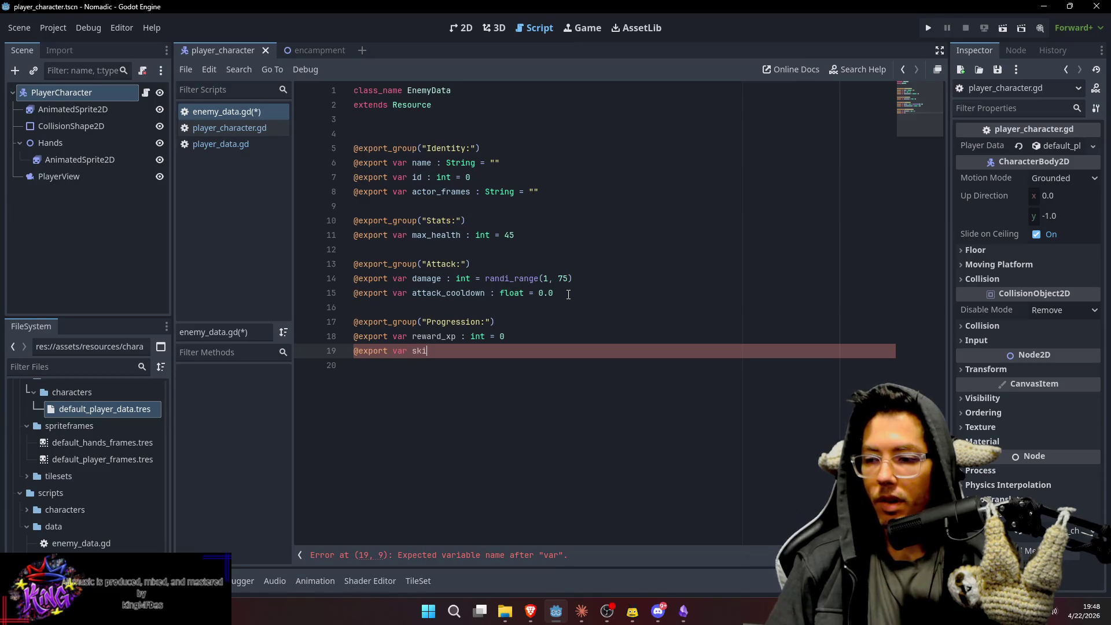
pyautogui.write('affected : ')
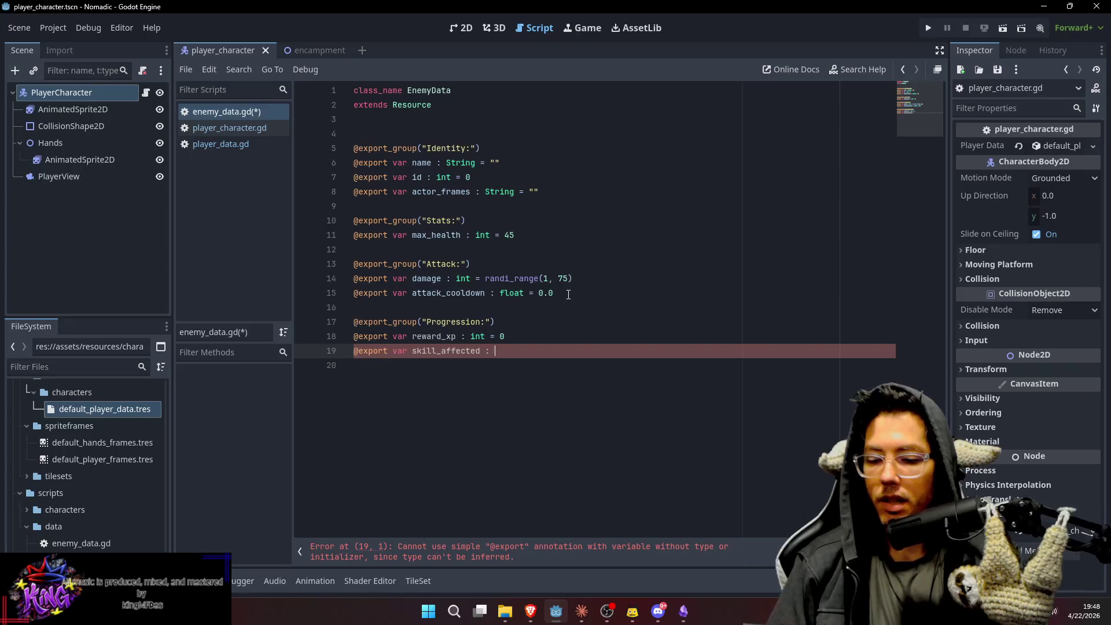
pyautogui.write('String = ""')
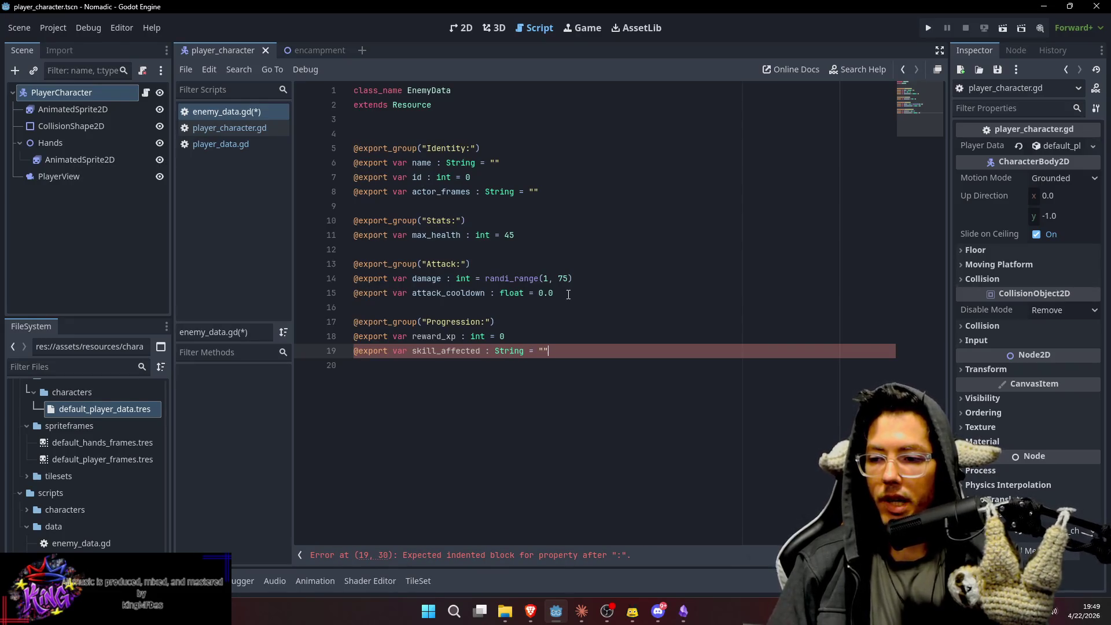
pyautogui.press('Return')
pyautogui.write('@export var skill_')
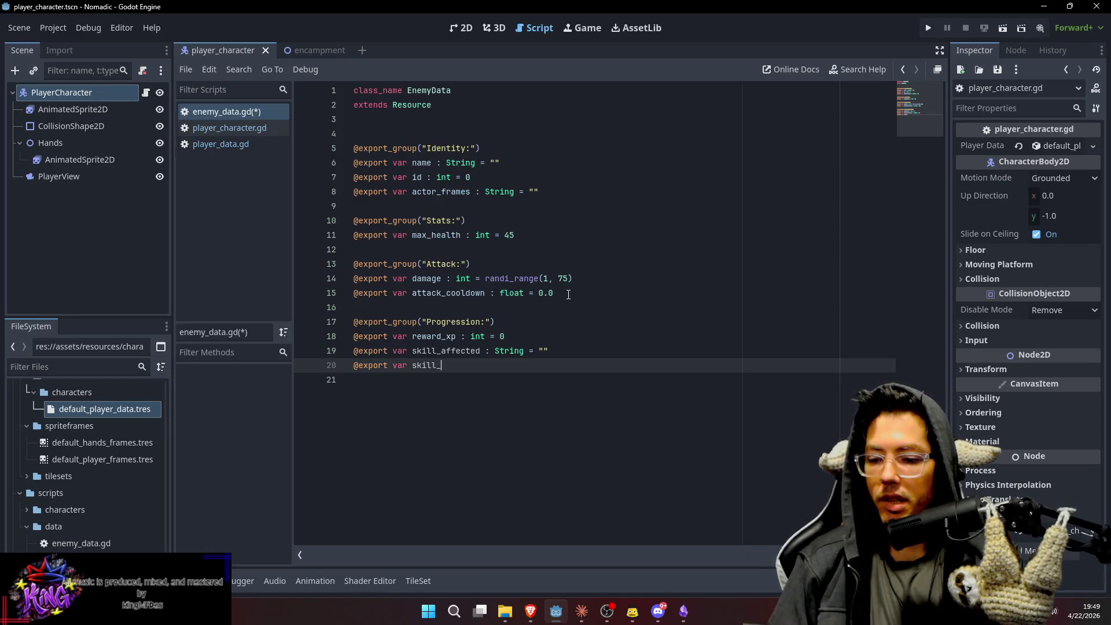
pyautogui.write('xp : int = 0')
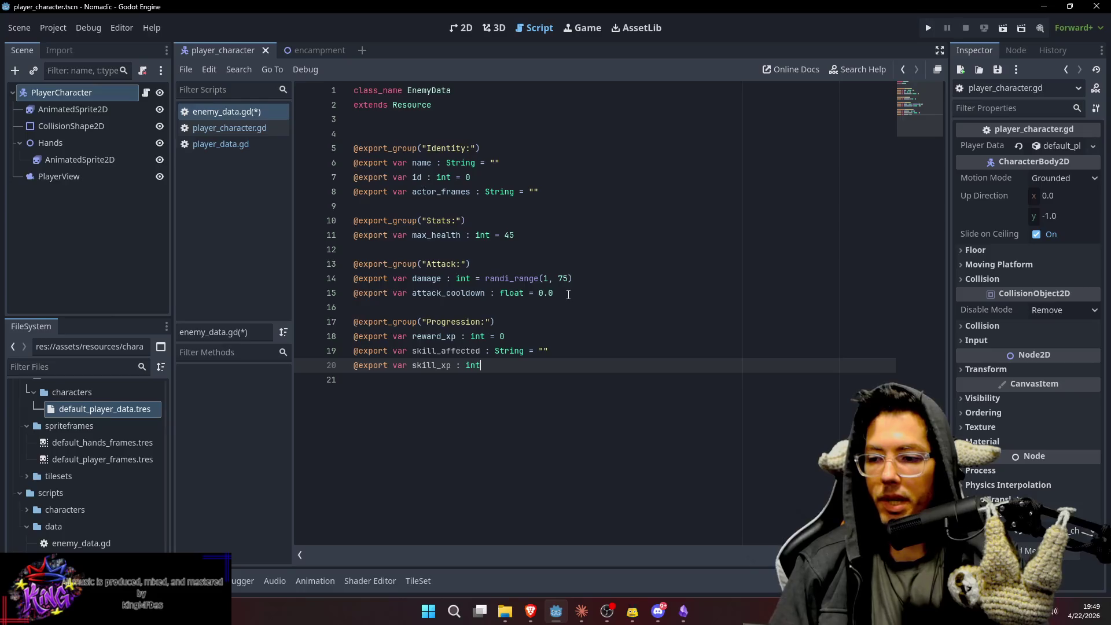
pyautogui.hotkey('ctrl', 's')
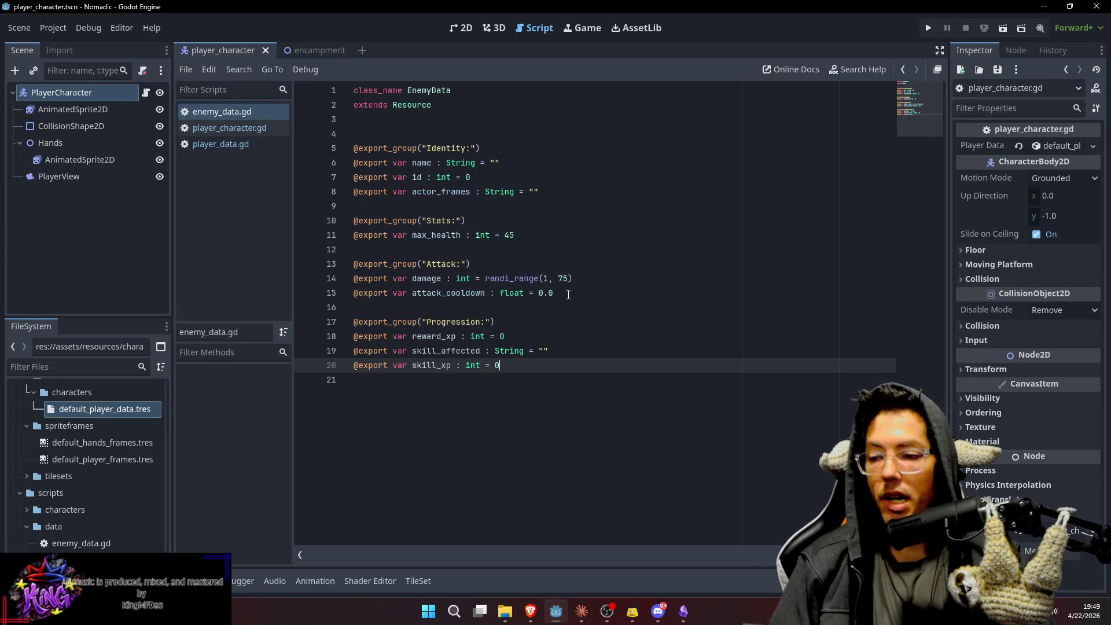
# Step: Look over the new skill fields, then switch to the player_data.gd script
pyautogui.press('Up')
pyautogui.press('End')
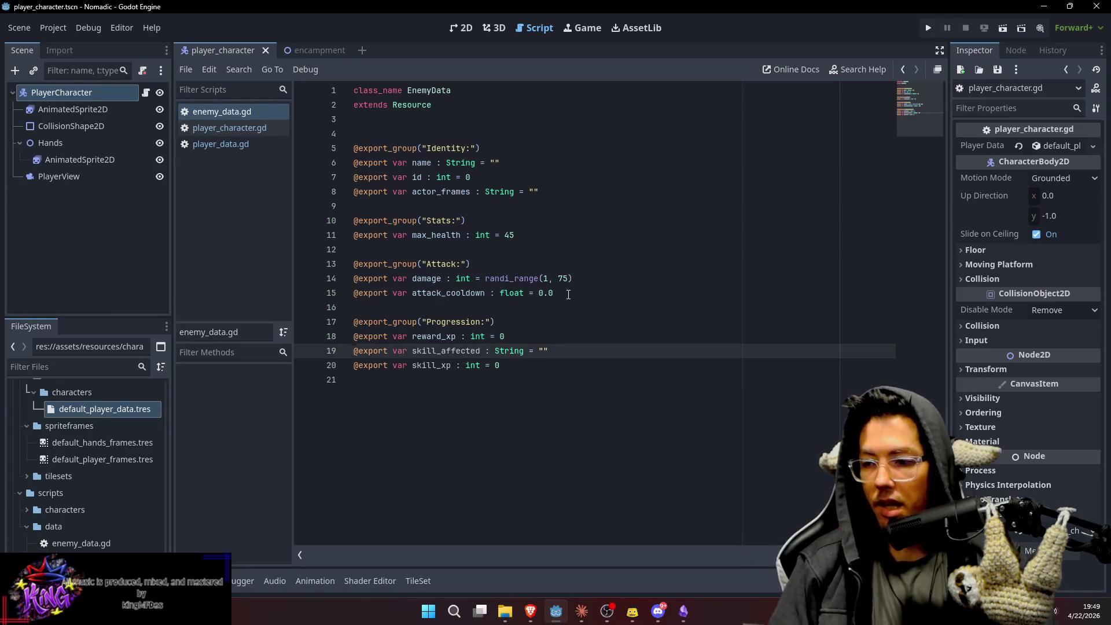
pyautogui.press('Down')
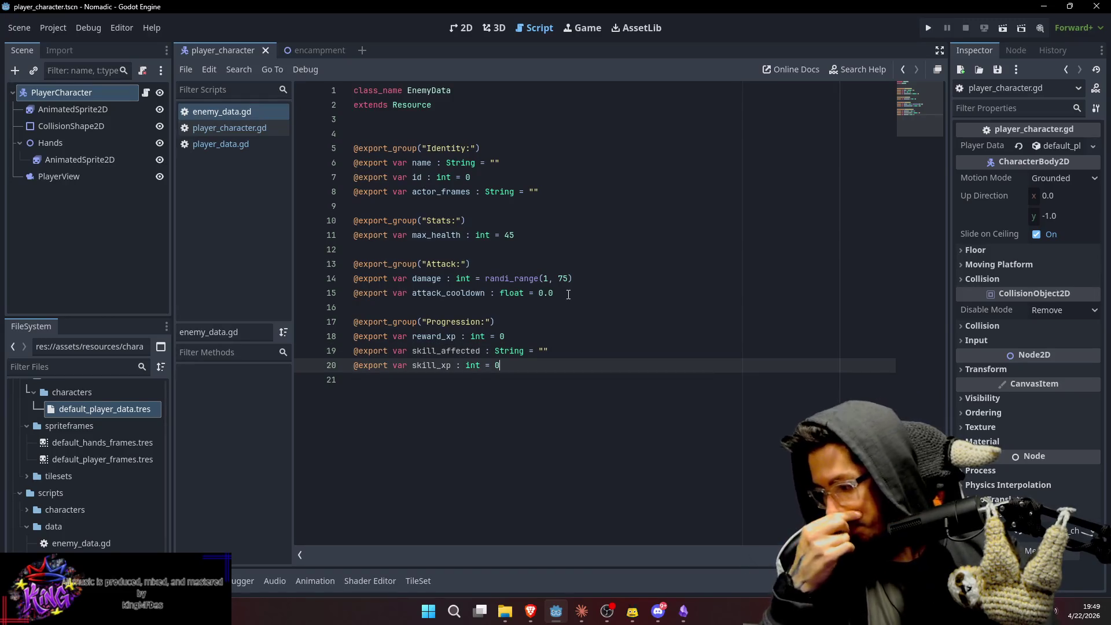
pyautogui.click(270, 147)
pyautogui.scroll(-1, 463, 281)
pyautogui.scroll(-1, 463, 282)
pyautogui.click(441, 394)
pyautogui.click(442, 335)
pyautogui.click(446, 394)
pyautogui.click(454, 452)
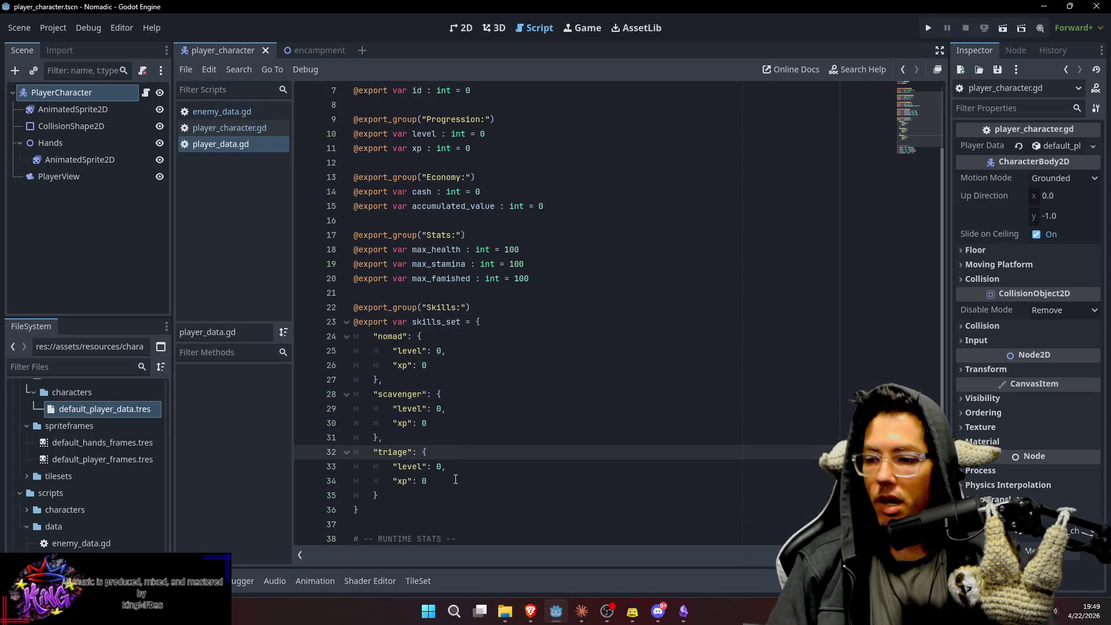
pyautogui.click(461, 475)
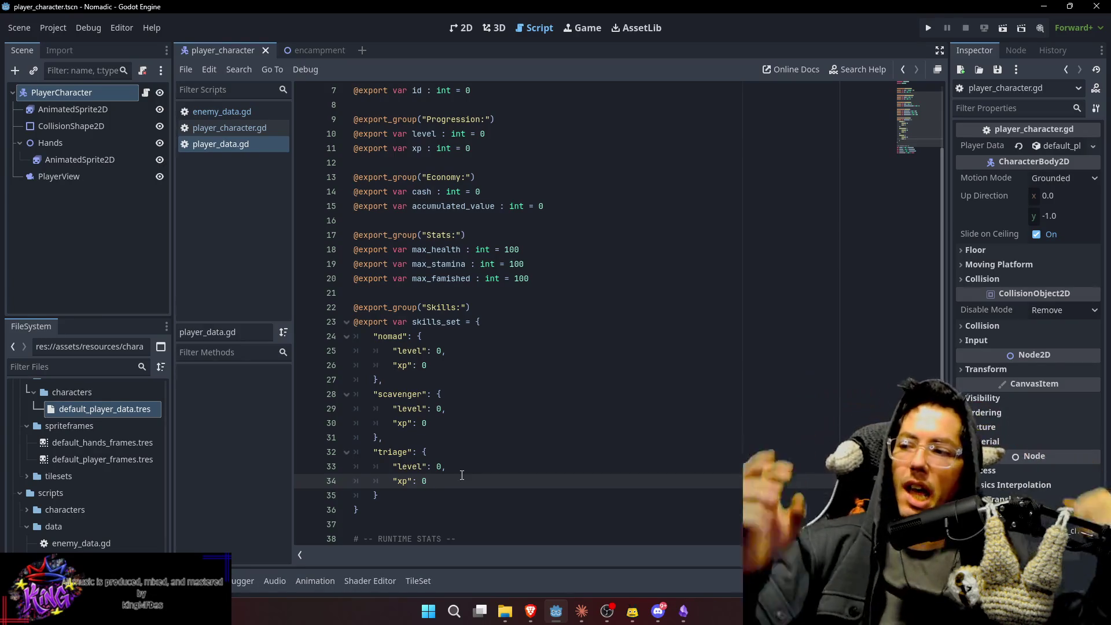
pyautogui.click(214, 113)
pyautogui.click(465, 350)
pyautogui.click(621, 366)
pyautogui.click(619, 354)
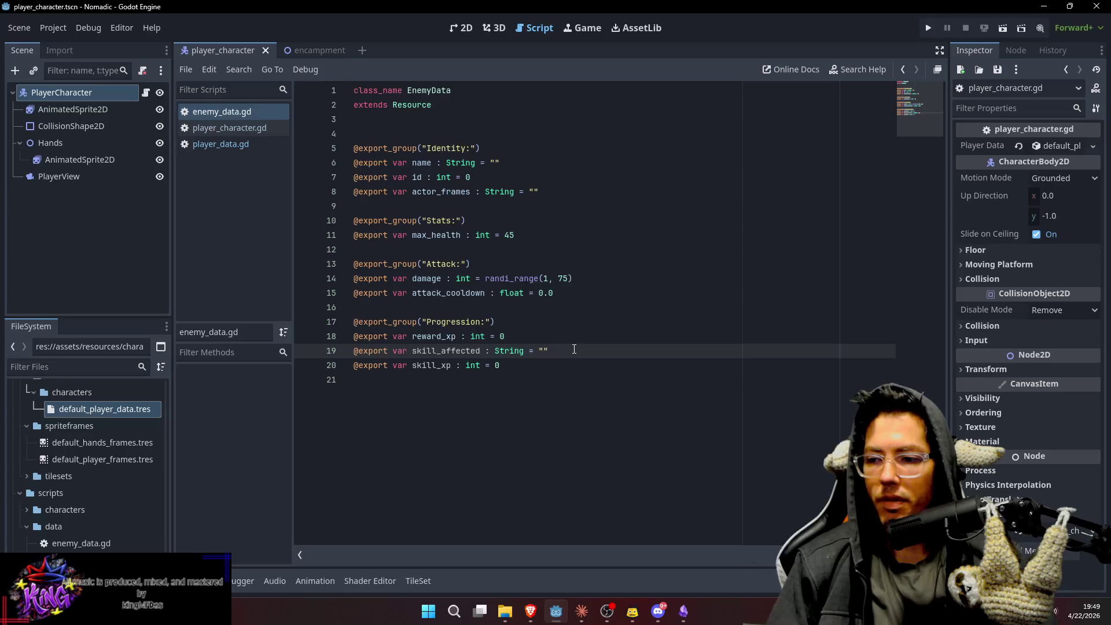
pyautogui.press('Up')
pyautogui.press('Up')
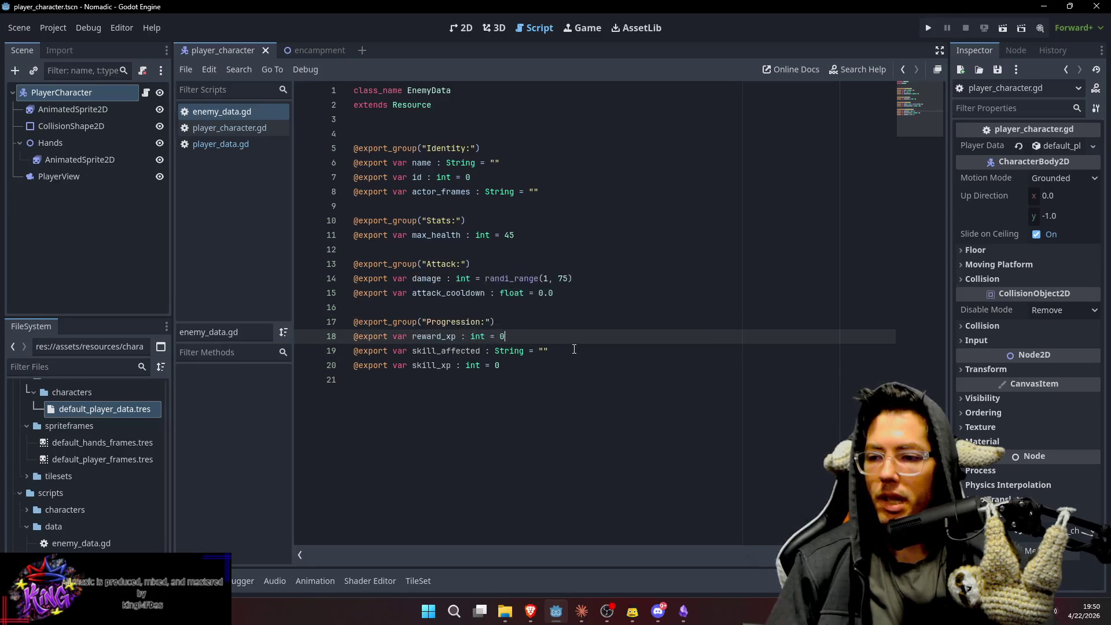
pyautogui.click(574, 349)
pyautogui.press('Up')
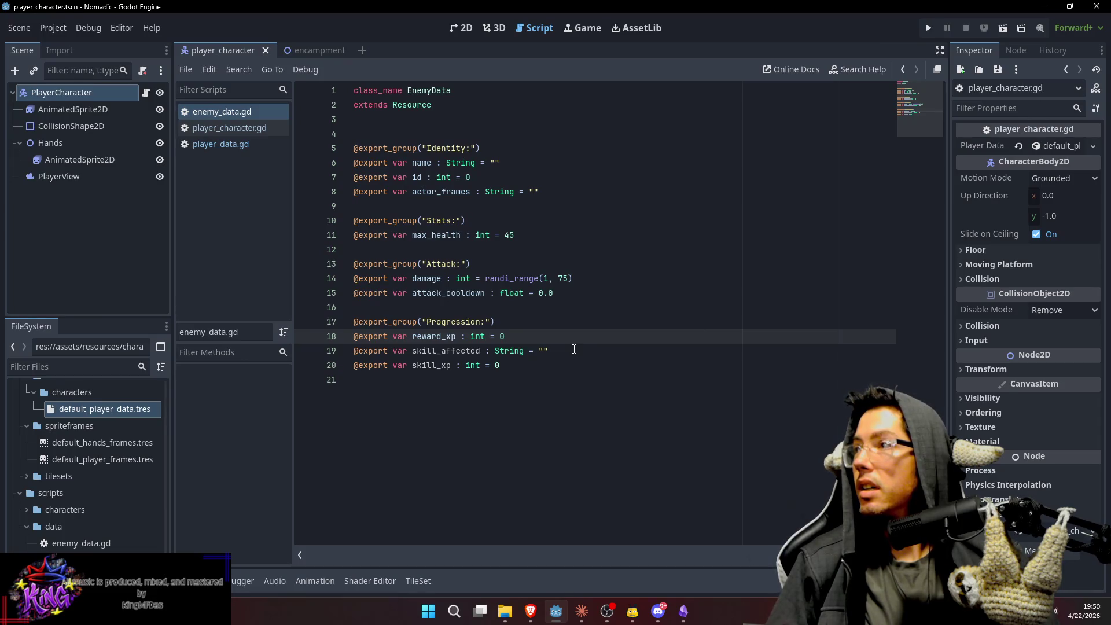
pyautogui.click(574, 349)
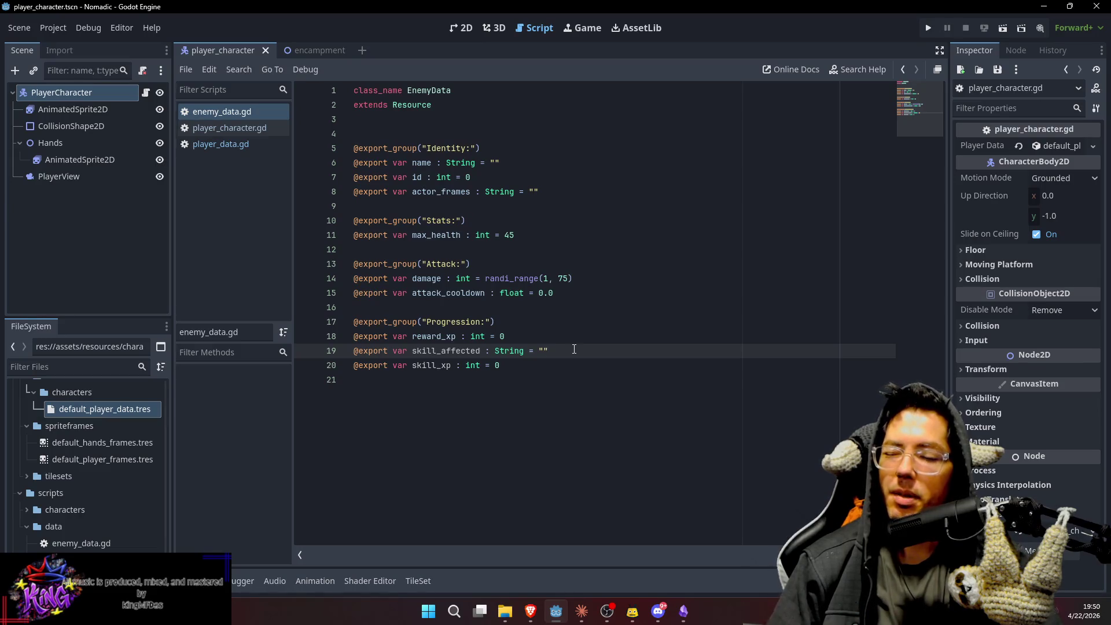
# Step: Add a comment above skill_affected: values randomized at generation so zombies affect different stats
pyautogui.press('Home')
pyautogui.press('Return')
pyautogui.press('Up')
pyautogui.write('# These will ')
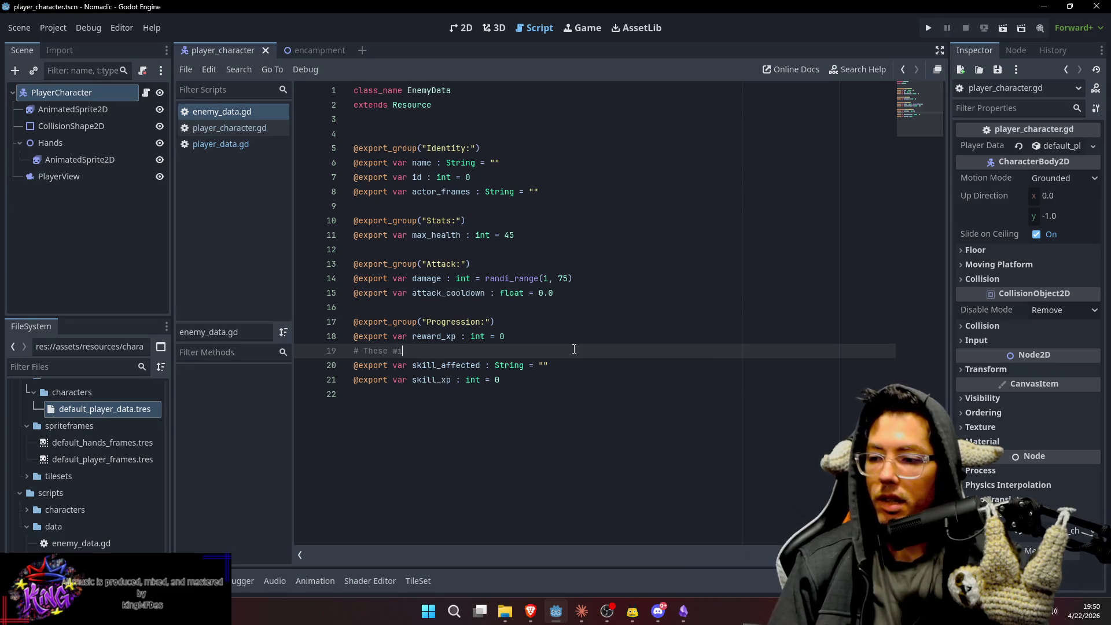
pyautogui.write('need to')
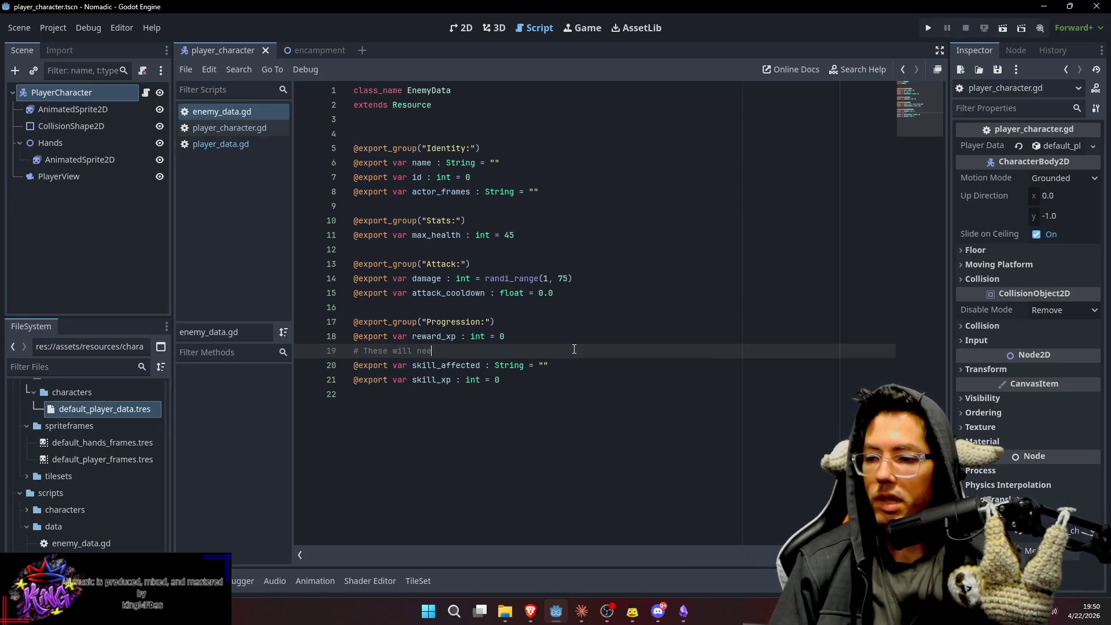
pyautogui.write(' be randomiz')
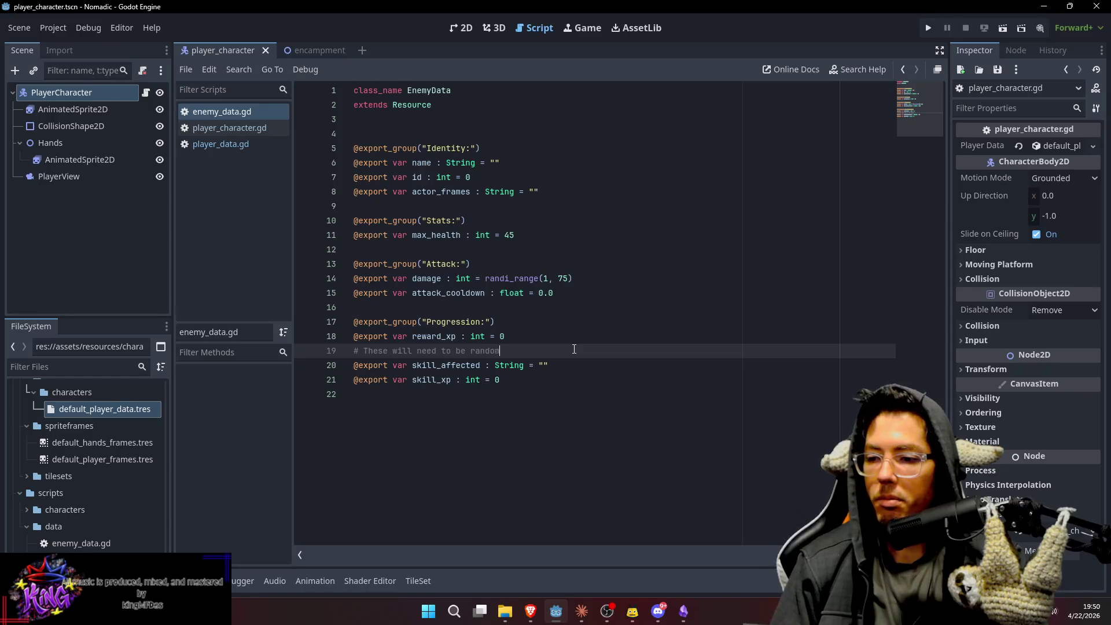
pyautogui.write('ed when the entity is generated')
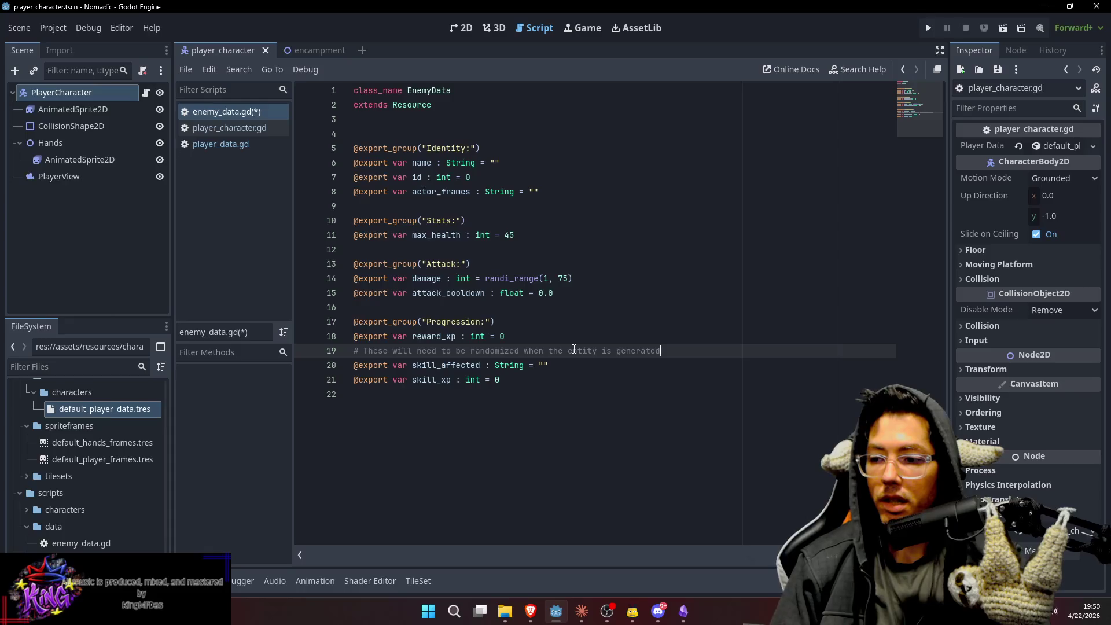
pyautogui.press('Return')
pyautogui.write('#')
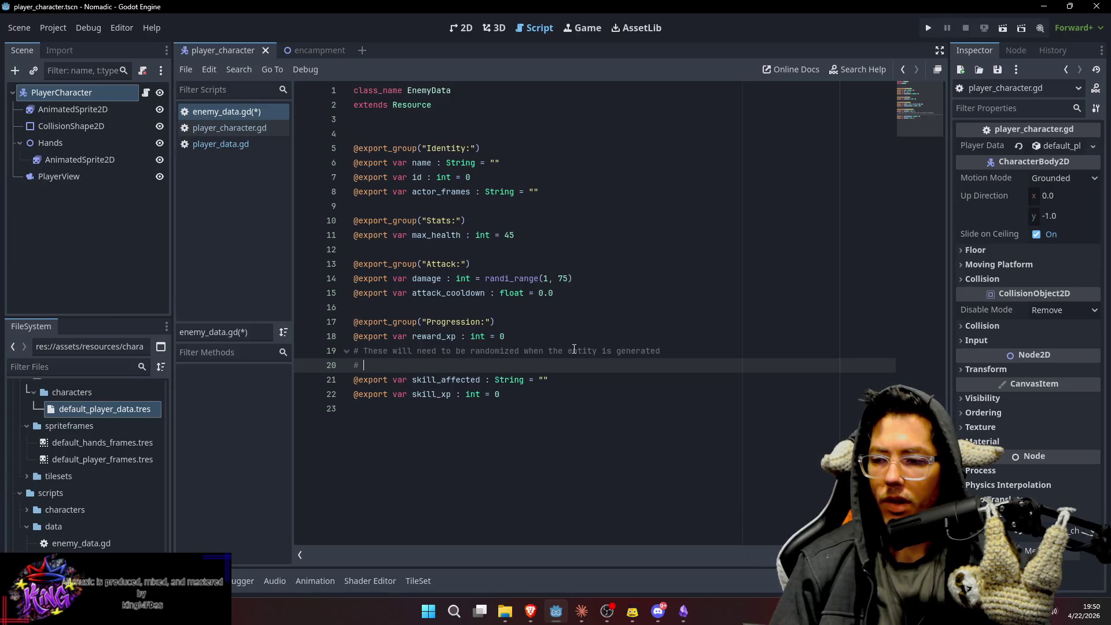
pyautogui.write('so not every ')
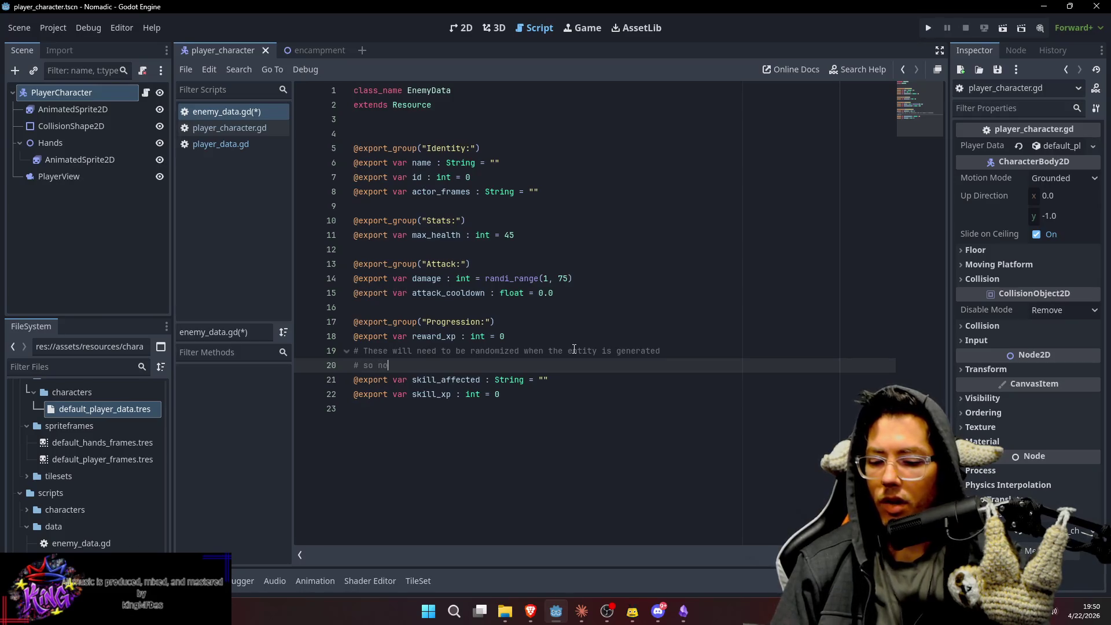
pyautogui.write('zombie a')
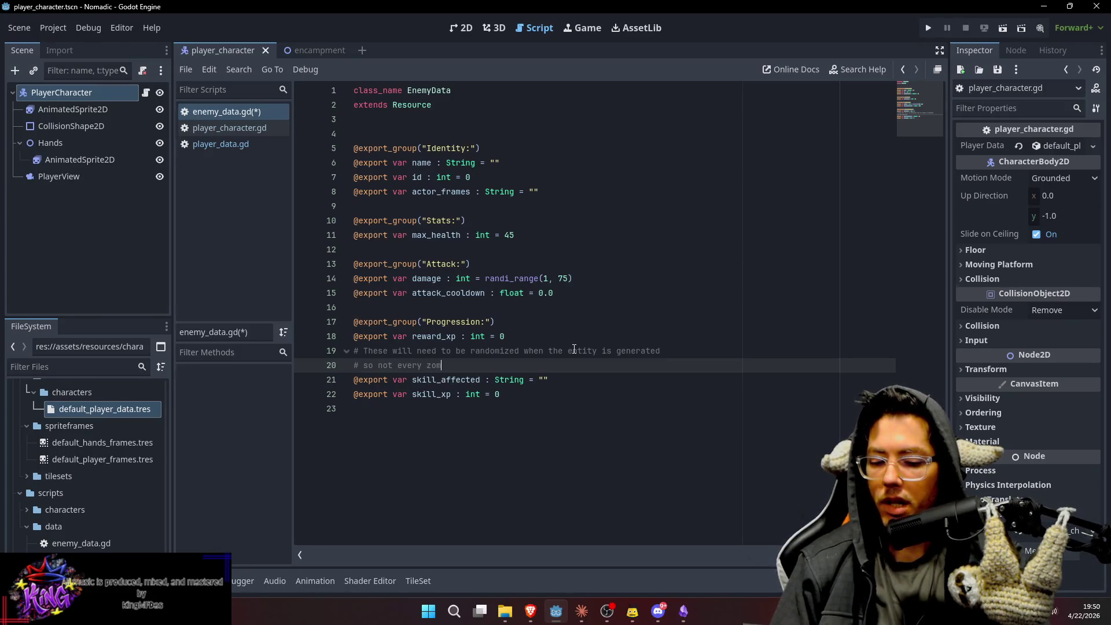
pyautogui.write('ffects the sa')
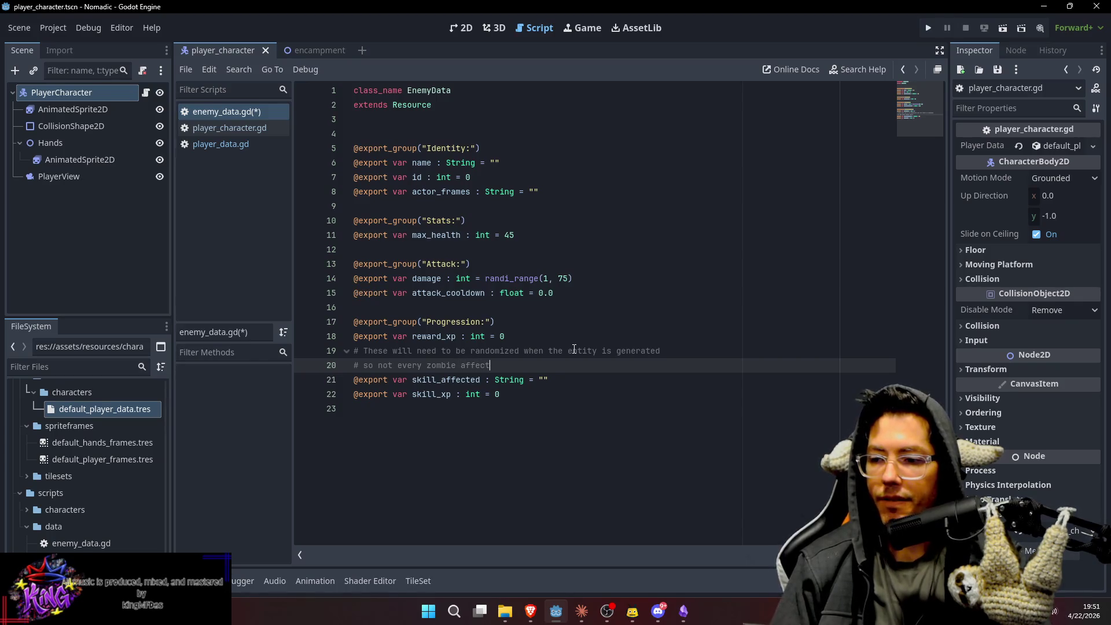
pyautogui.write('me')
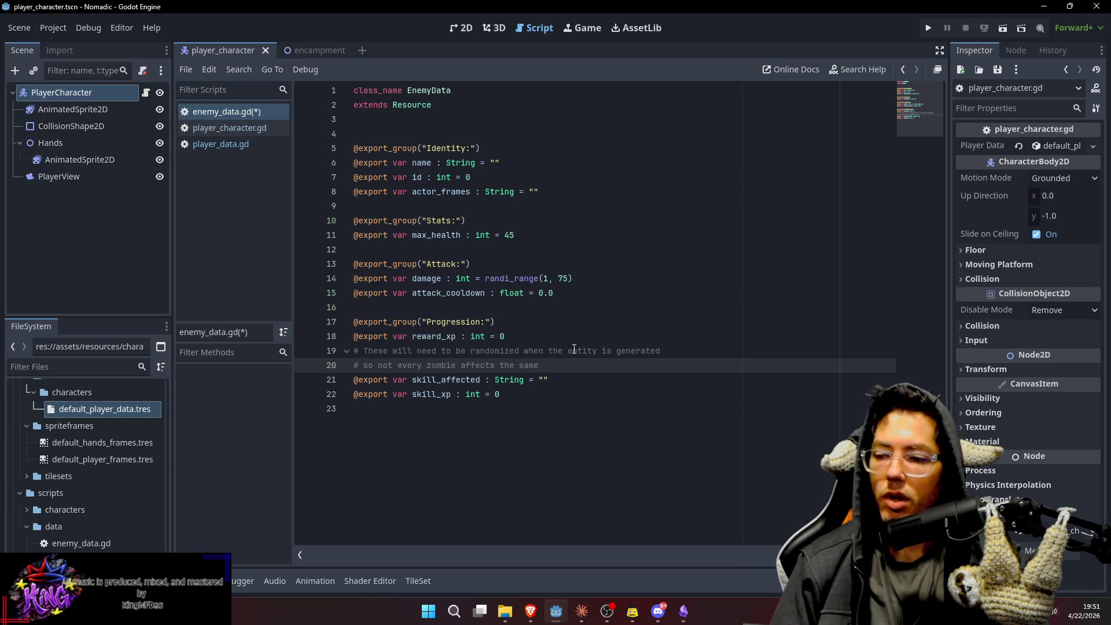
pyautogui.write('stat when killed.')
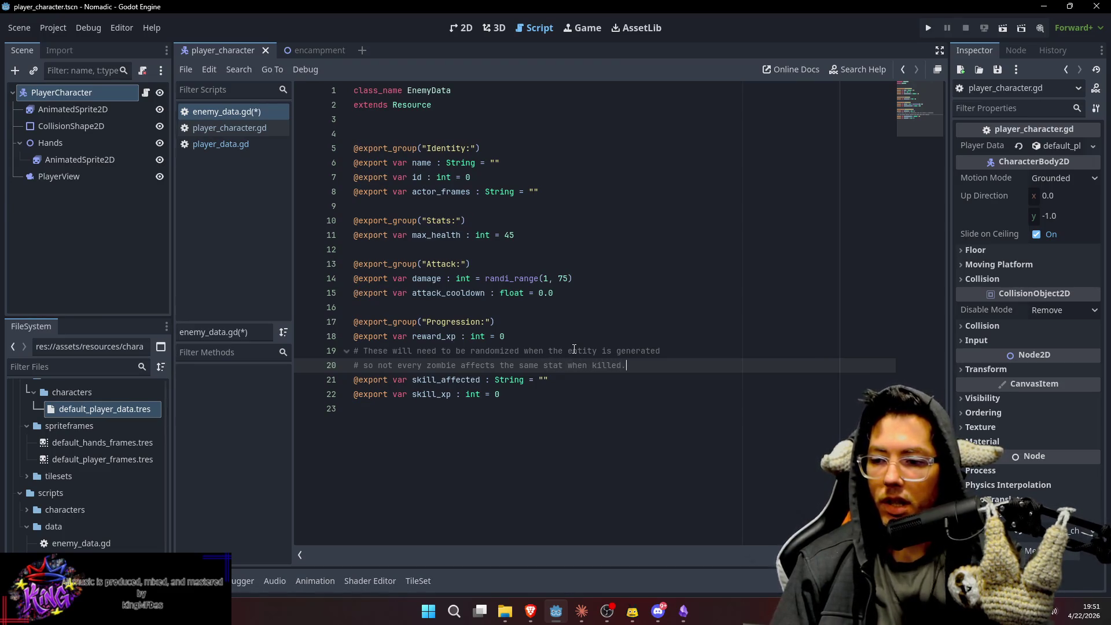
pyautogui.hotkey('ctrl', 's')
# Step: Extend the comment: zombies only ever affect 2 skill groups, Nomad and Scavenger; save
pyautogui.press('BackSpace')
pyautogui.write(', ho')
pyautogui.press('BackSpace')
pyautogui.press('BackSpace')
pyautogui.press('BackSpace')
pyautogui.write('; however, ')
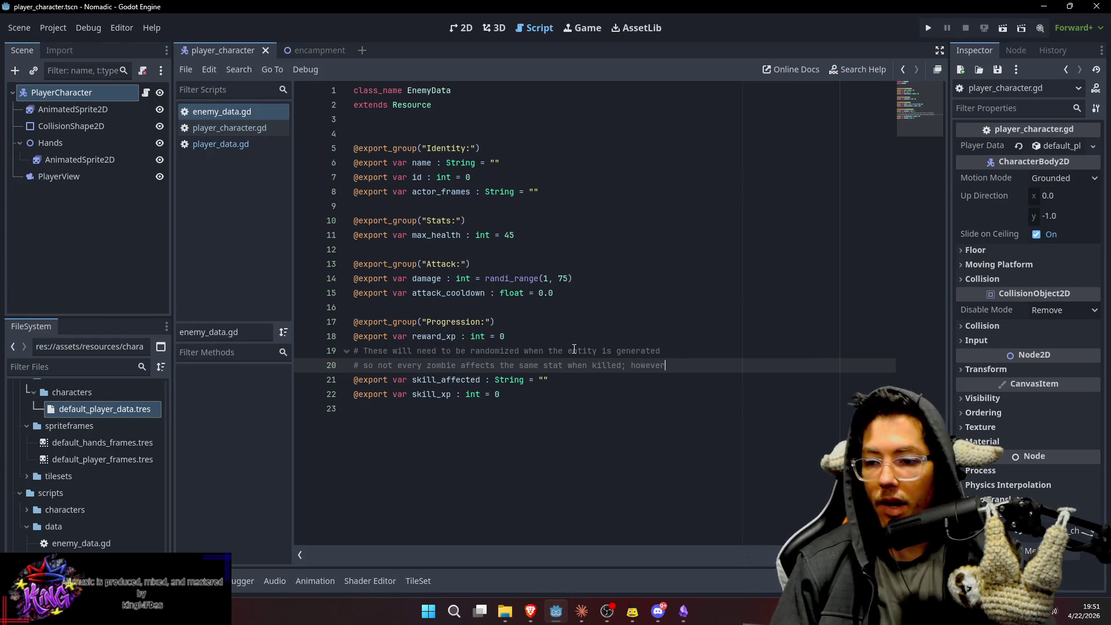
pyautogui.write('the zombie')
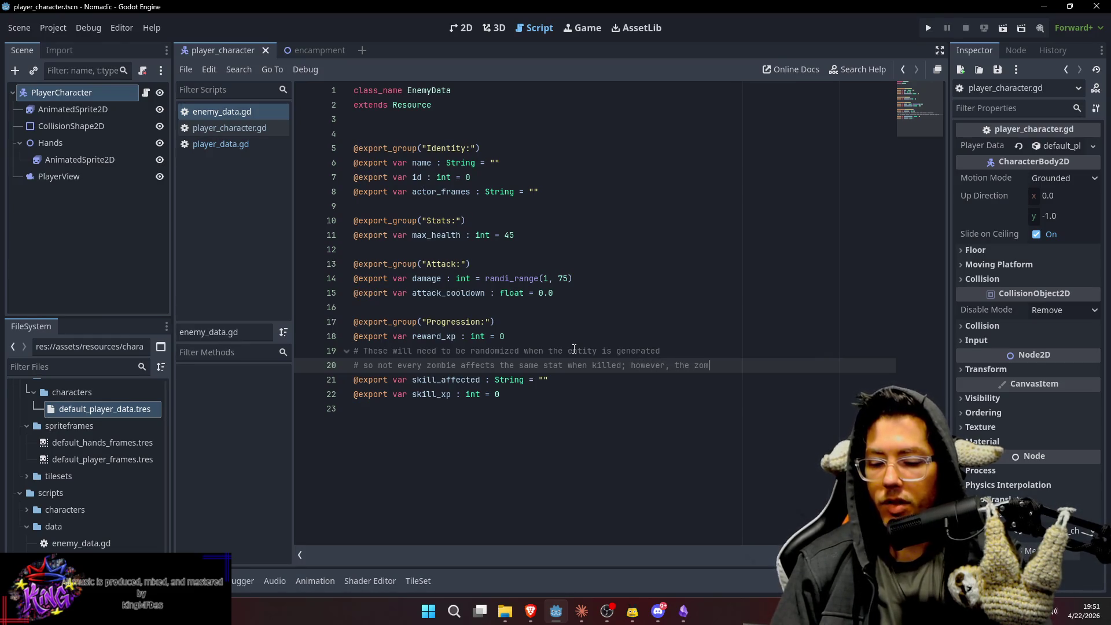
pyautogui.write('s')
pyautogui.press('Return')
pyautogui.write('# will only ev')
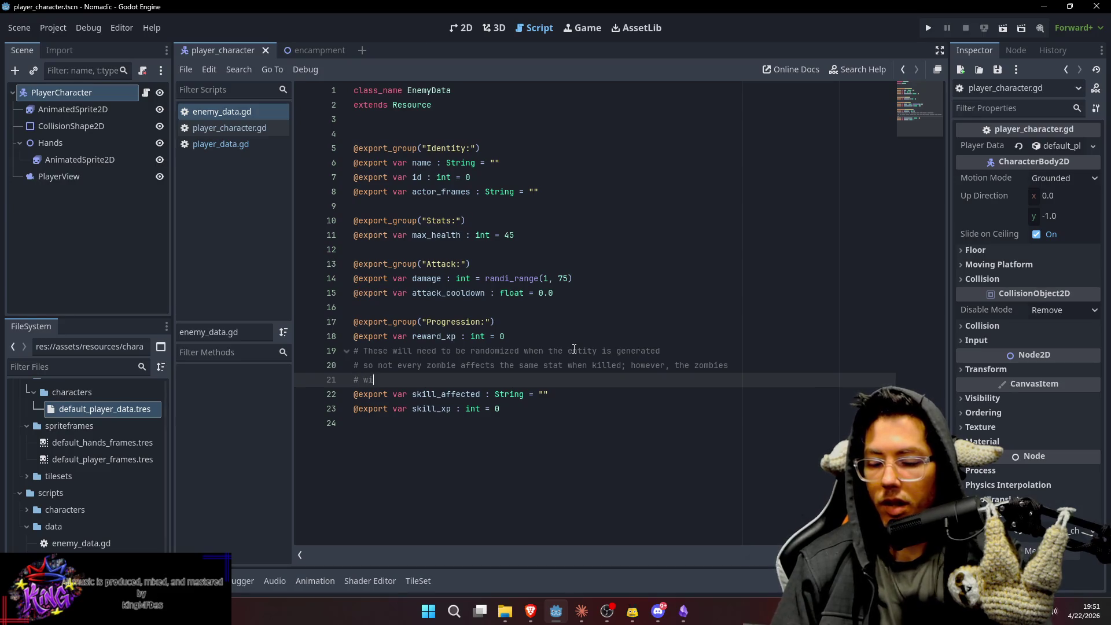
pyautogui.write('er ')
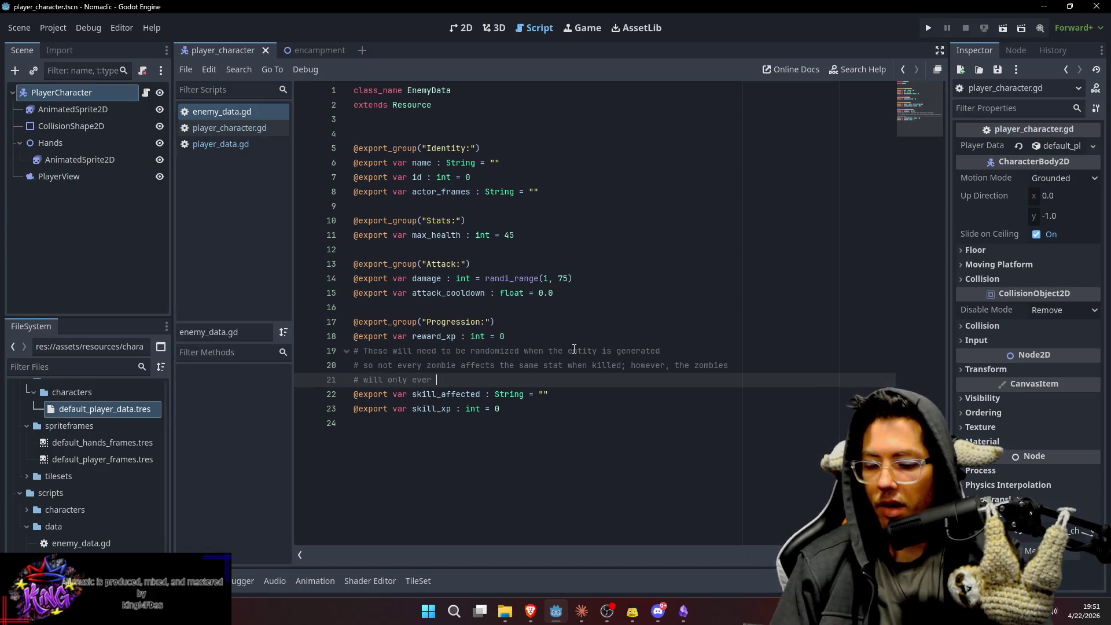
pyautogui.write('affect 2 ski')
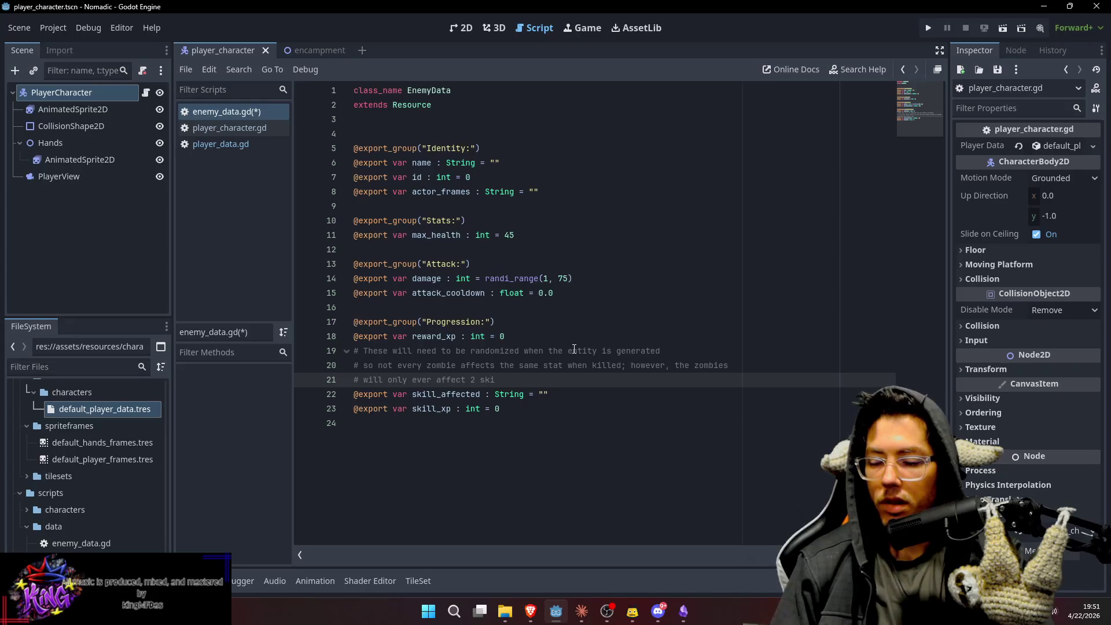
pyautogui.write('ls groups ')
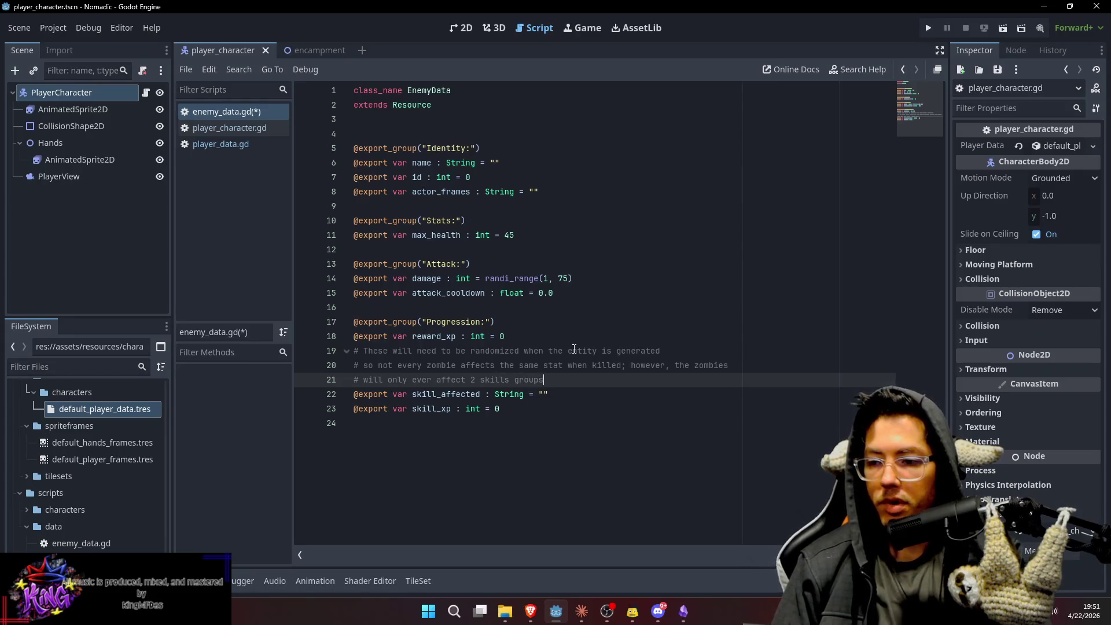
pyautogui.write('-- Nomad and ')
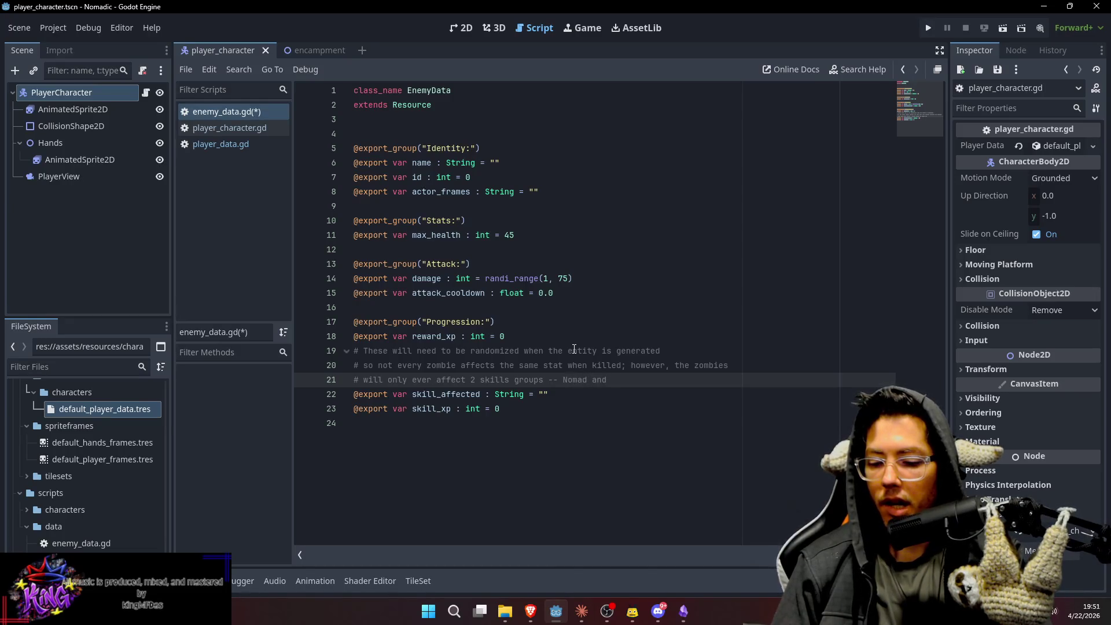
pyautogui.write('Scavenf')
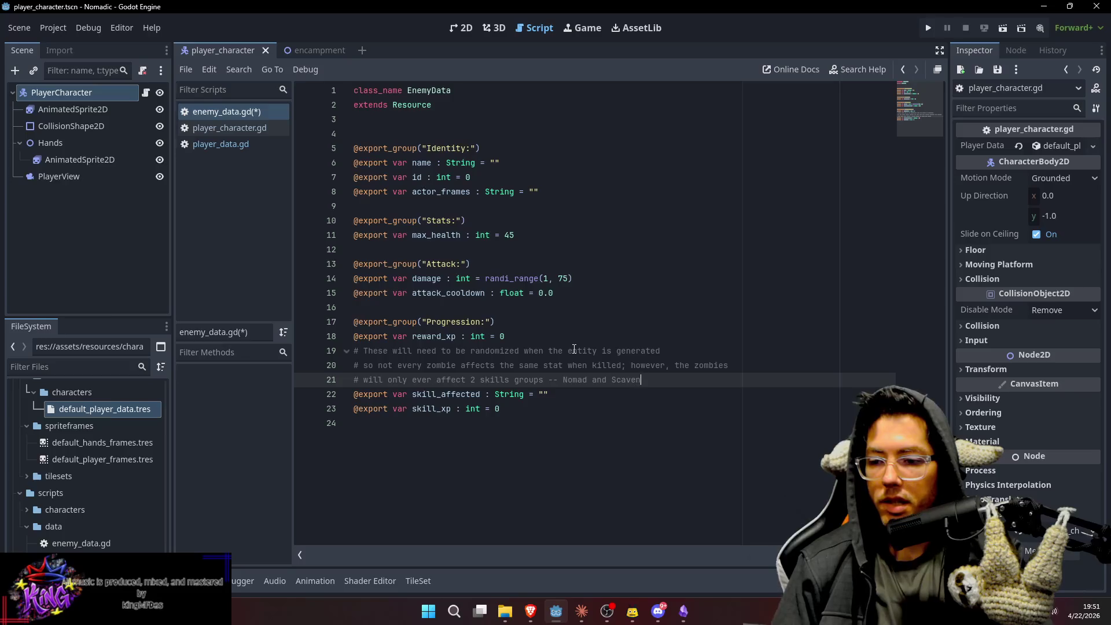
pyautogui.press('BackSpace')
pyautogui.write('ger.')
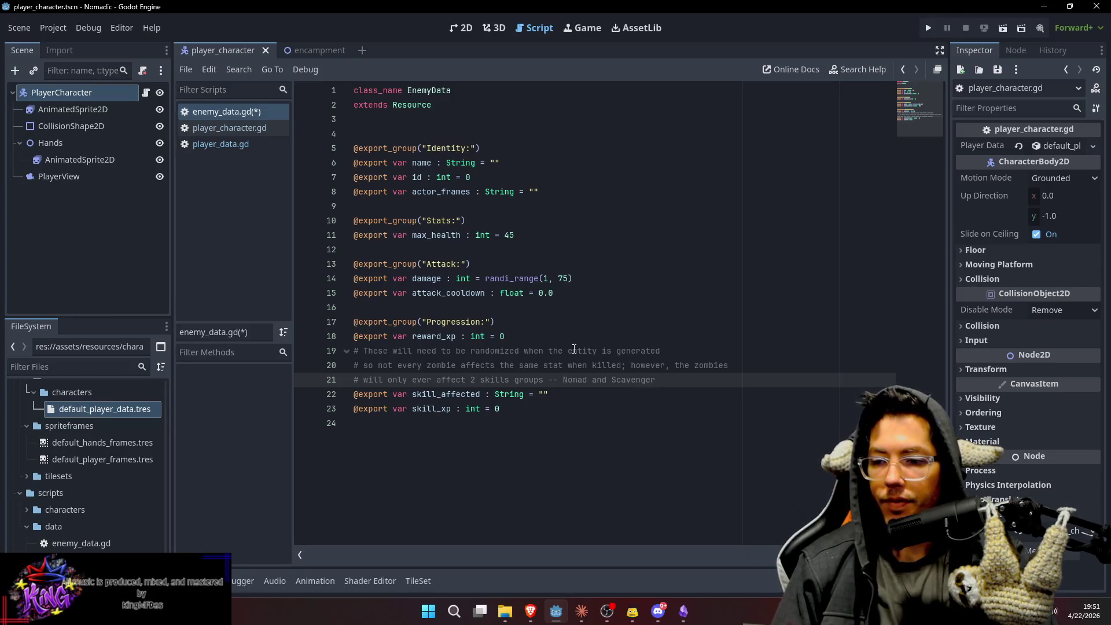
pyautogui.hotkey('ctrl', 's')
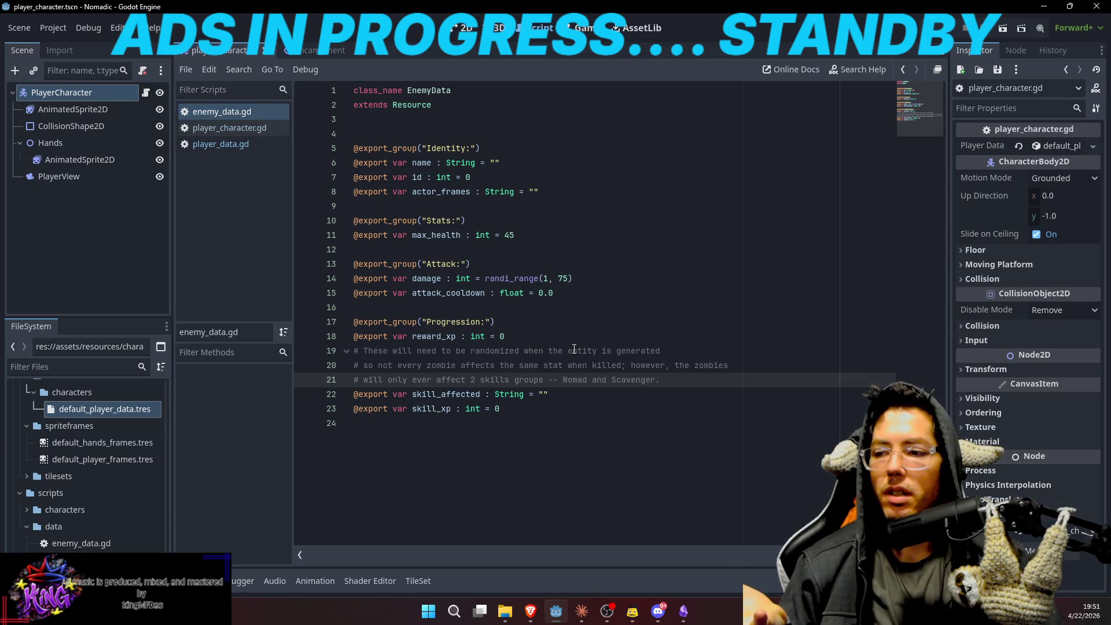
# Step: Append "# Overall Player XP" to the reward_xp line and save enemy_data.gd
pyautogui.press('Up')
pyautogui.press('Up')
pyautogui.press('Up')
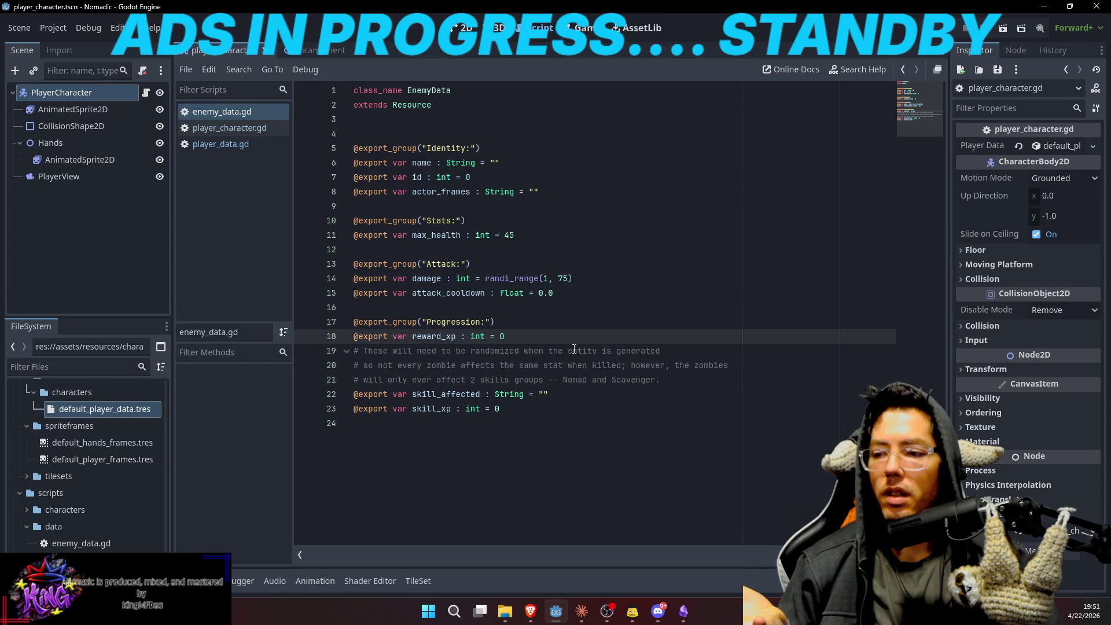
pyautogui.write('# Overall ')
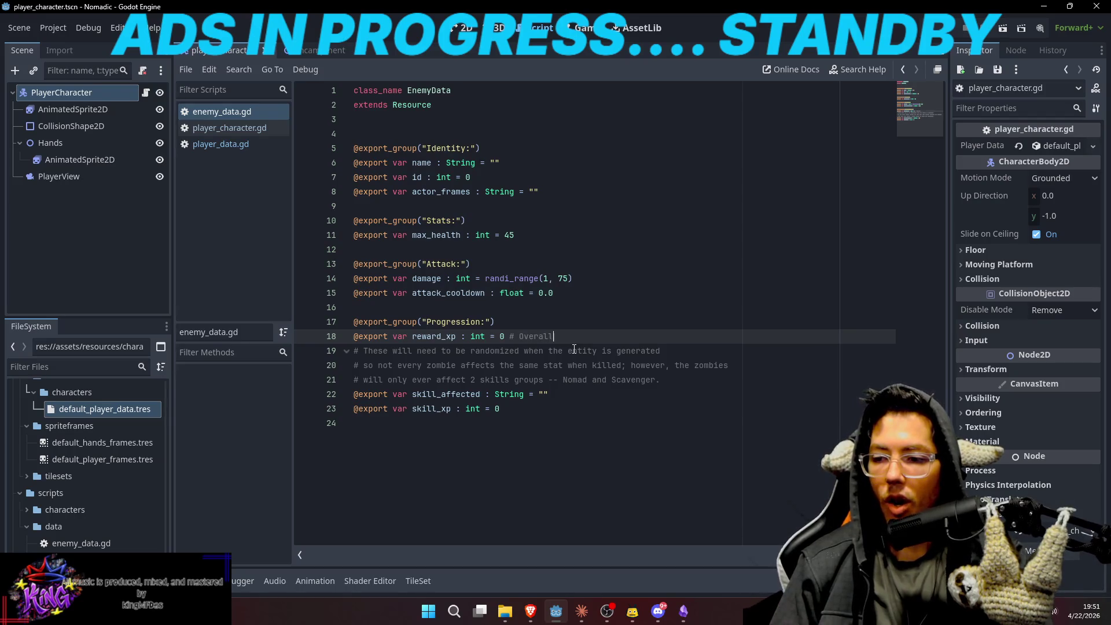
pyautogui.write('player xp')
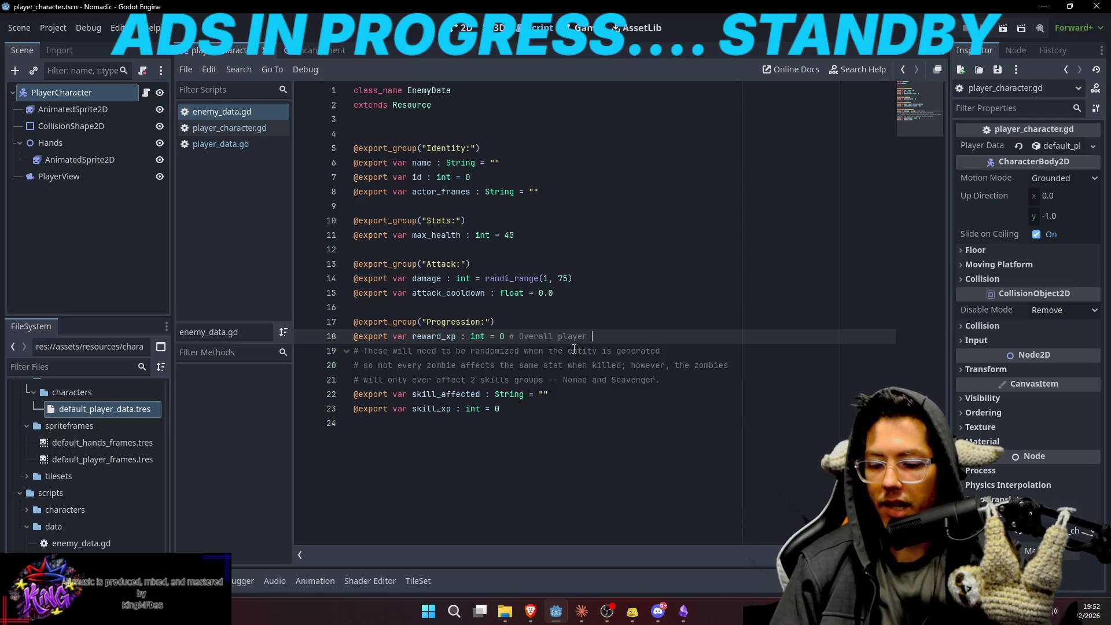
pyautogui.press('Delete')
pyautogui.write('P')
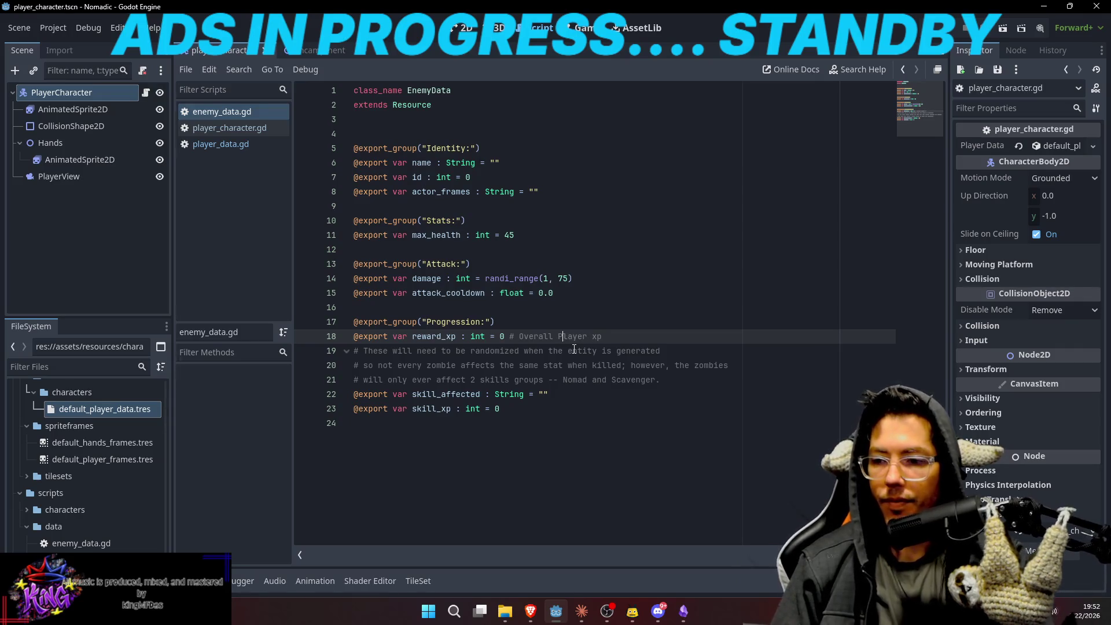
pyautogui.press('End')
pyautogui.hotkey('ctrl', 'shift', 'Left')
pyautogui.write('X')
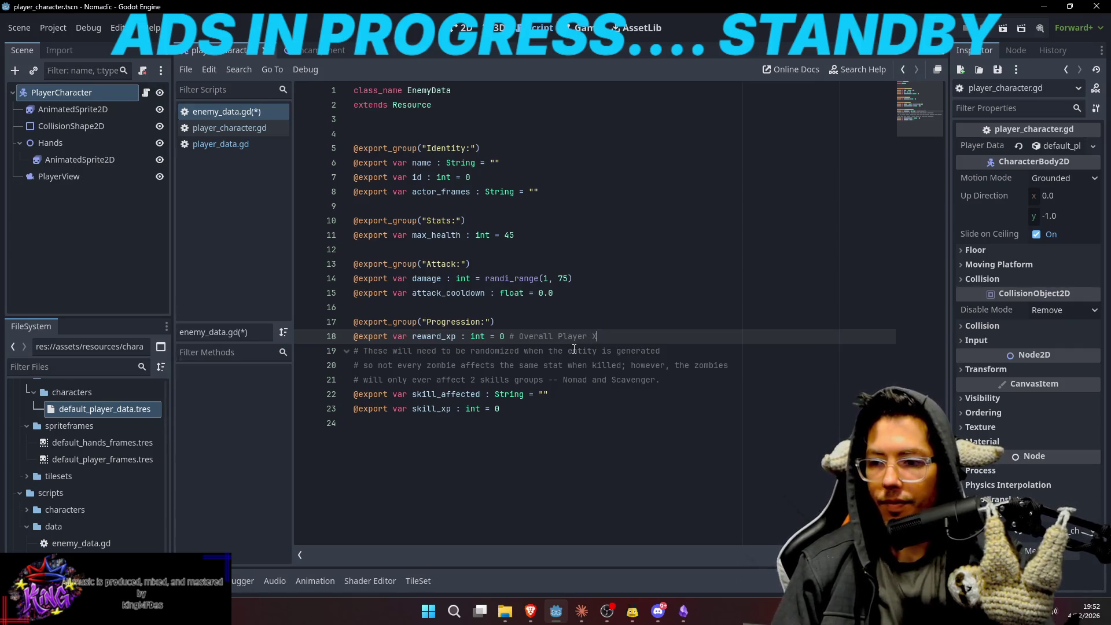
pyautogui.write('P')
pyautogui.hotkey('ctrl', 's')
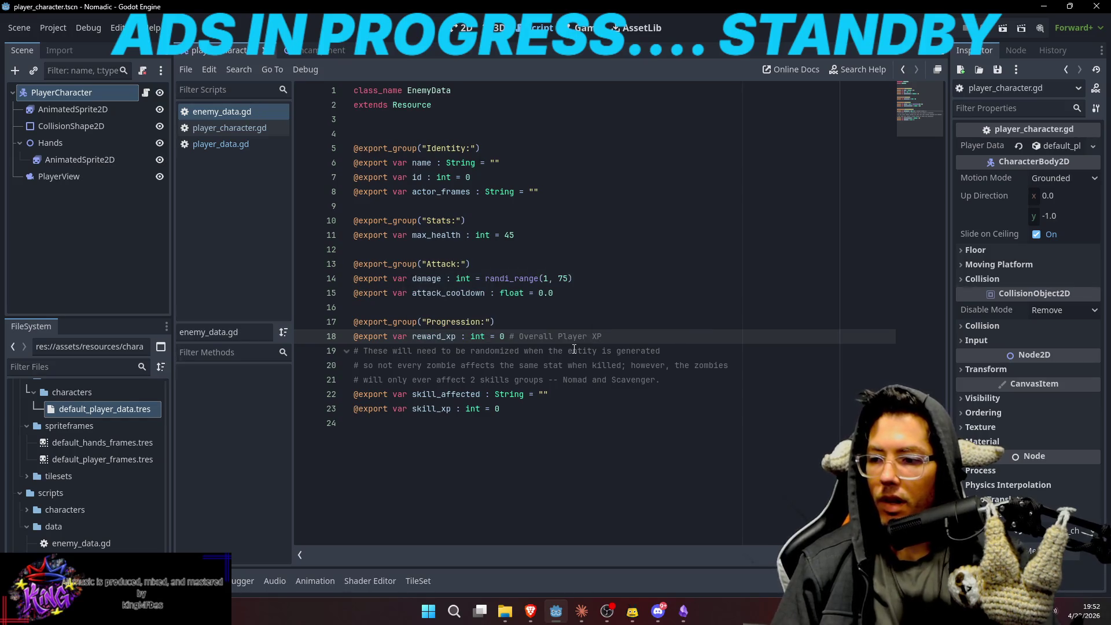
pyautogui.click(575, 349)
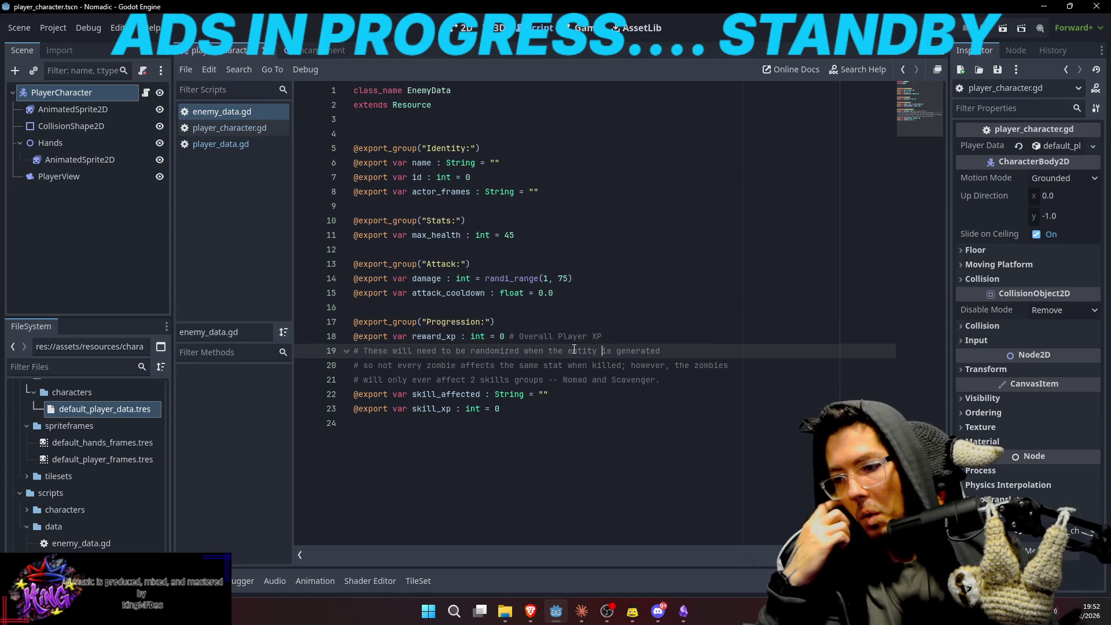
pyautogui.press('Down')
pyautogui.press('Down')
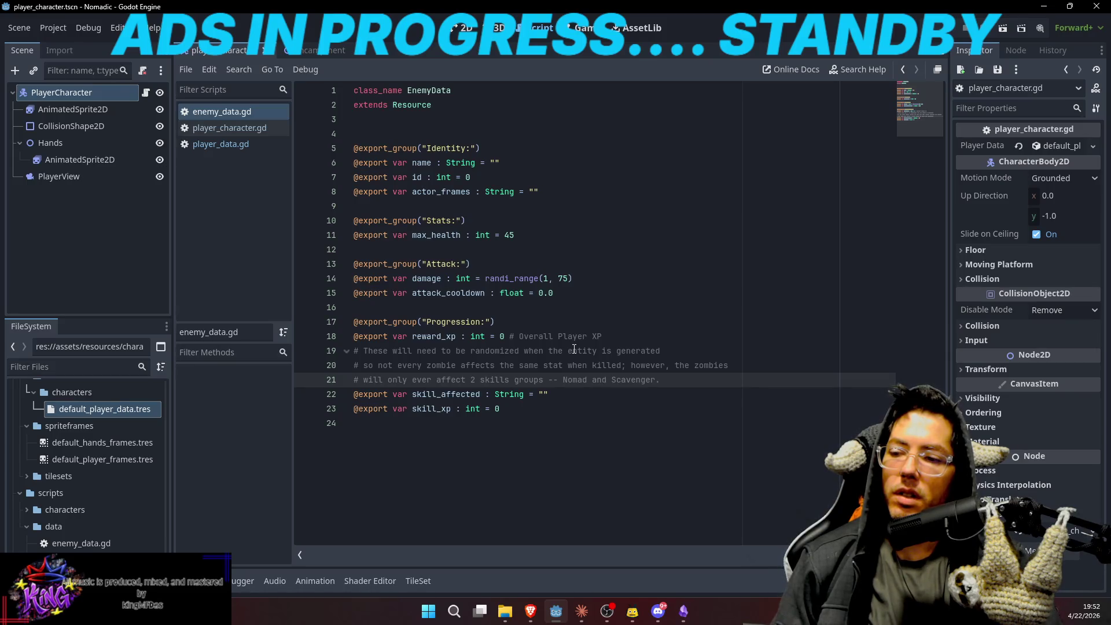
pyautogui.press('Up')
pyautogui.press('Up')
pyautogui.press('Up')
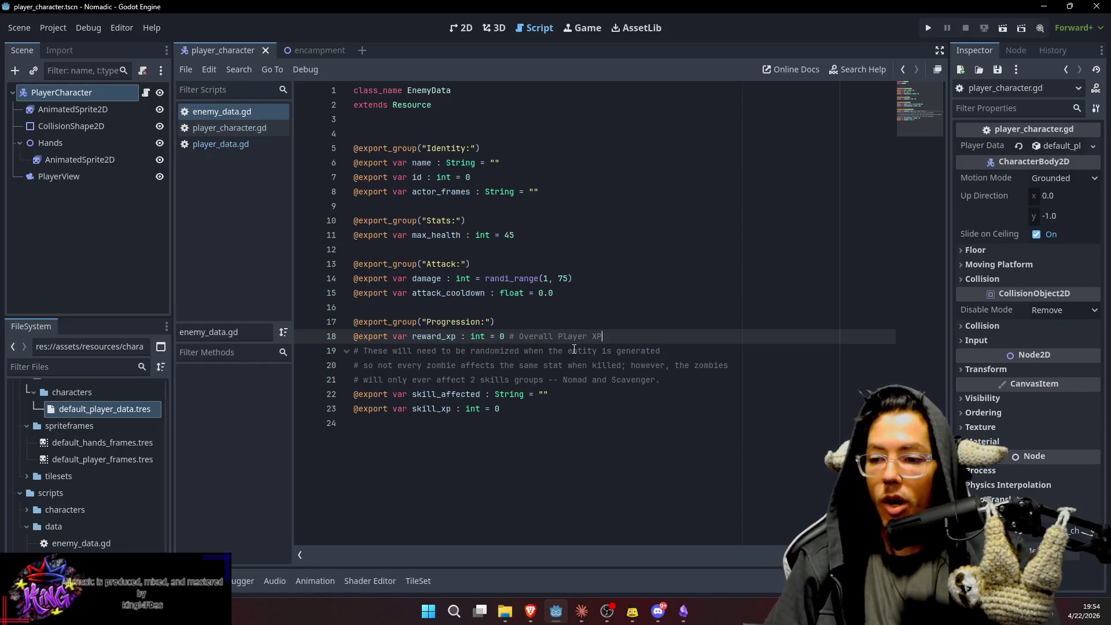
# Step: Select the randomization comment on lines 19–21, working up from the end of line 21
pyautogui.press('End')
pyautogui.press('Home')
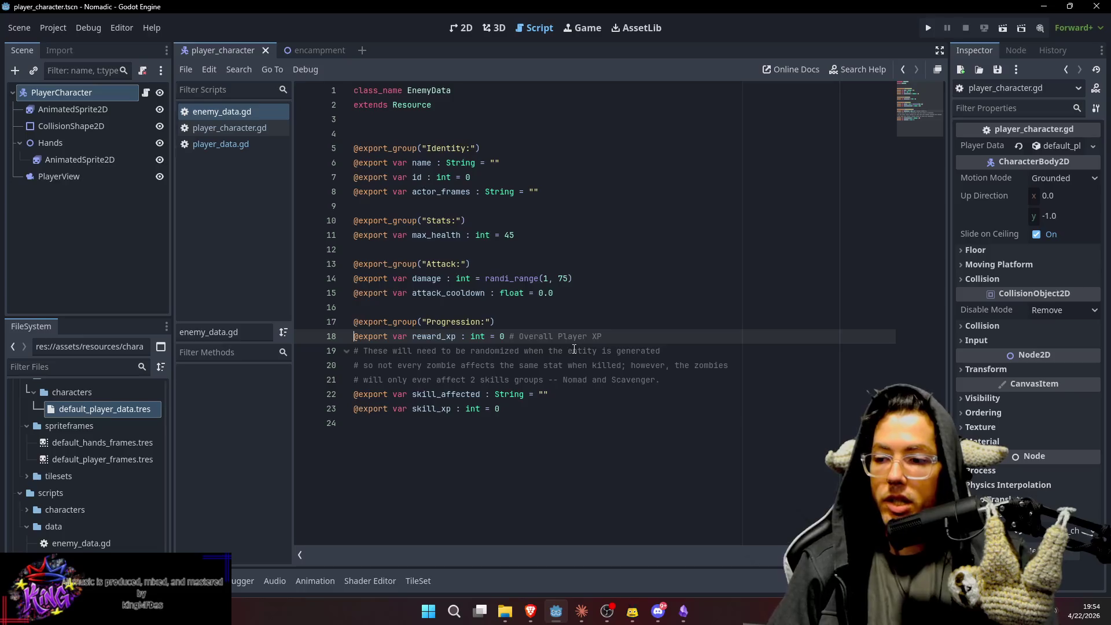
pyautogui.press('End')
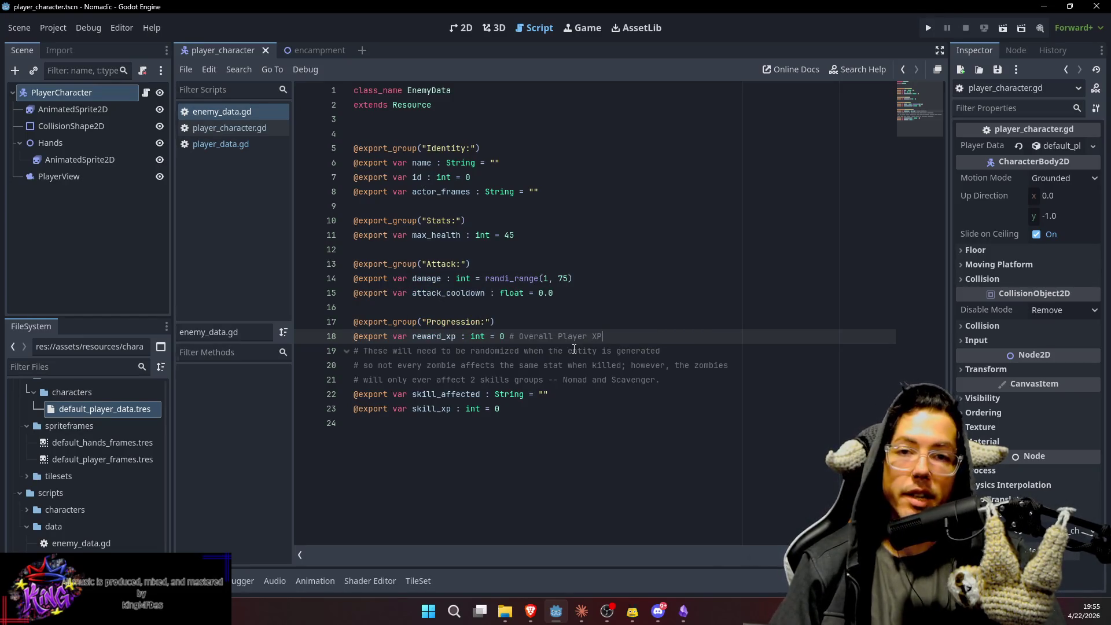
pyautogui.press('Down')
pyautogui.press('Down')
pyautogui.press('Down')
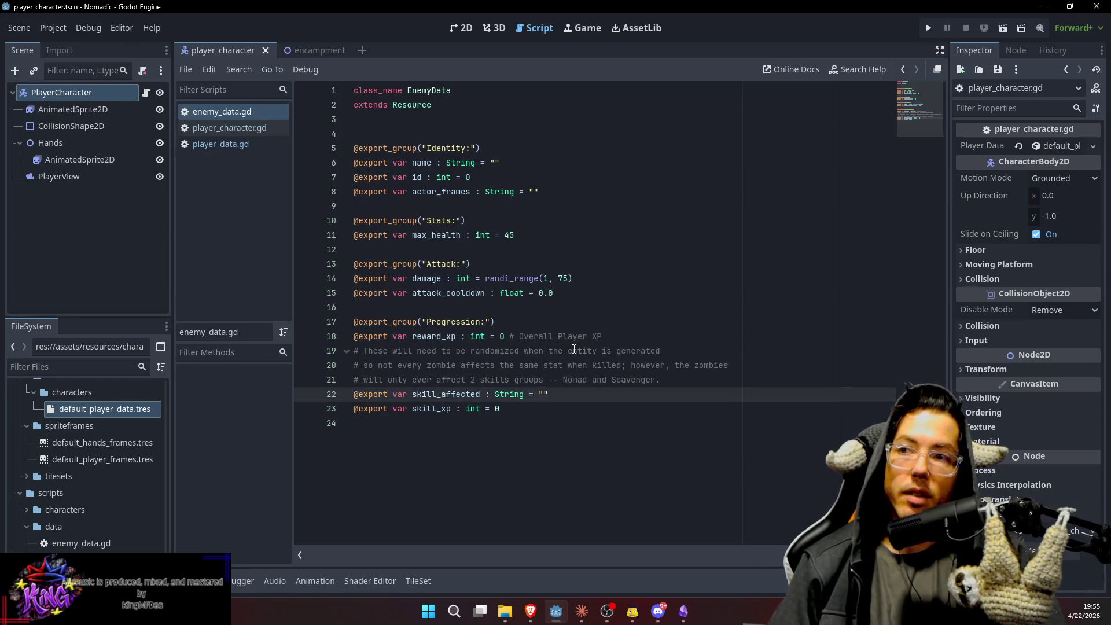
pyautogui.press('Up')
pyautogui.press('Up')
pyautogui.press('Up')
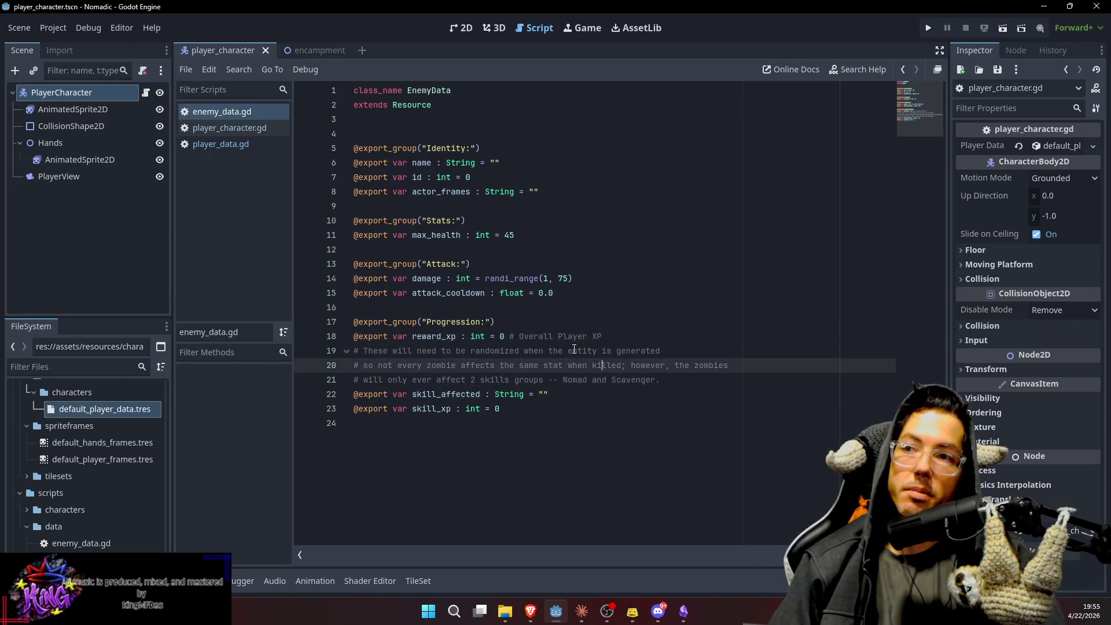
pyautogui.press('Down')
pyautogui.press('Down')
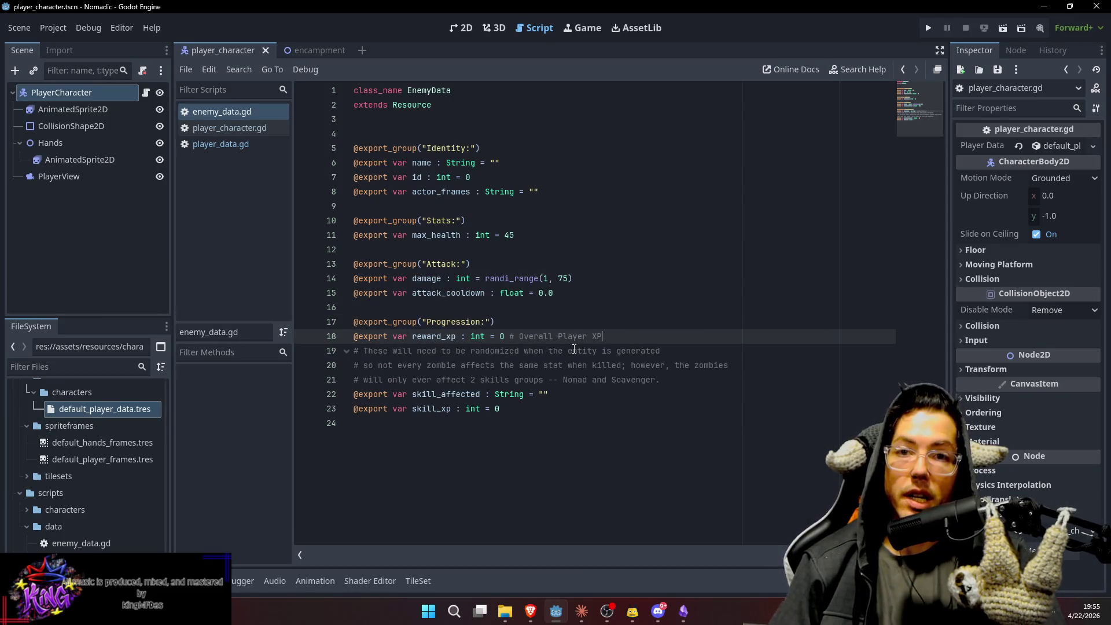
pyautogui.press('Down')
pyautogui.press('Down')
pyautogui.press('Down')
pyautogui.press('Up')
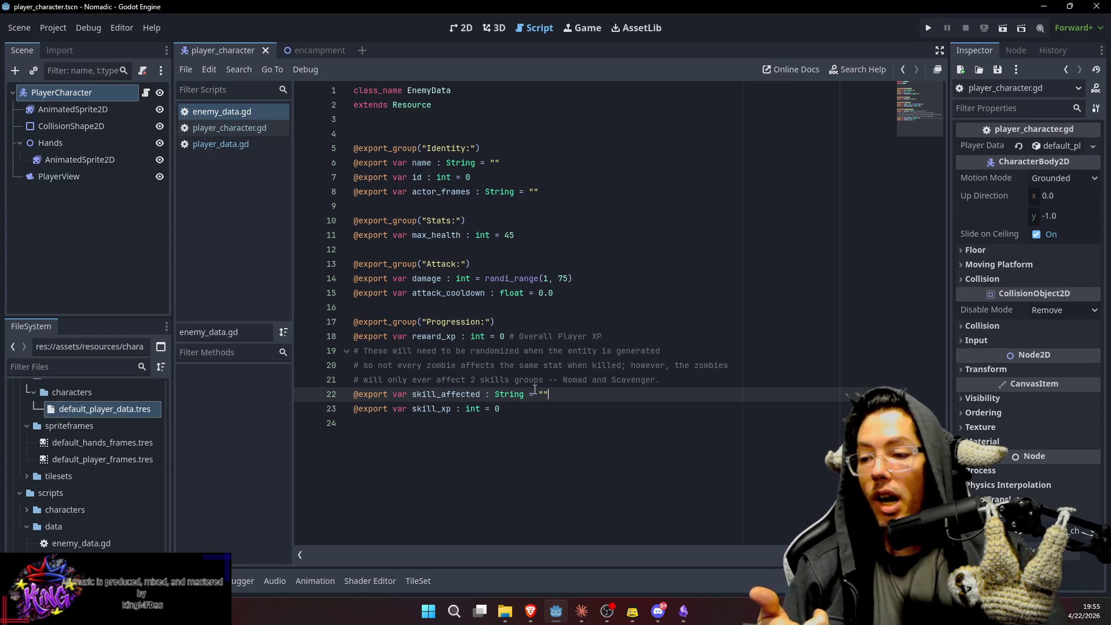
pyautogui.click(472, 383)
pyautogui.hotkey('shift', 'Up')
pyautogui.hotkey('shift', 'Up')
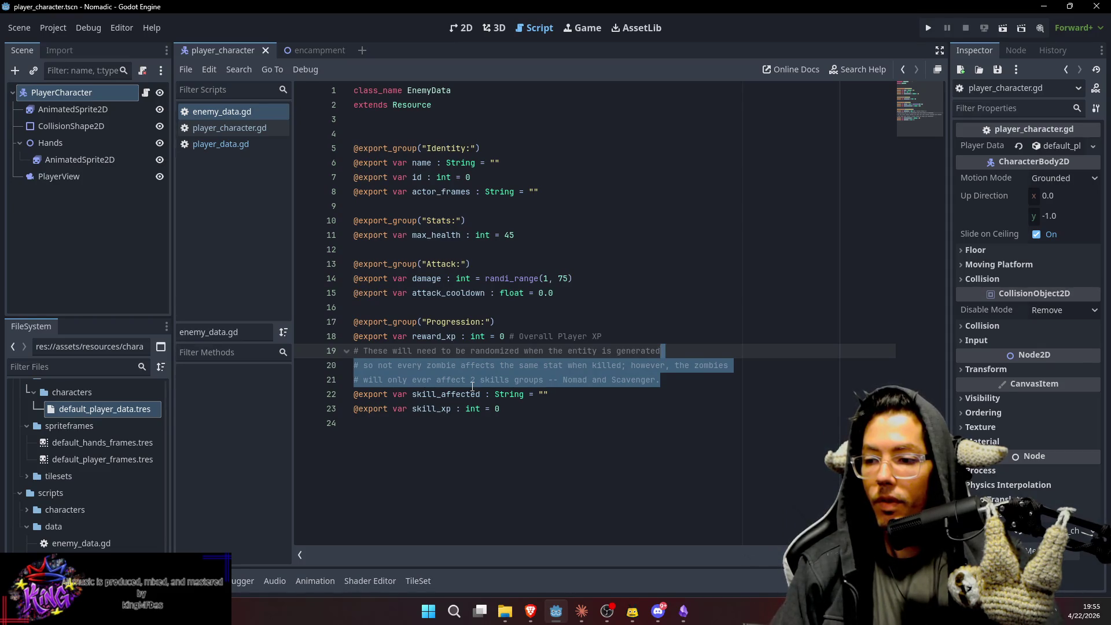
# Step: Rewrite the comment: values adjusted by distance from an extraction point; closer zombies will..
pyautogui.hotkey('ctrl', 'shift', 'Left')
pyautogui.hotkey('ctrl', 'shift', 'Left')
pyautogui.hotkey('ctrl', 'shift', 'Left')
pyautogui.write('adjusted based')
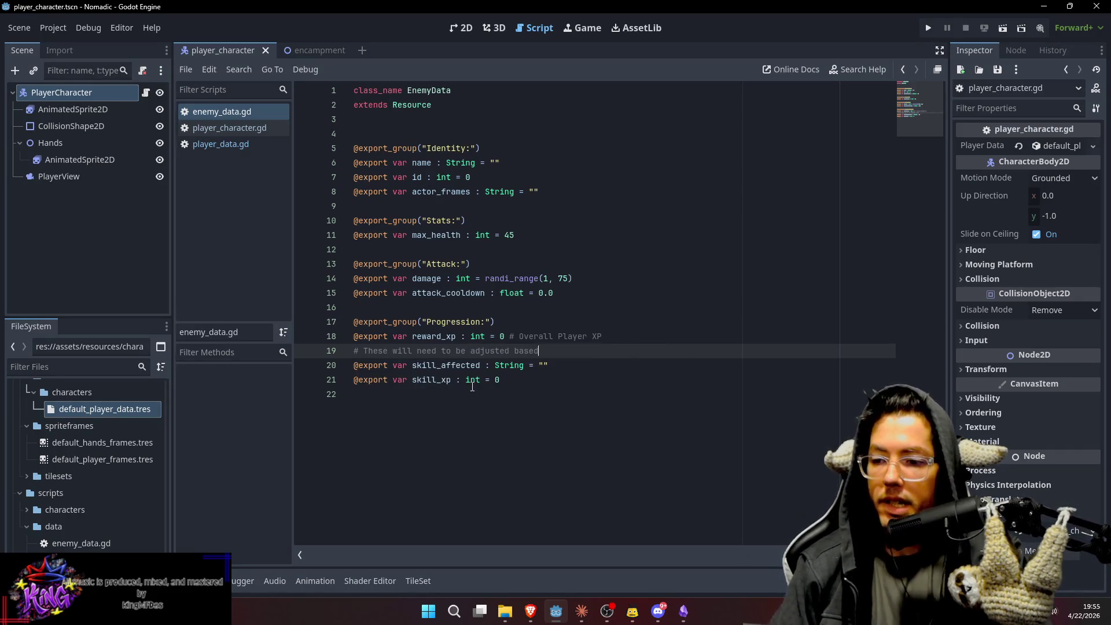
pyautogui.write(' on the distance')
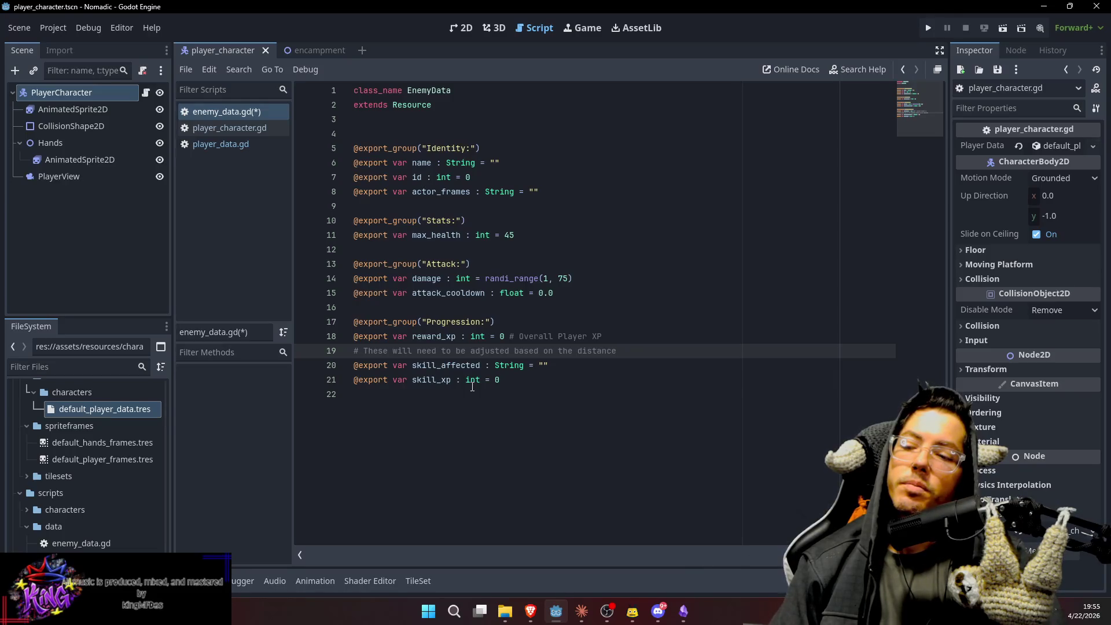
pyautogui.write('from ')
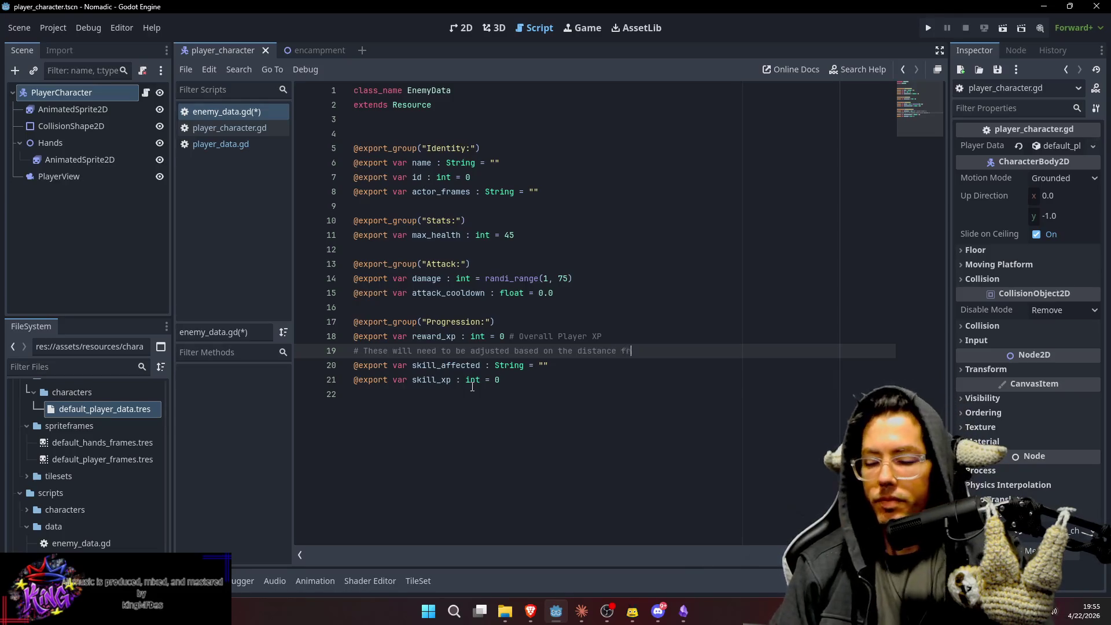
pyautogui.write('any given extraction')
pyautogui.hotkey('ctrl', 'Left')
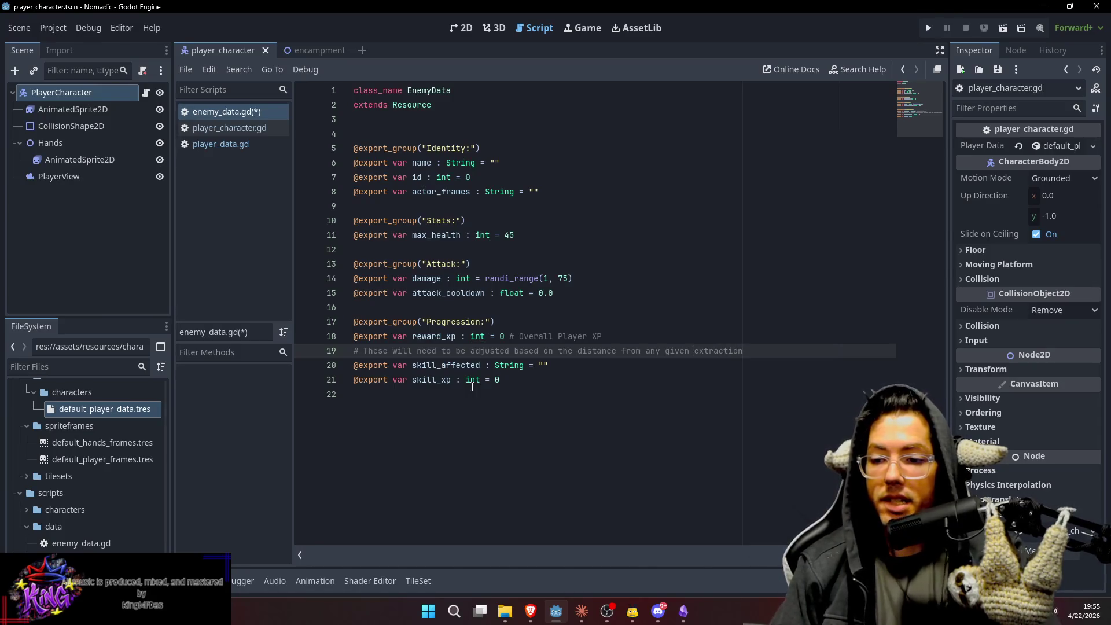
pyautogui.press('Return')
pyautogui.write('# given extraction point; ')
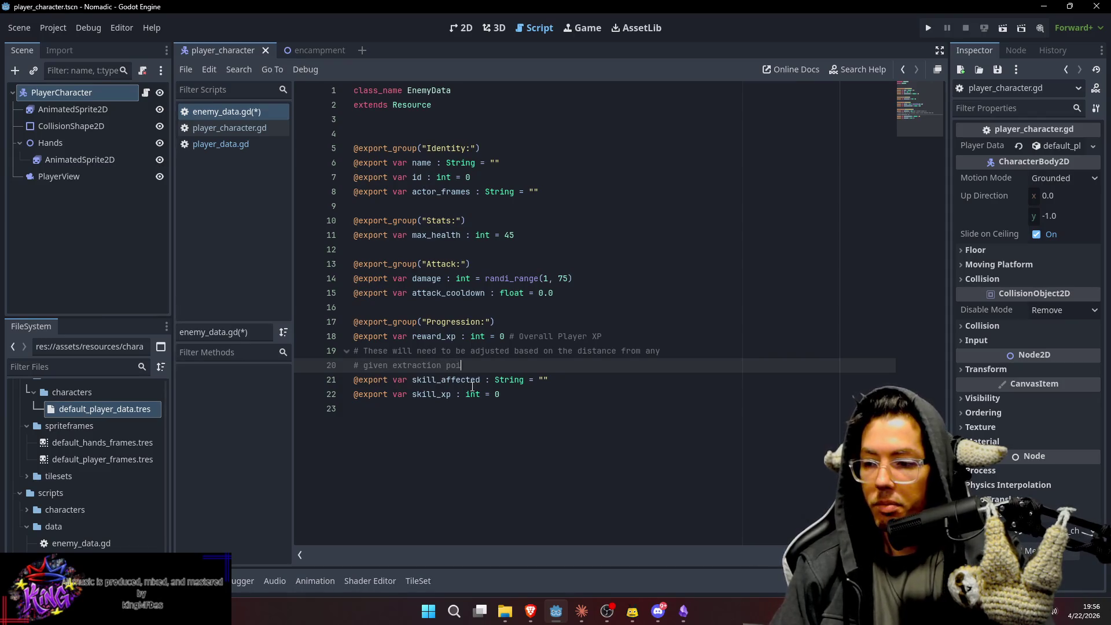
pyautogui.write('zombies closer ')
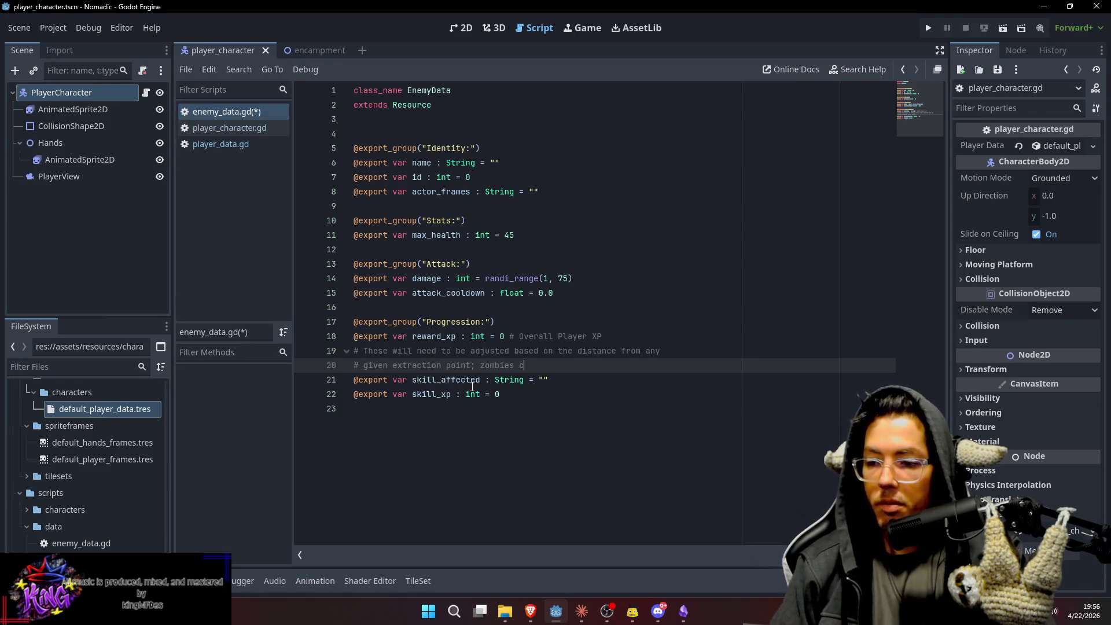
pyautogui.write('to an exrac')
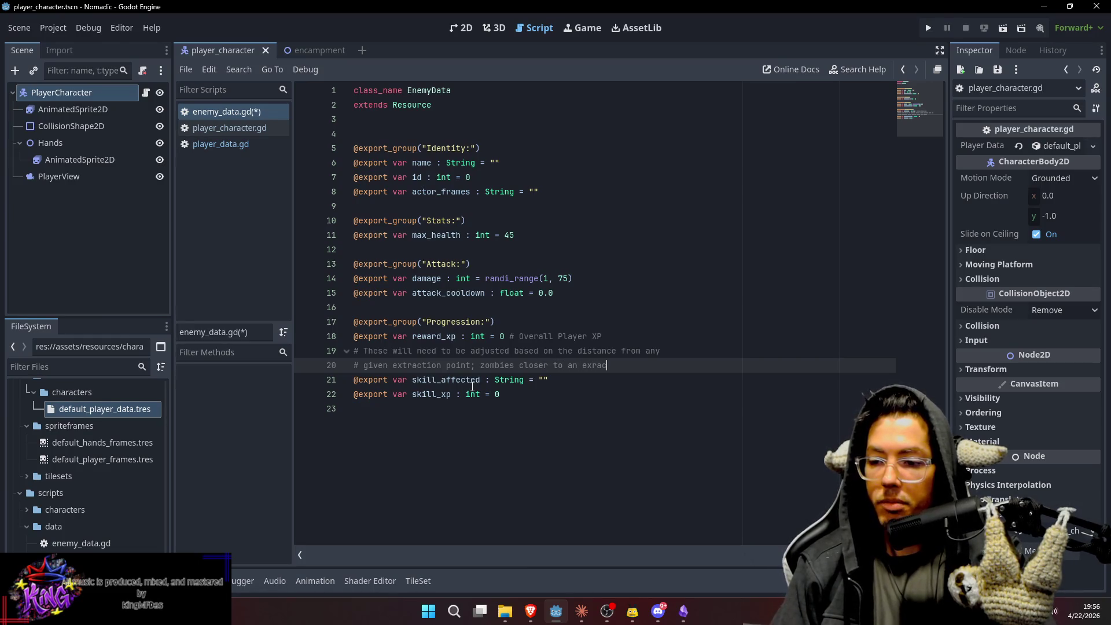
pyautogui.press('BackSpace')
pyautogui.write('traction point ')
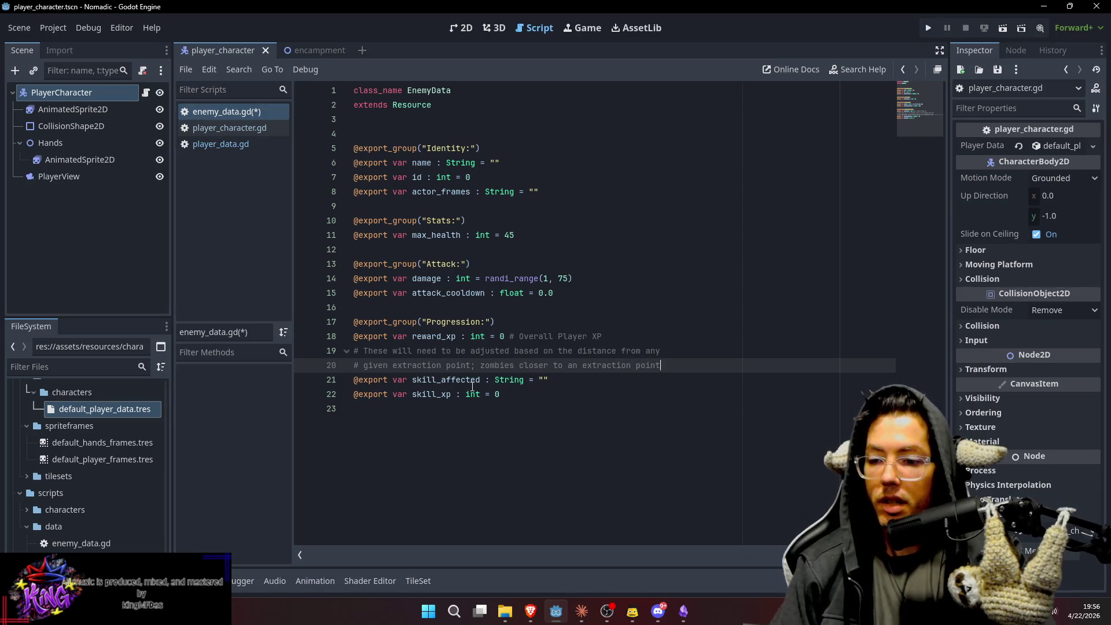
pyautogui.write('will')
# Step: Finish the comment: closer zombies affect Scavenger, those farther than X reward Nomad; save
pyautogui.press('Return')
pyautogui.write('# affect the ')
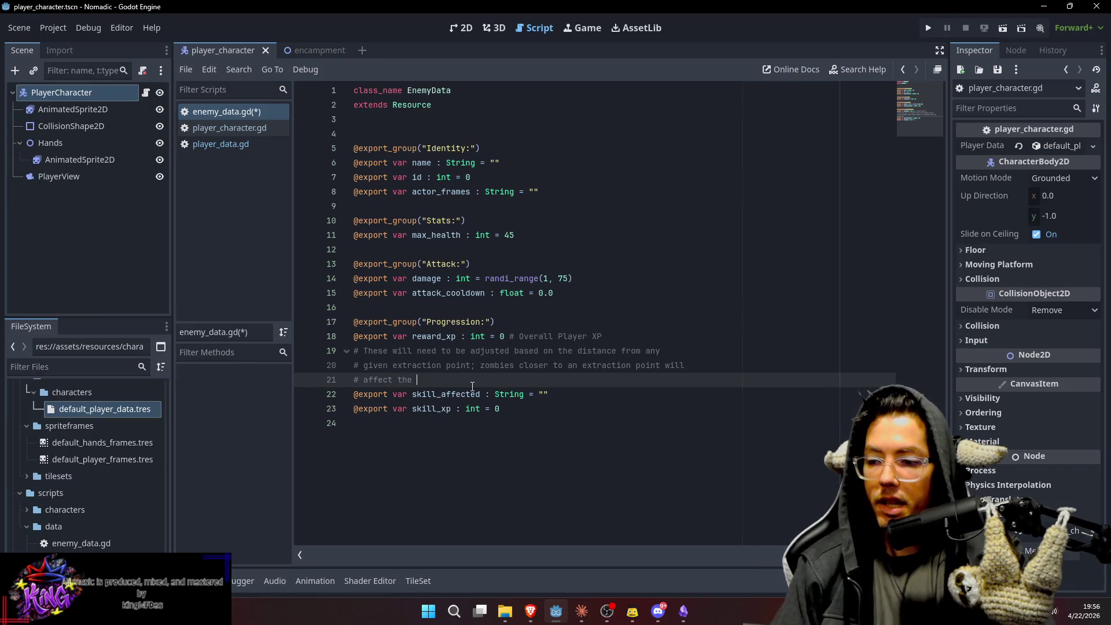
pyautogui.write('Scavenfa')
pyautogui.press('BackSpace')
pyautogui.press('BackSpace')
pyautogui.write('ger skill, while zombies that a')
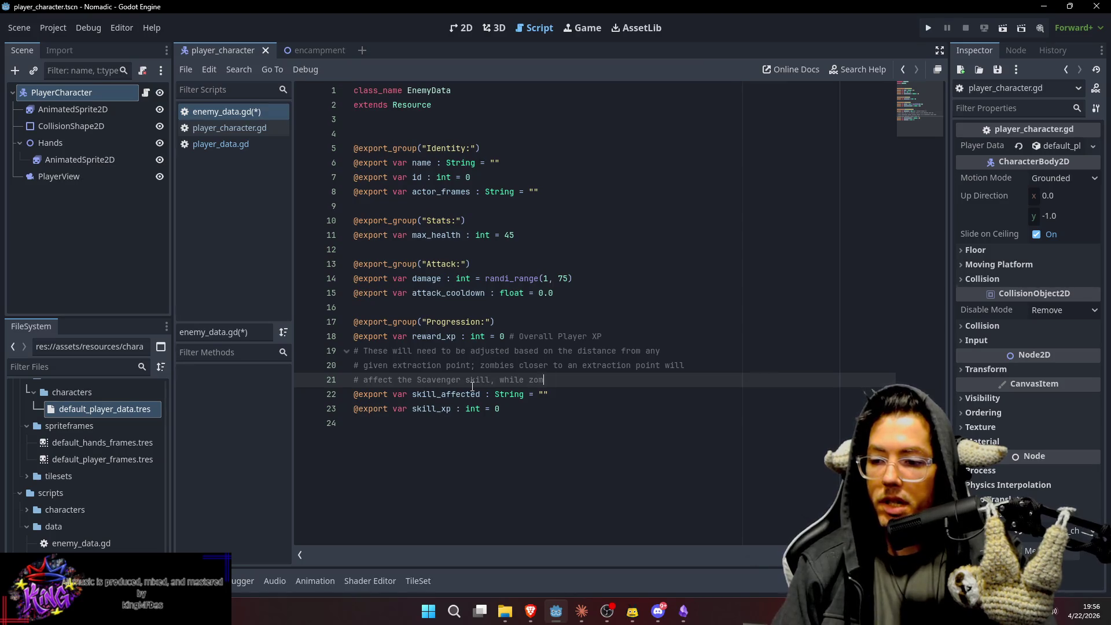
pyautogui.write('re furthe')
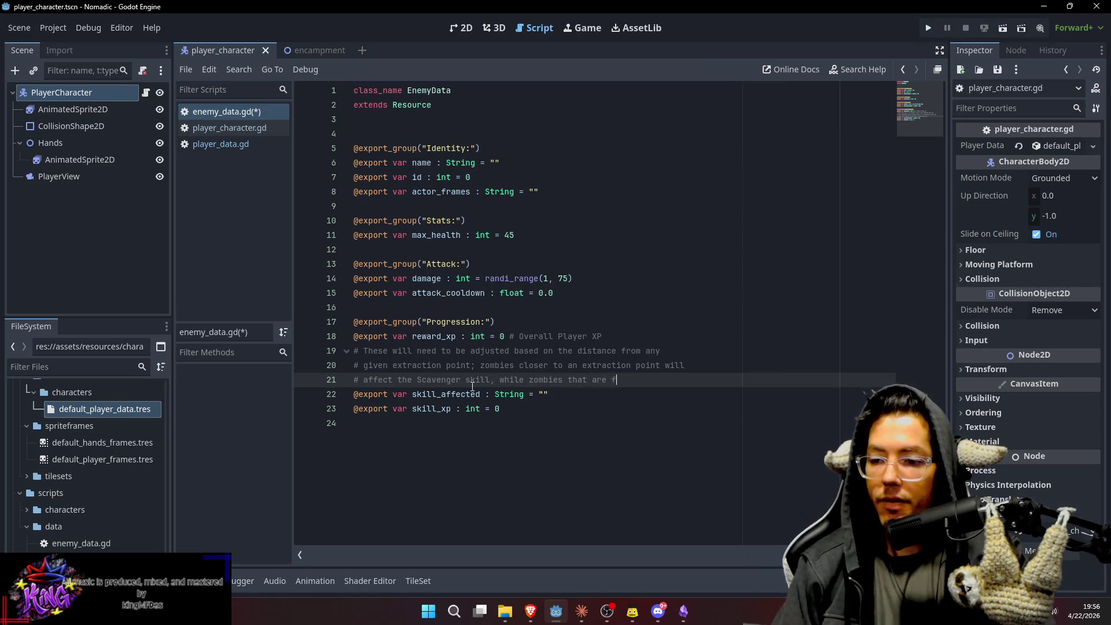
pyautogui.write(' the')
pyautogui.write('X away from')
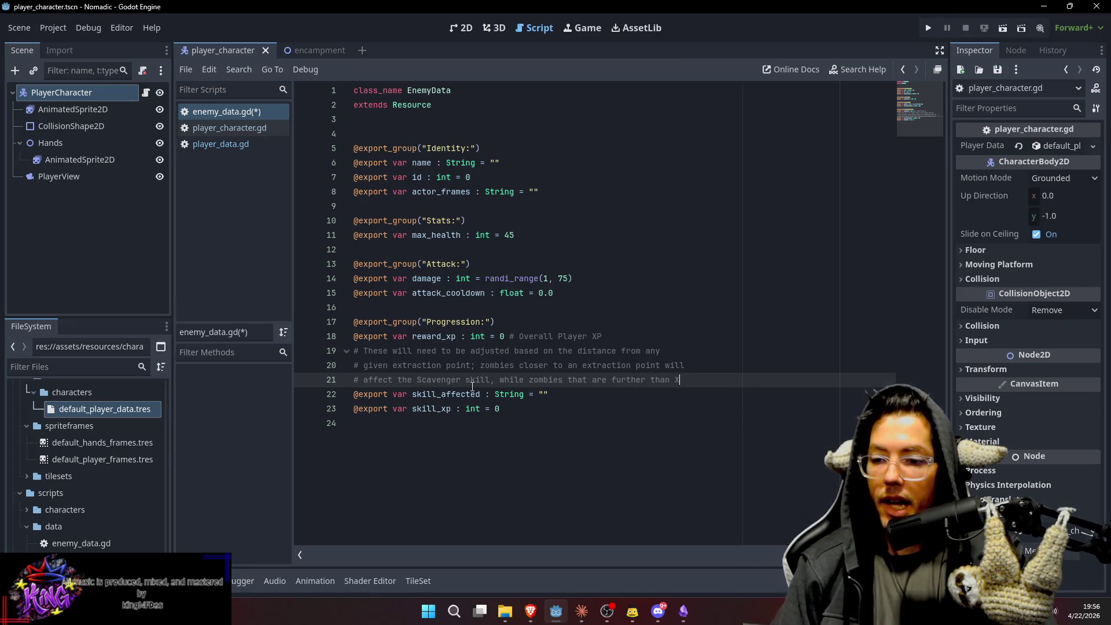
pyautogui.press('BackSpace')
pyautogui.hotkey('ctrl', 'Left')
pyautogui.hotkey('ctrl', 'Left')
pyautogui.hotkey('ctrl', 'Left')
pyautogui.press('Return')
pyautogui.write('# away from ')
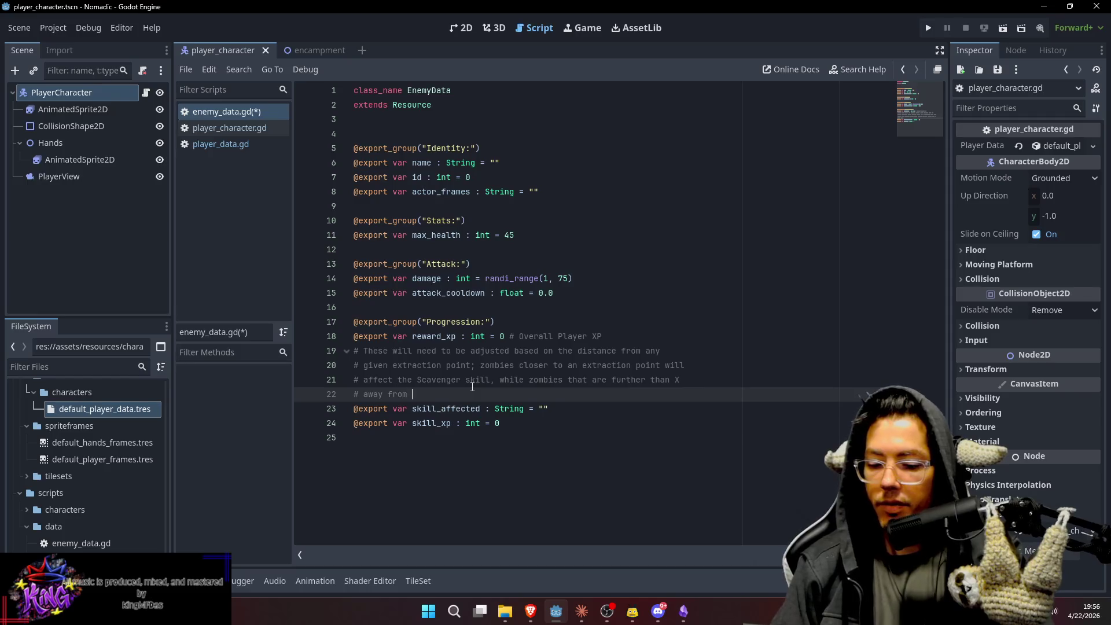
pyautogui.write('an extraction')
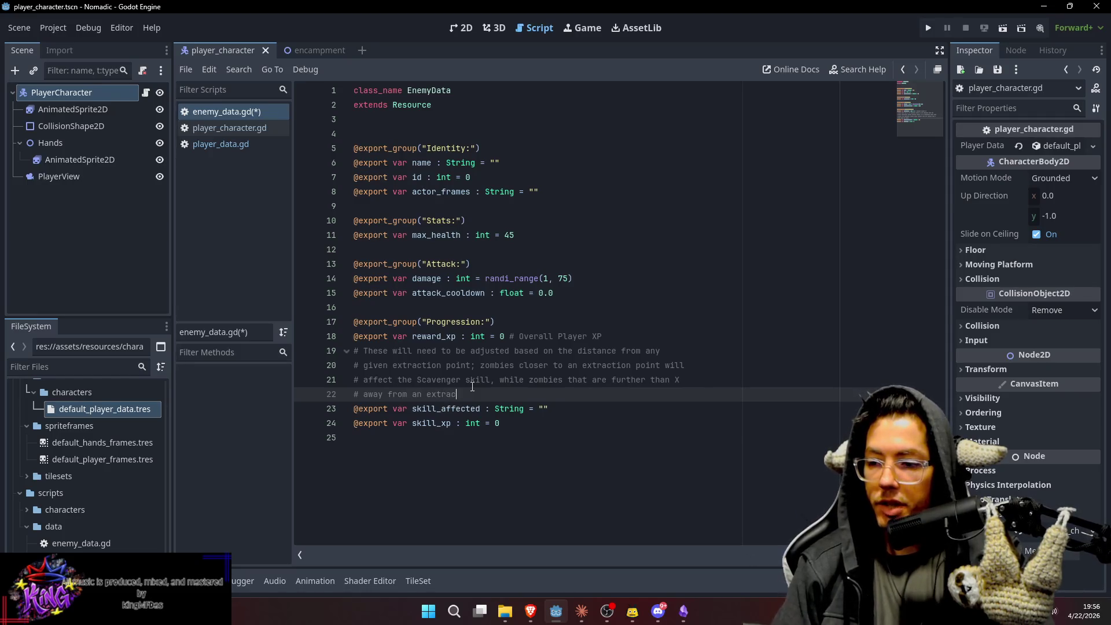
pyautogui.write(' point will')
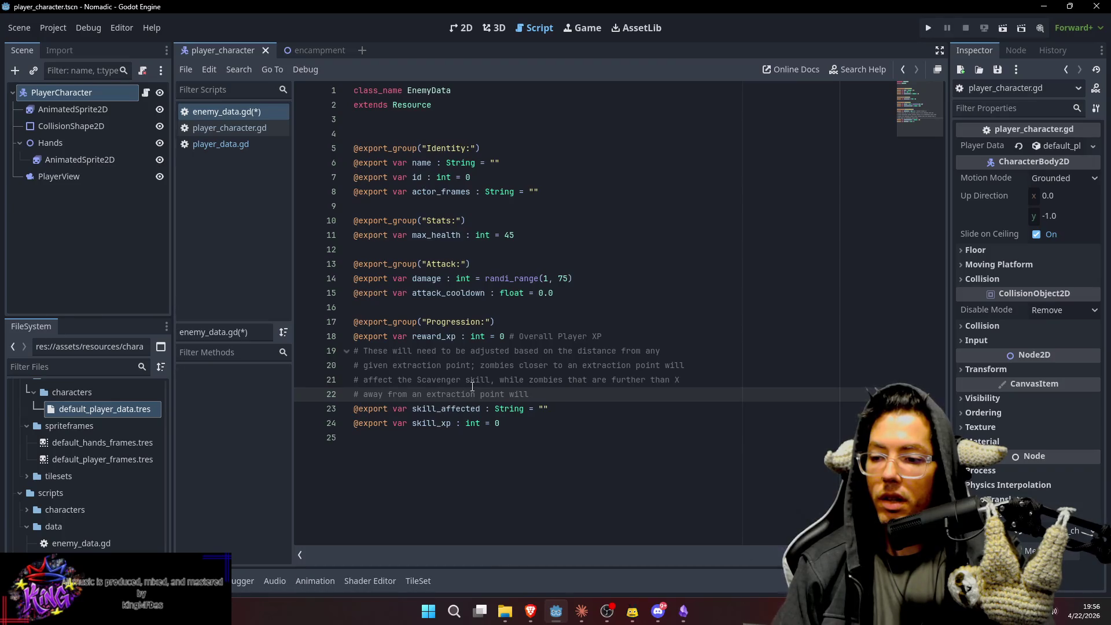
pyautogui.write('reward the ')
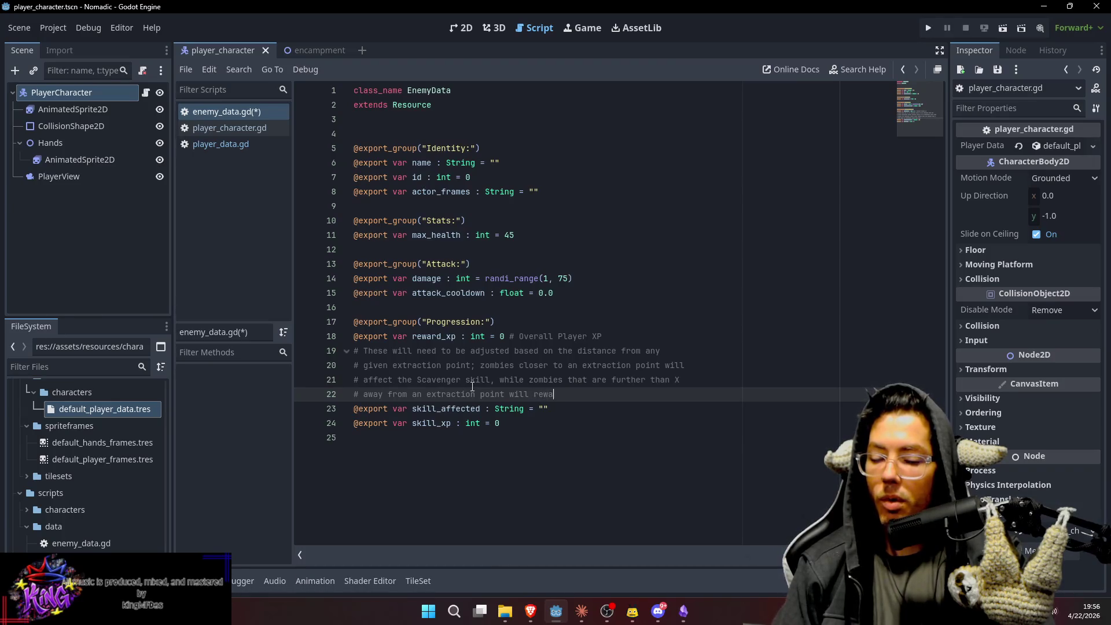
pyautogui.write('Nomad ')
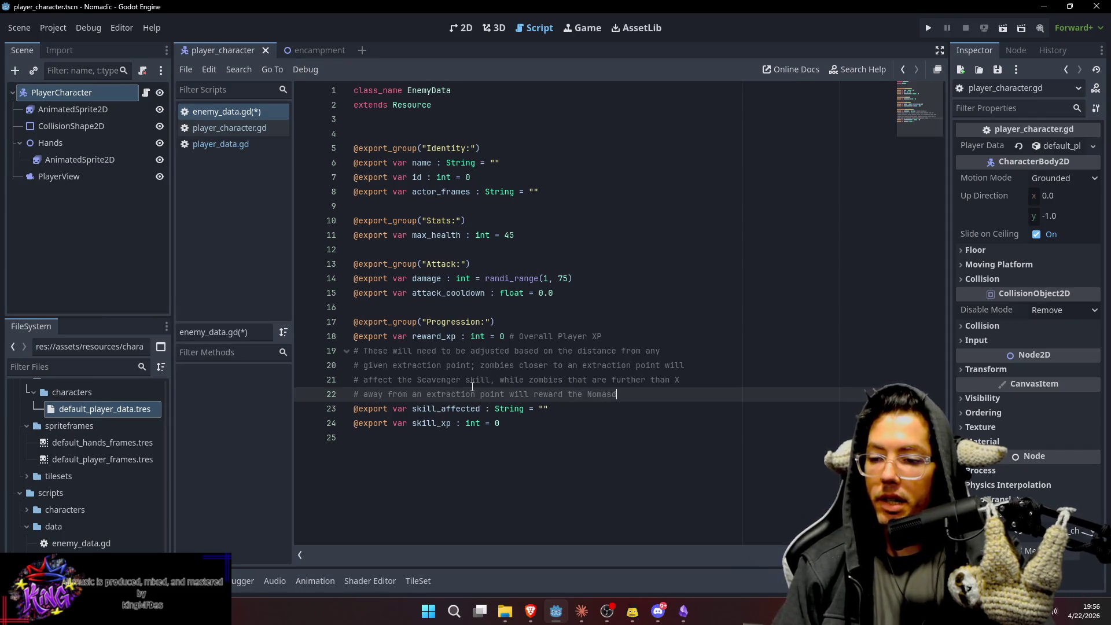
pyautogui.write('skill.')
pyautogui.hotkey('ctrl', 's')
pyautogui.press('Home')
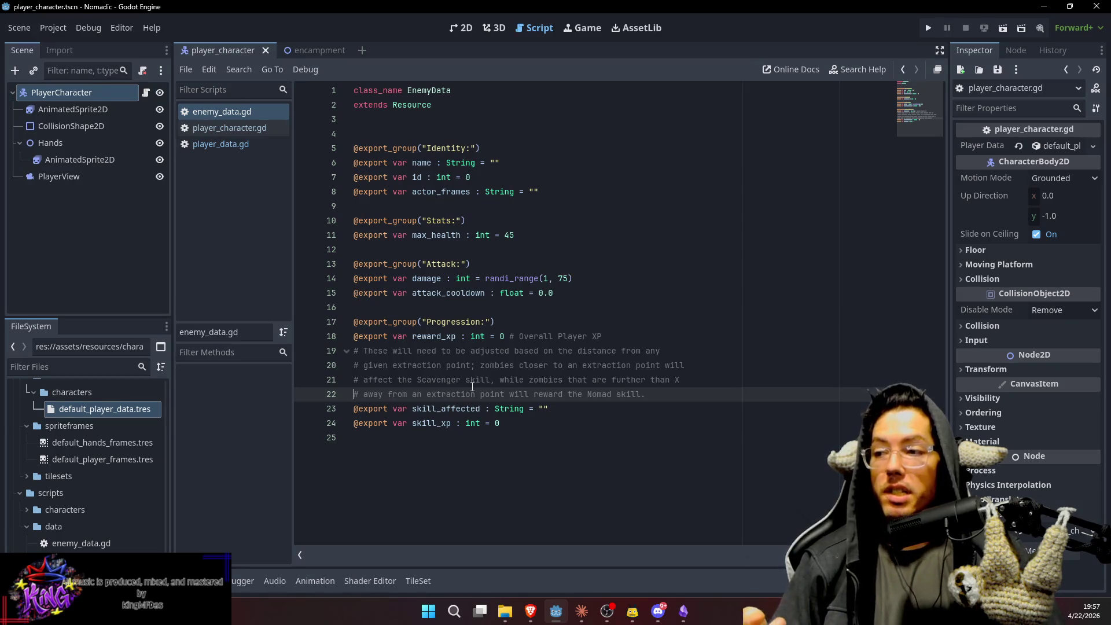
pyautogui.rightClick(109, 524)
# Step: Create a new script named quest_data.gd in the data folder
pyautogui.moveTo(164, 357)
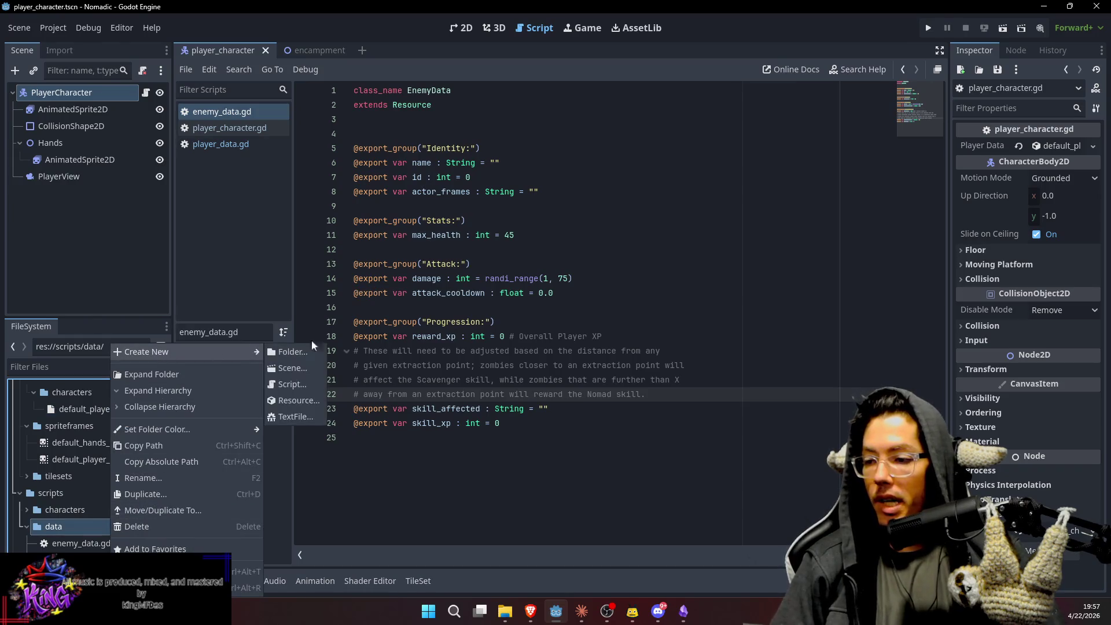
pyautogui.click(305, 383)
pyautogui.write('quest_data.gd')
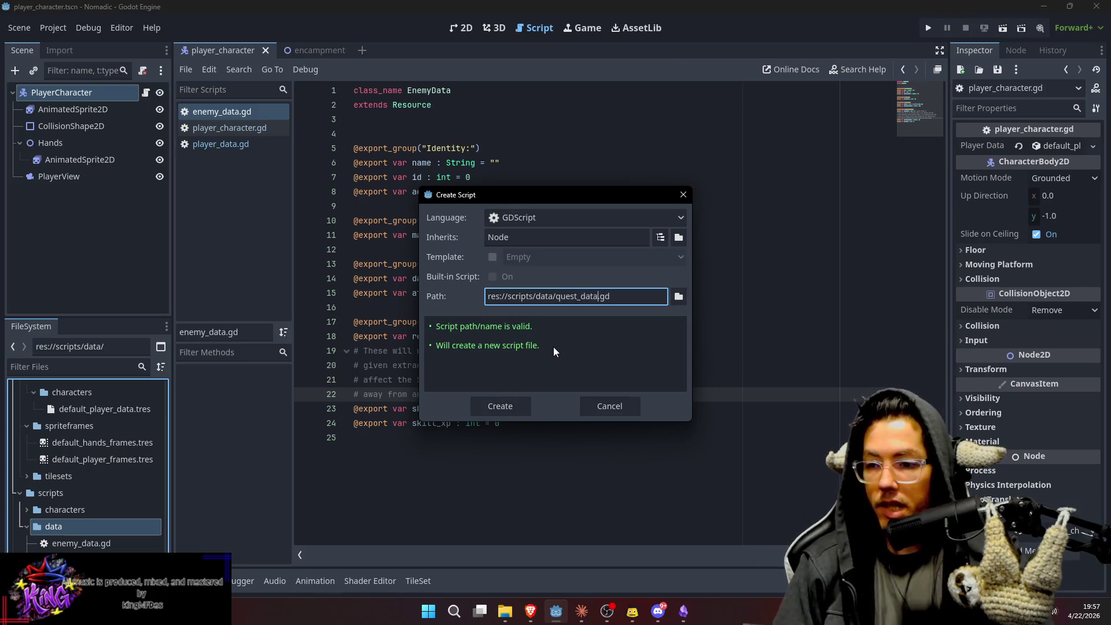
pyautogui.press('Return')
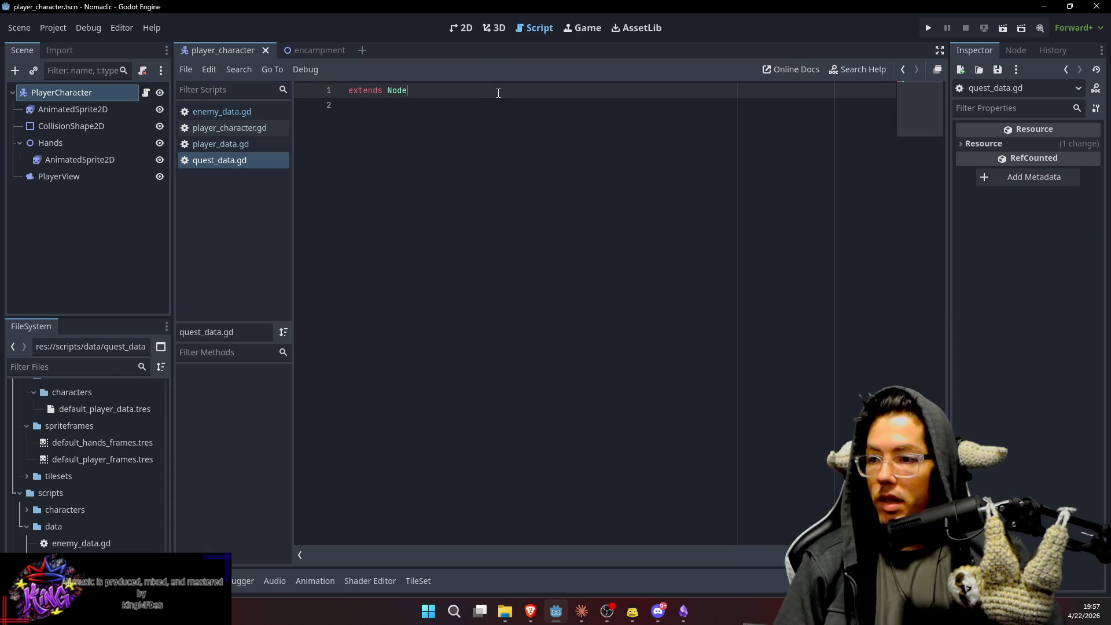
# Step: Make the script extend Resource and declare class_name QuestData
pyautogui.hotkey('ctrl', 'shift', 'Left')
pyautogui.write('Resourc')
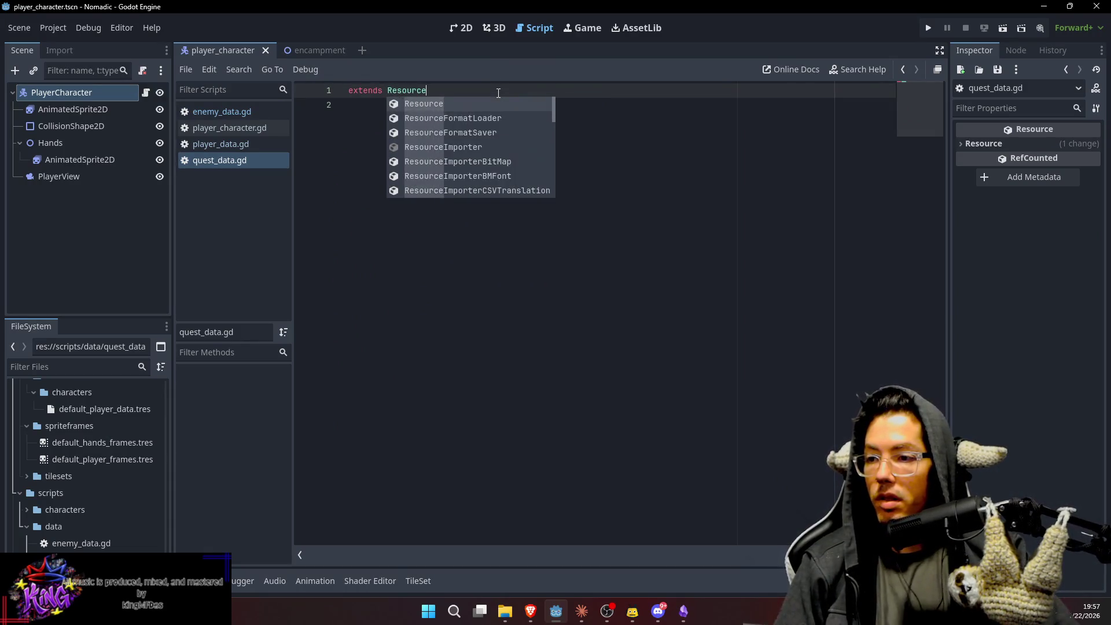
pyautogui.press('Return')
pyautogui.press('Home')
pyautogui.press('Return')
pyautogui.press('Up')
pyautogui.write('class_name')
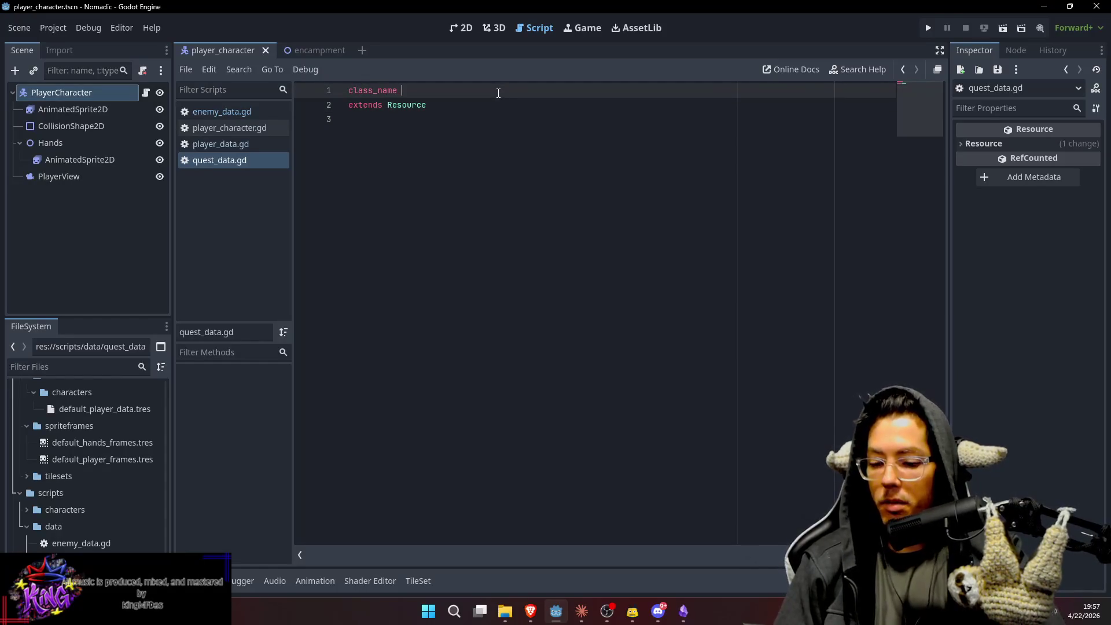
pyautogui.write(' QuestData')
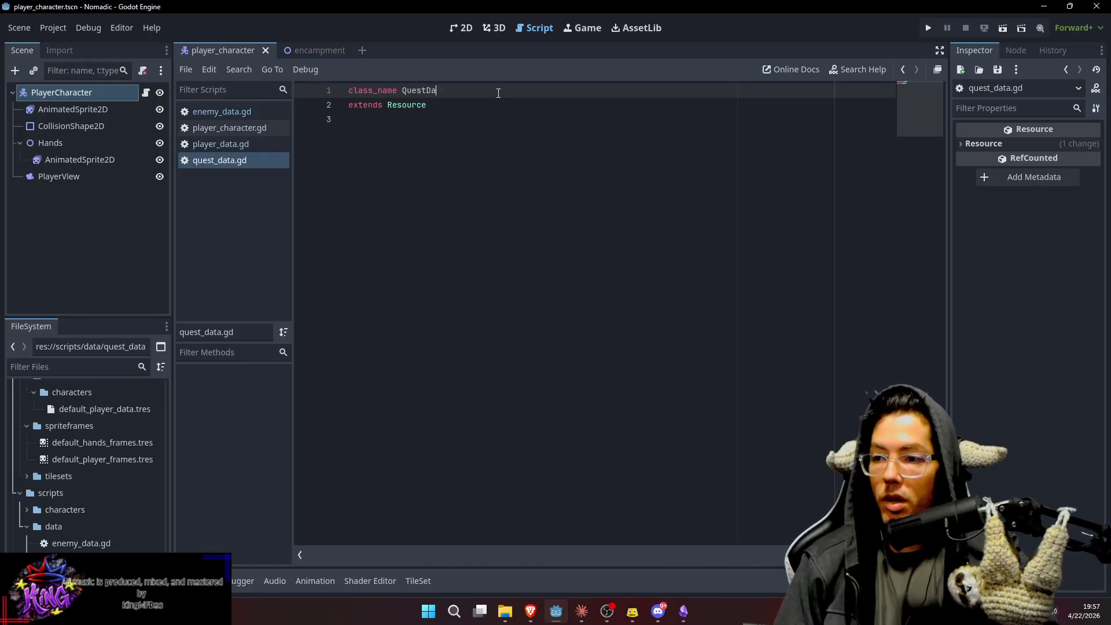
pyautogui.press('Down')
pyautogui.press('Down')
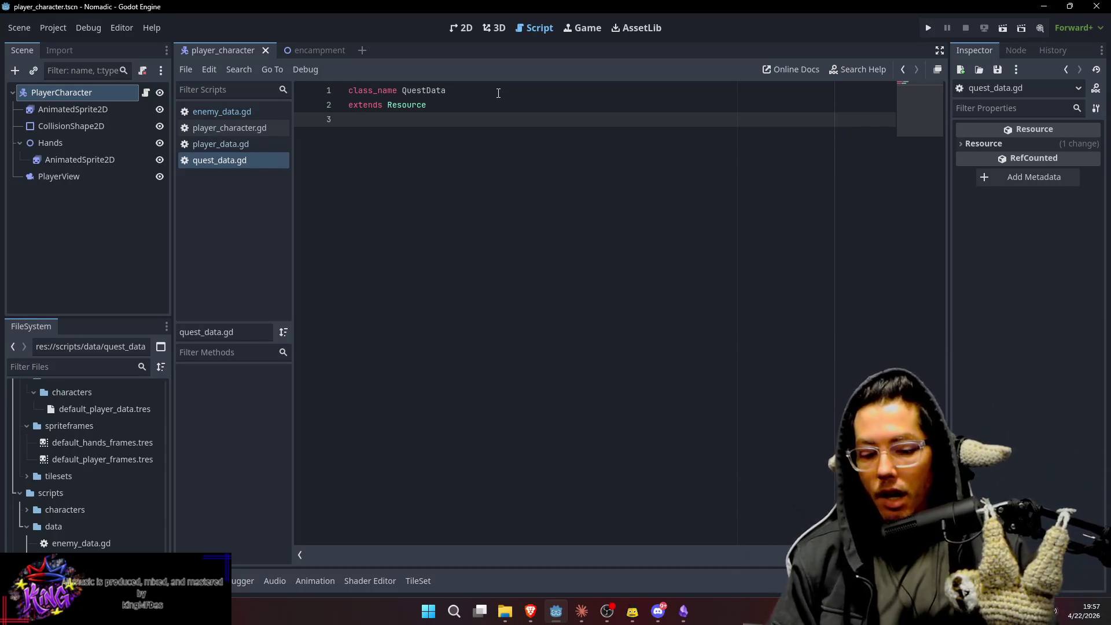
pyautogui.press('Return')
pyautogui.press('Return')
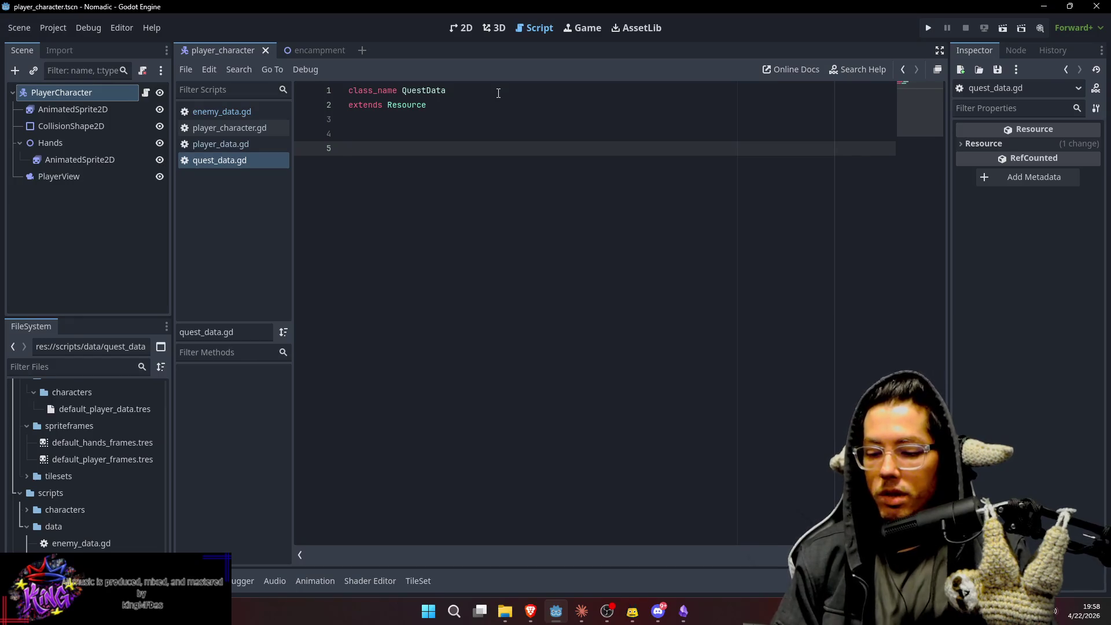
pyautogui.write('@eport')
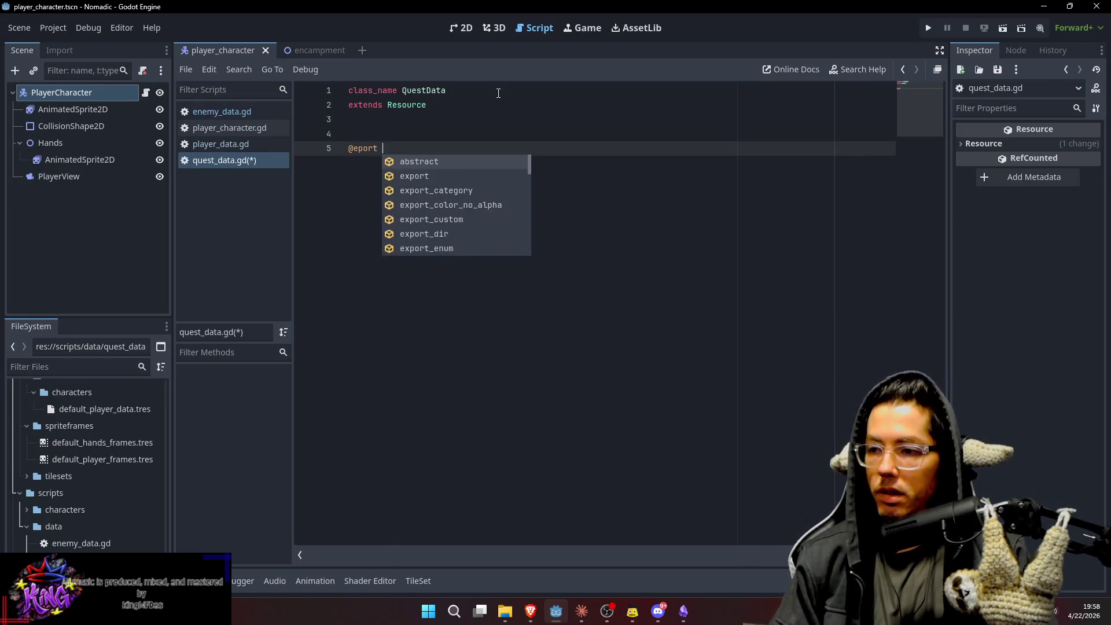
pyautogui.press('Return')
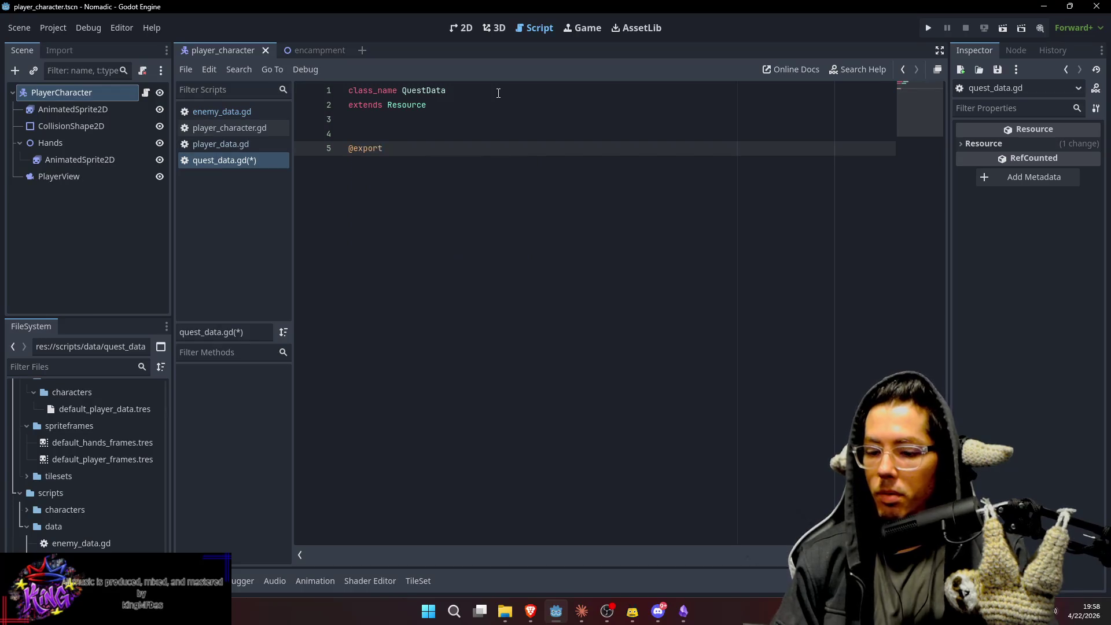
pyautogui.write('var')
pyautogui.press('BackSpace')
pyautogui.press('BackSpace')
pyautogui.press('BackSpace')
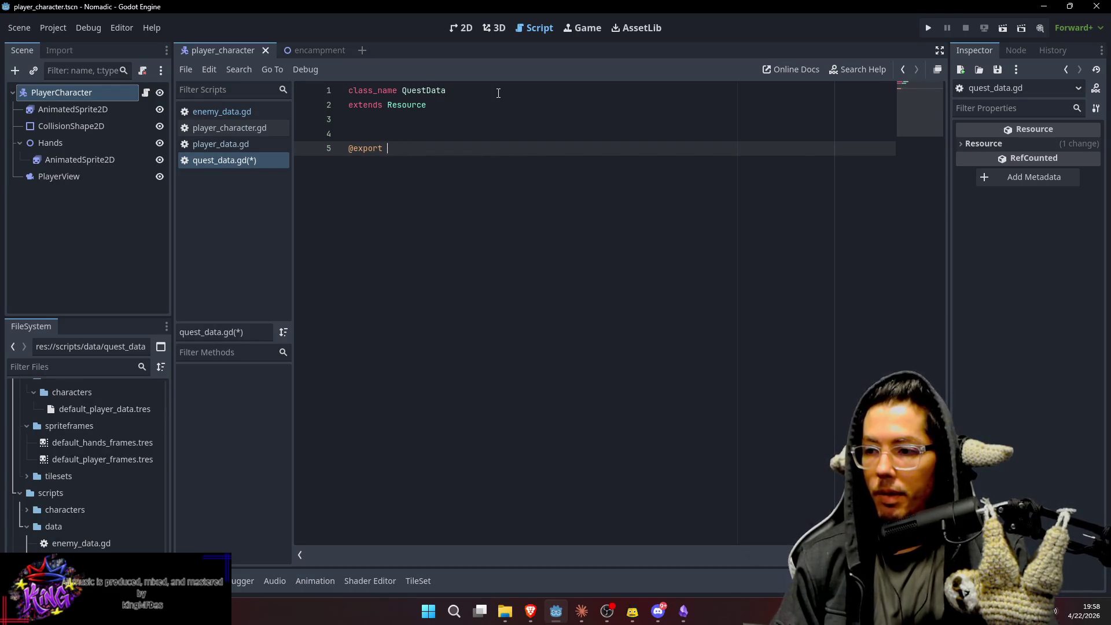
pyautogui.write('_group')
pyautogui.write('("Identi')
pyautogui.write('ty:')
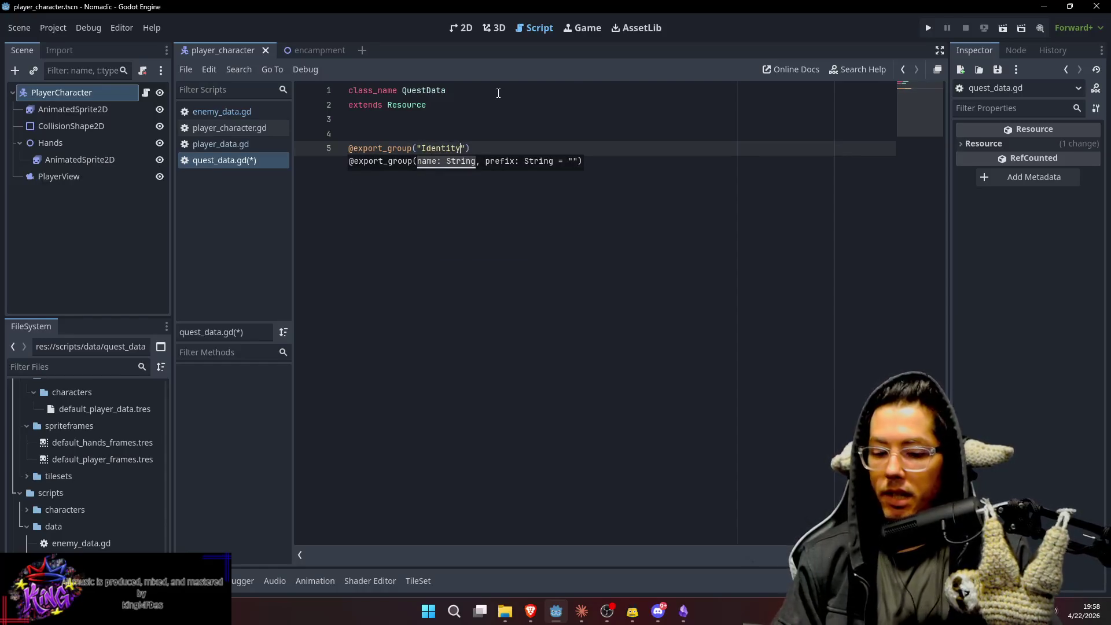
pyautogui.press('End')
pyautogui.press('Return')
# Step: Add title and description String exports and id : int = 0 under Identity, and save
pyautogui.write('@export var ')
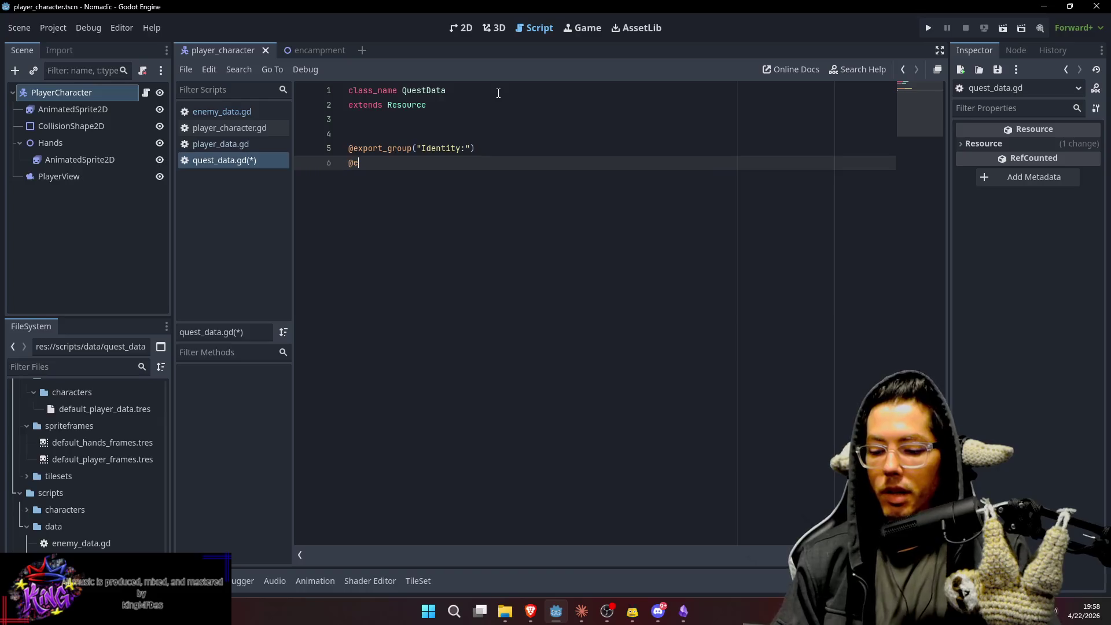
pyautogui.write('string')
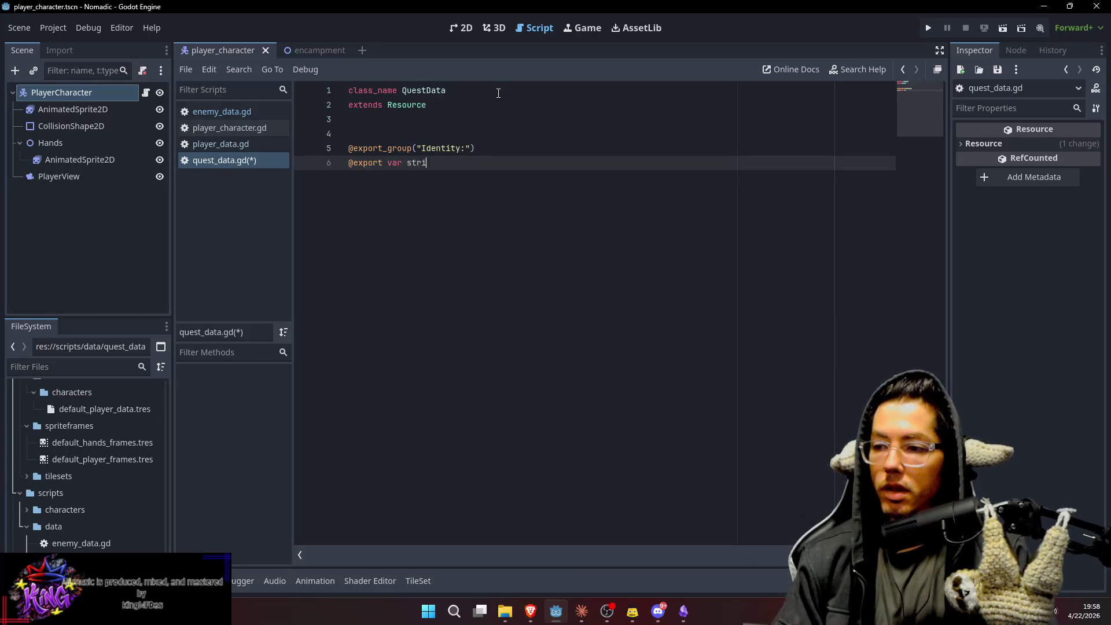
pyautogui.hotkey('ctrl', 'shift', 'Left')
pyautogui.write('title : String =')
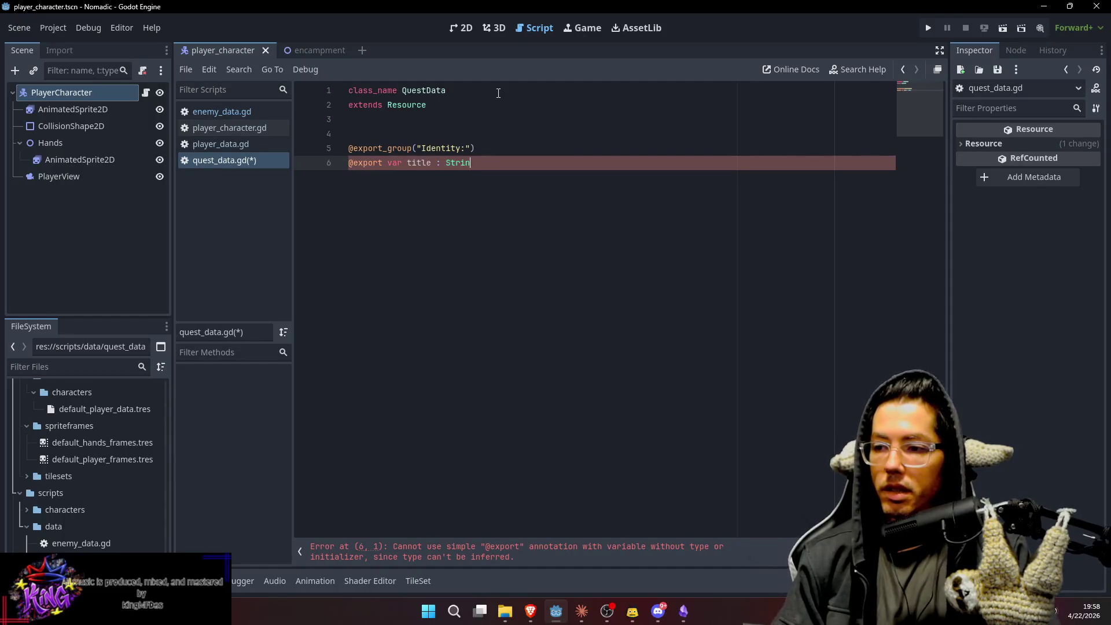
pyautogui.press('Return')
pyautogui.write('@export var descr')
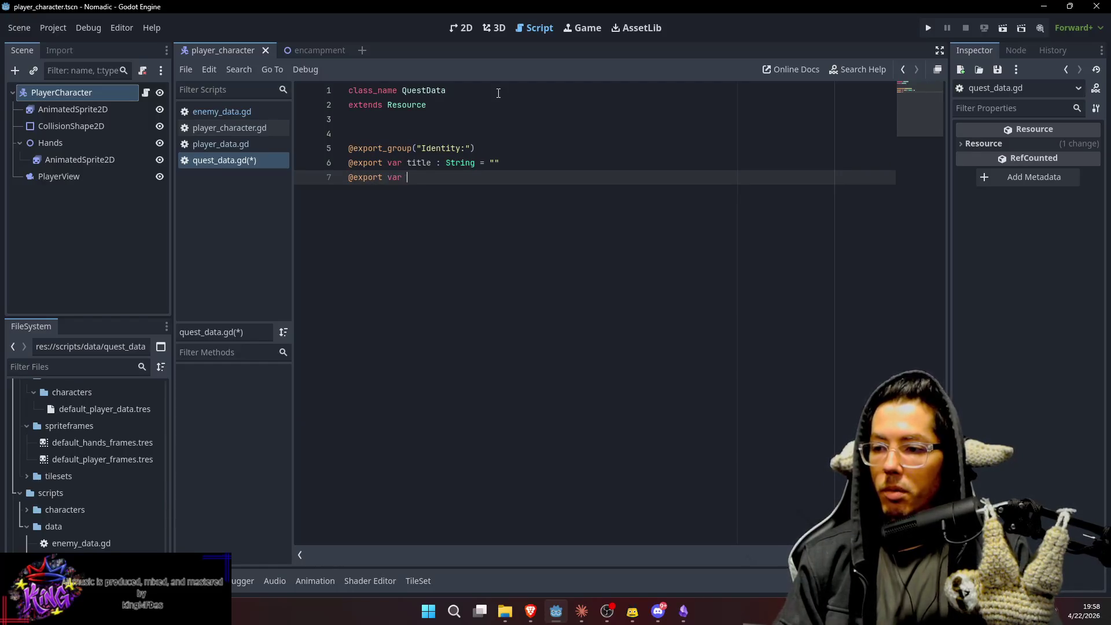
pyautogui.write('iption : String = "')
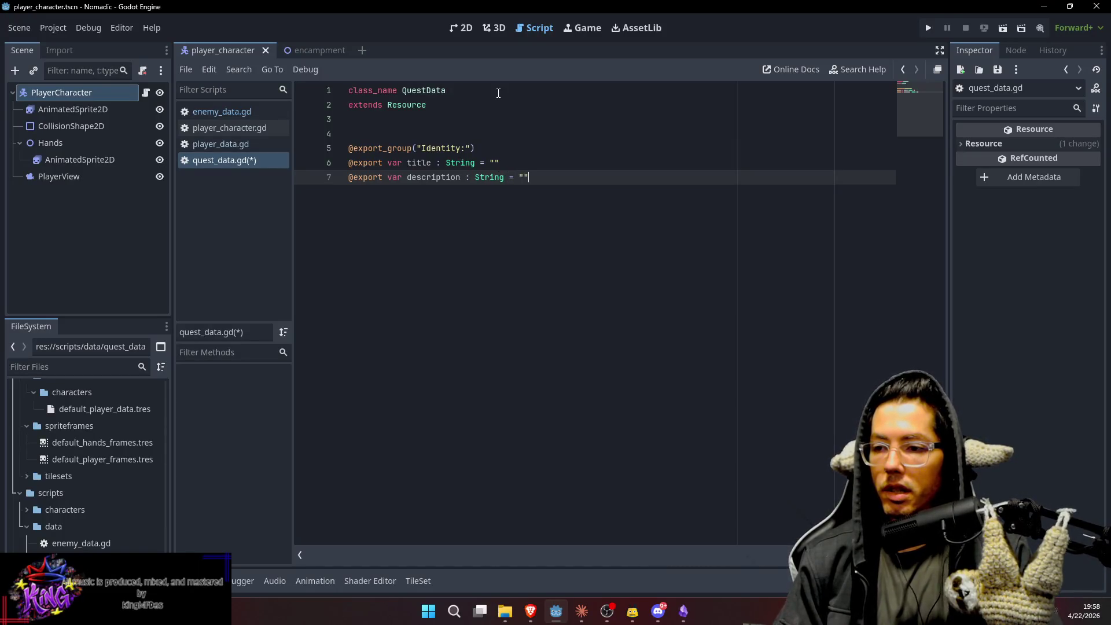
pyautogui.press('Return')
pyautogui.hotkey('ctrl', 's')
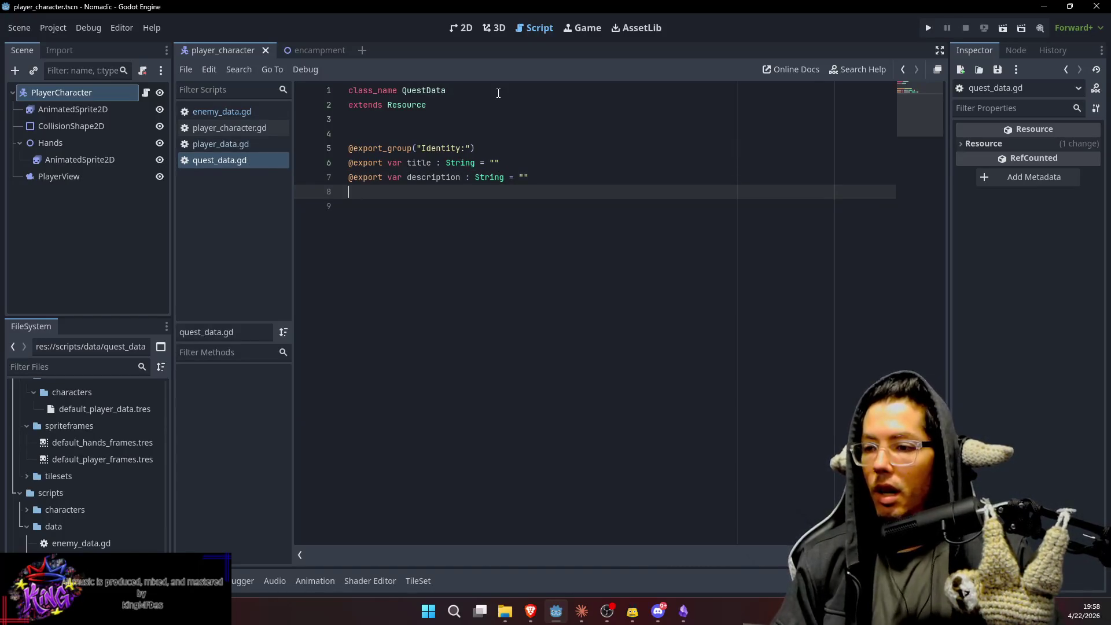
pyautogui.write('@export var id : int = 0')
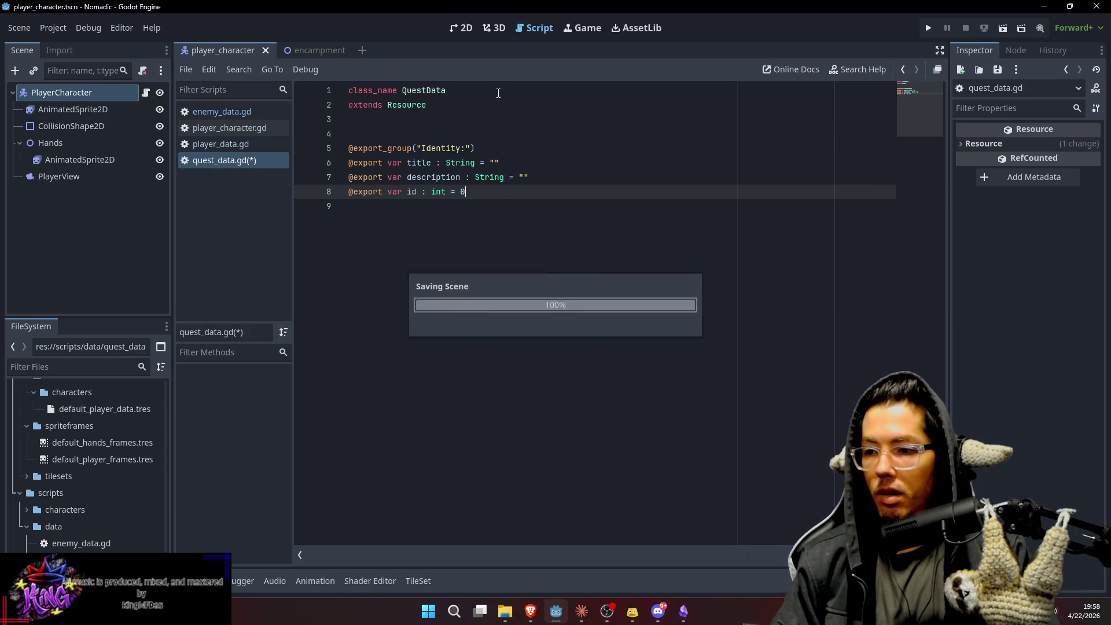
pyautogui.press('Return')
pyautogui.hotkey('ctrl', 's')
pyautogui.press('End')
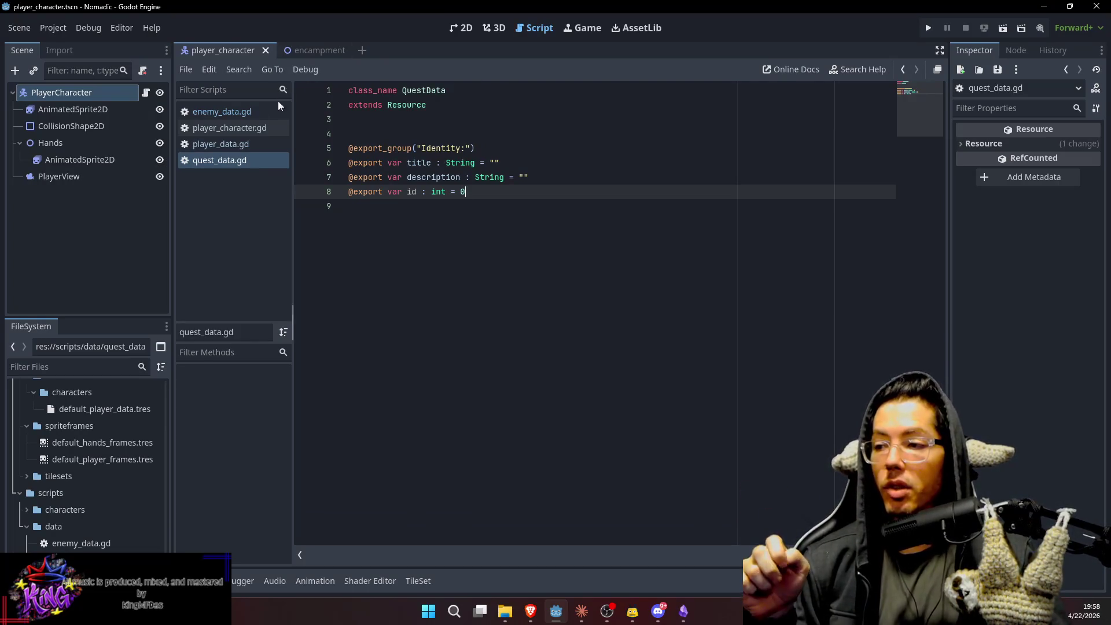
# Step: Return to enemy_data.gd and insert a blank line above the attack_cooldown field
pyautogui.click(252, 112)
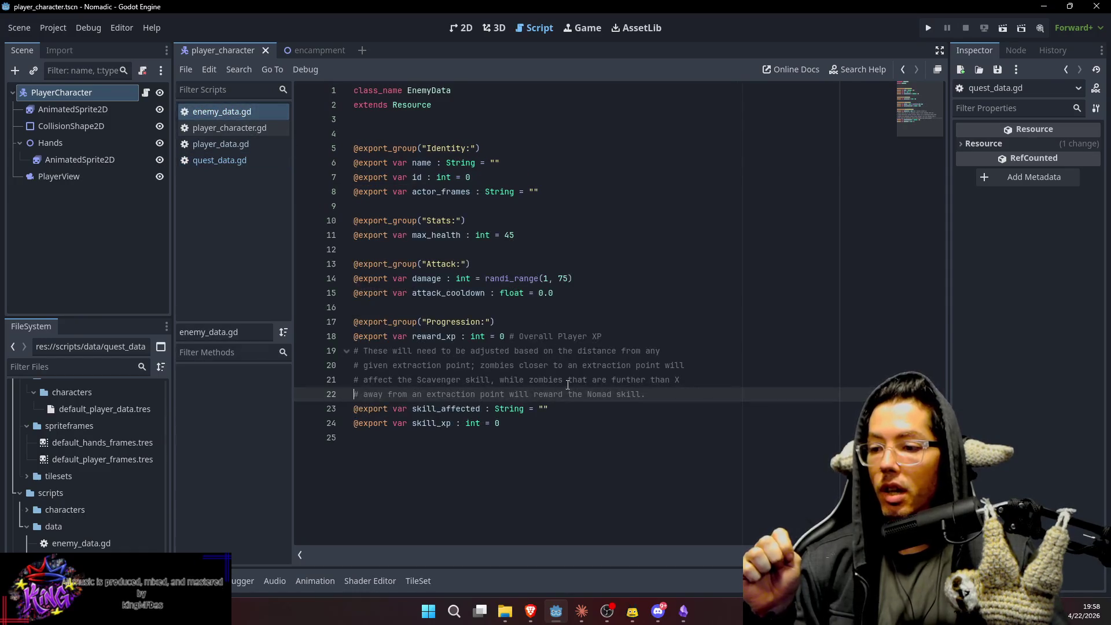
pyautogui.click(562, 410)
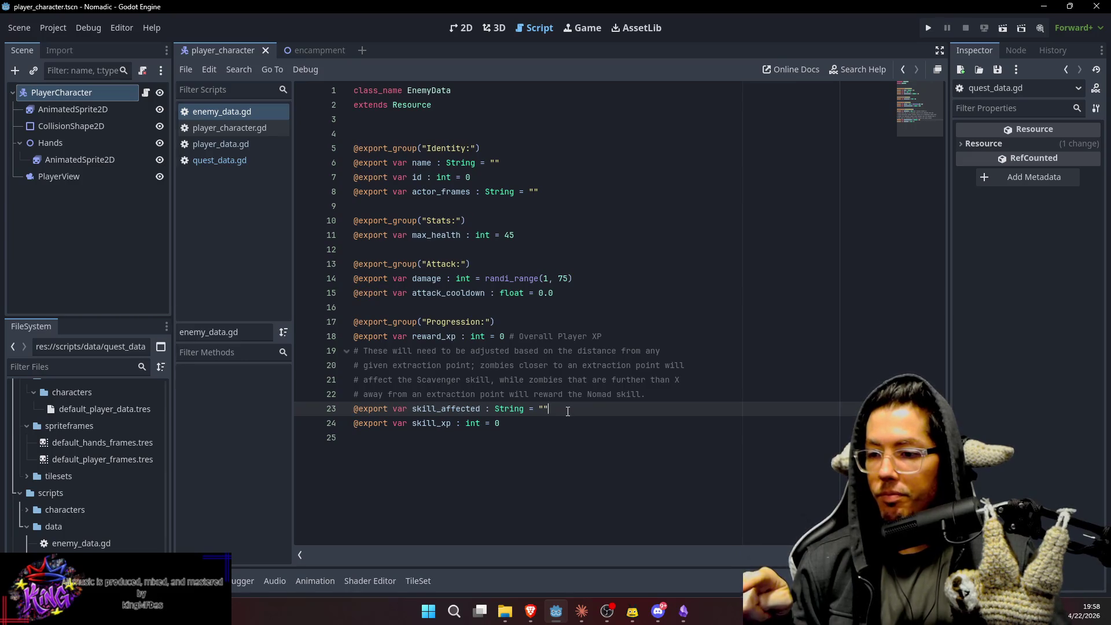
pyautogui.click(676, 395)
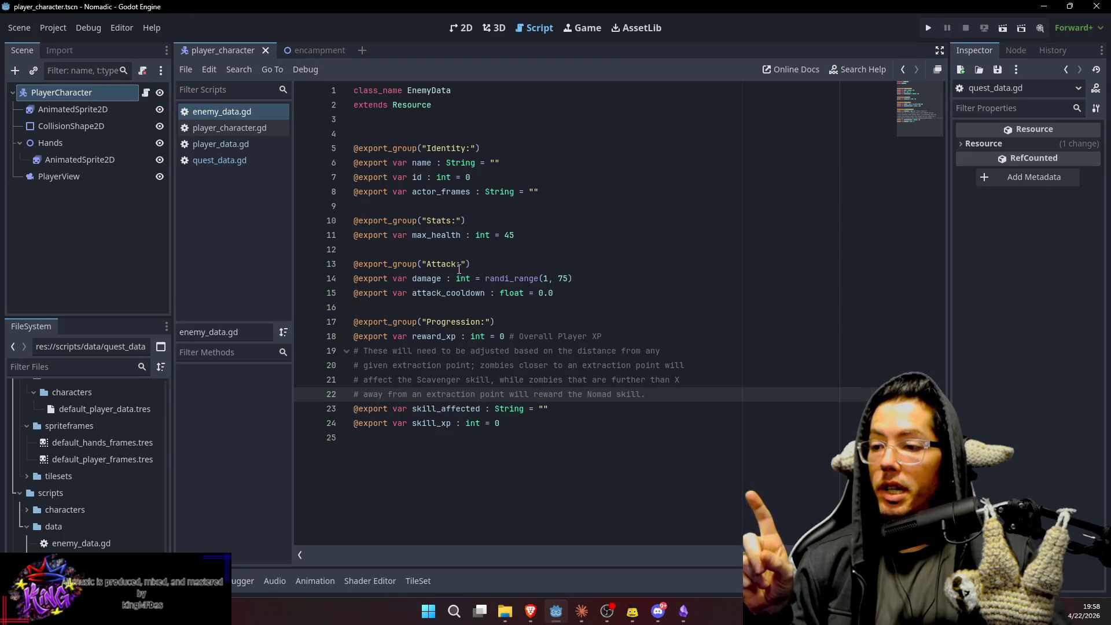
pyautogui.click(605, 296)
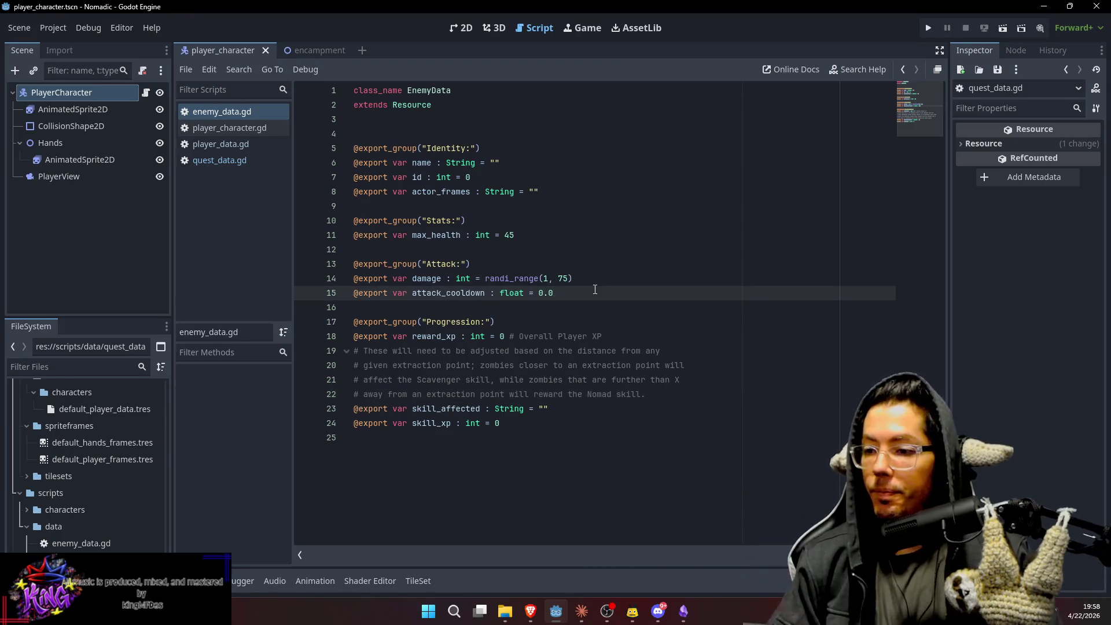
pyautogui.press('Up')
pyautogui.press('Up')
pyautogui.press('Up')
pyautogui.press('Up')
pyautogui.press('Return')
pyautogui.press('Return')
# Step: Add a Zones: group with detection_range and sound_range as float = 0.0
pyautogui.write('@export_group("')
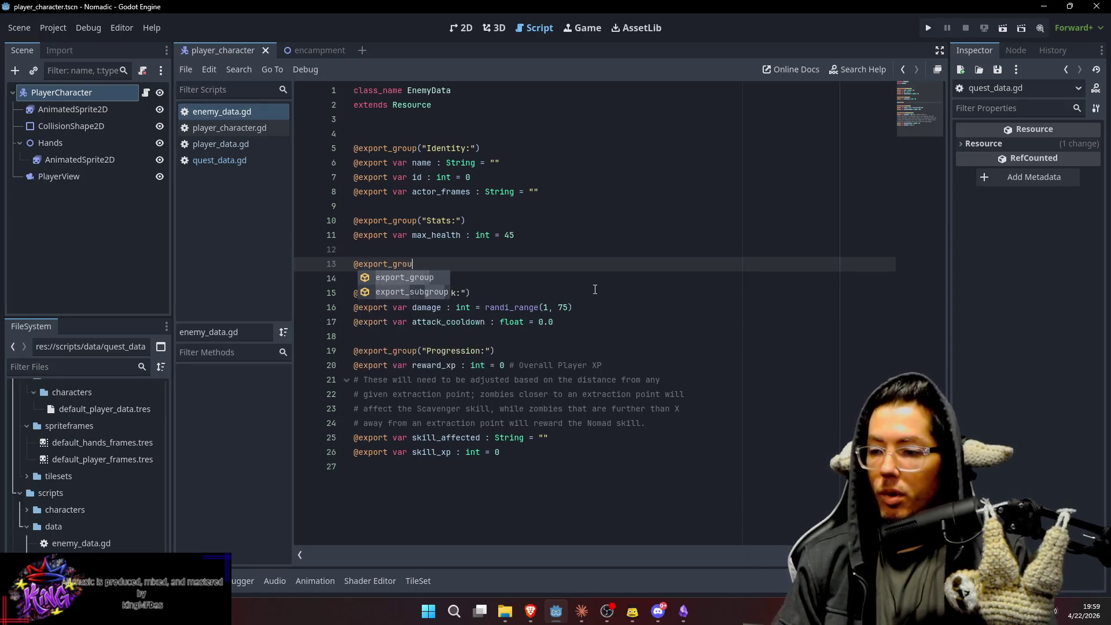
pyautogui.write('Zones:')
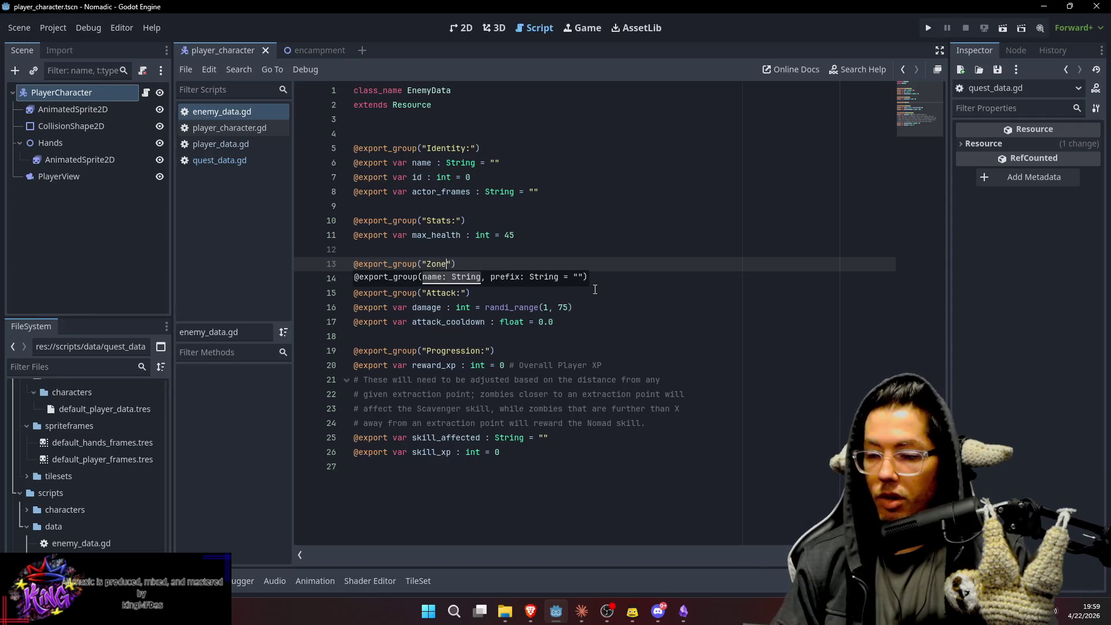
pyautogui.press('End')
pyautogui.press('Return')
pyautogui.write('@export va')
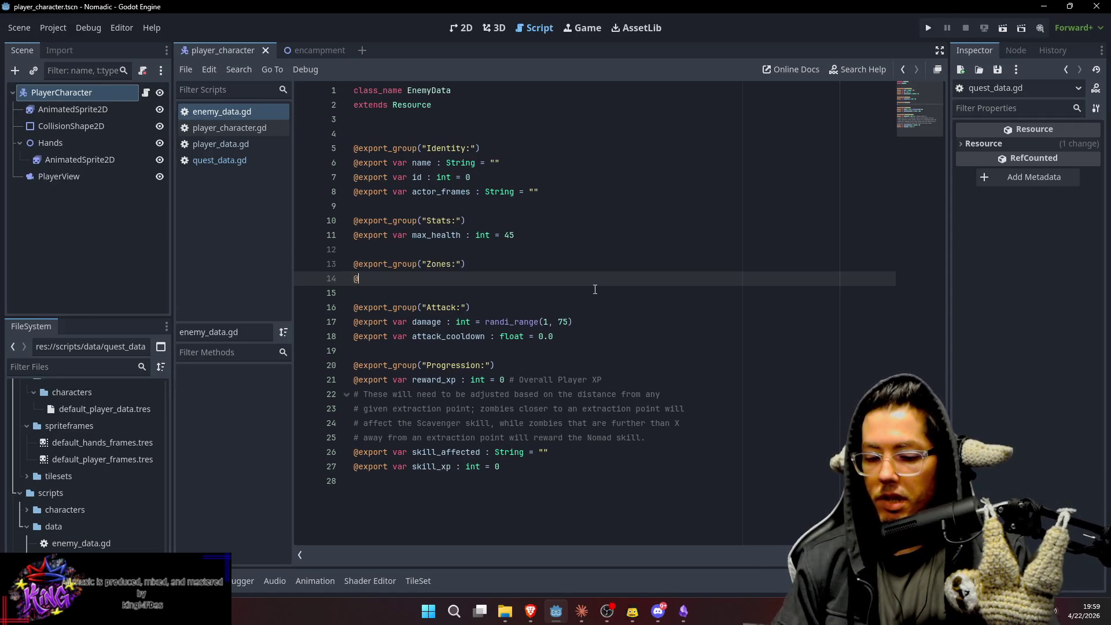
pyautogui.write('r ')
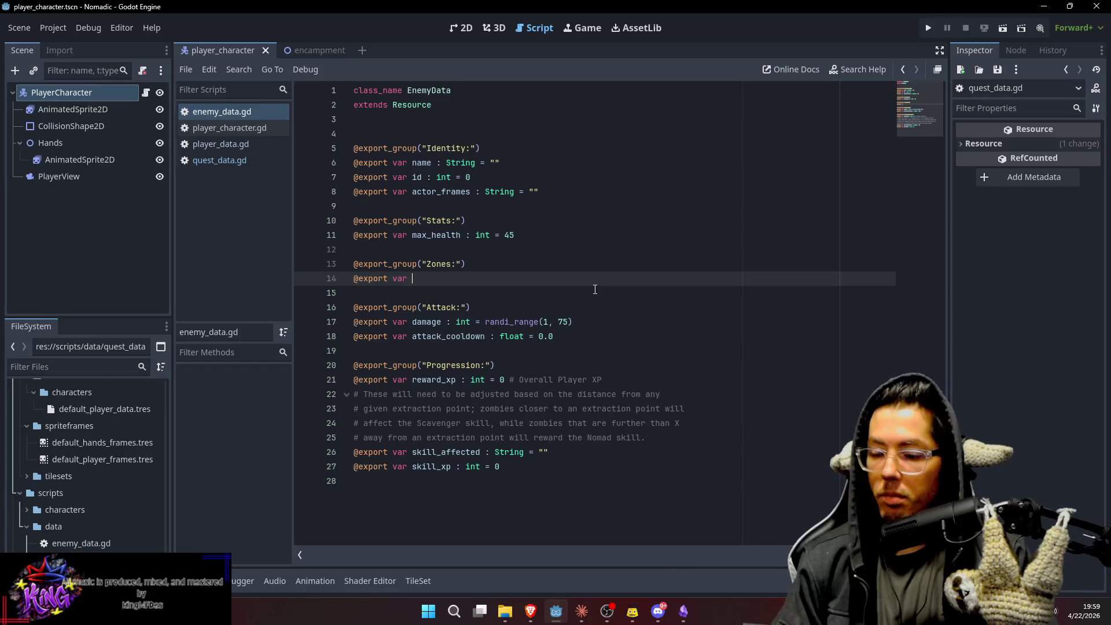
pyautogui.write('detection_r')
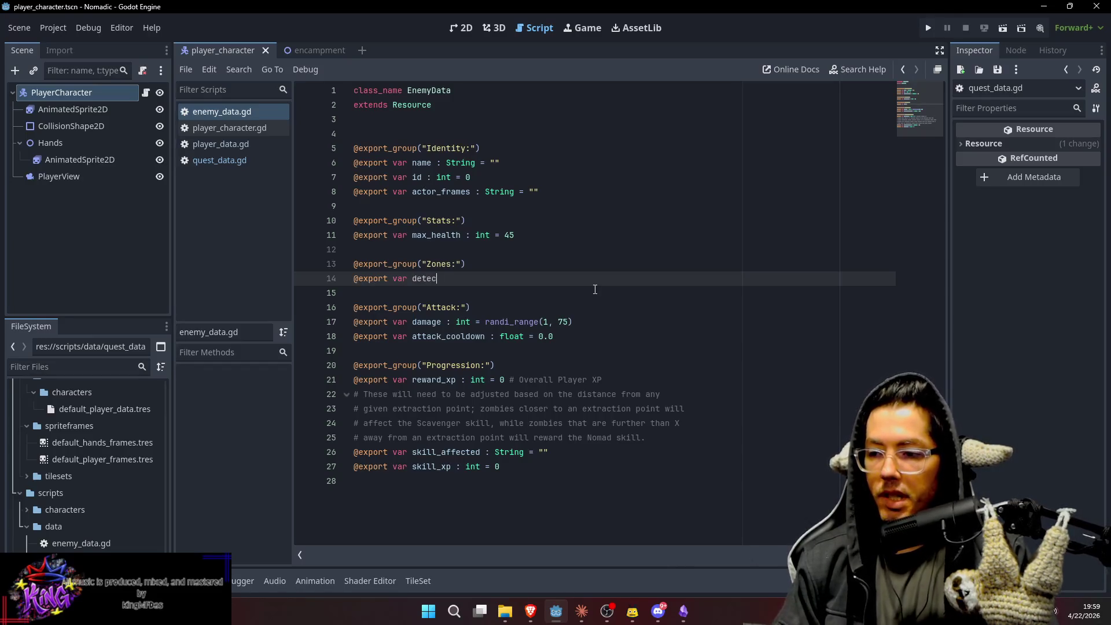
pyautogui.write('ange : ')
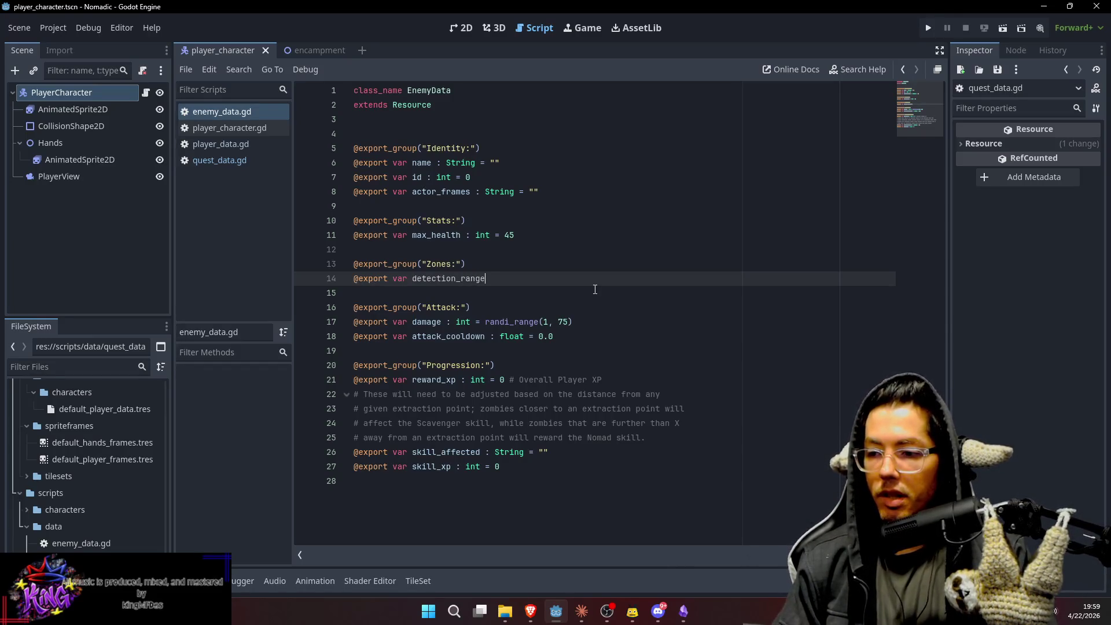
pyautogui.write('float = 0.0')
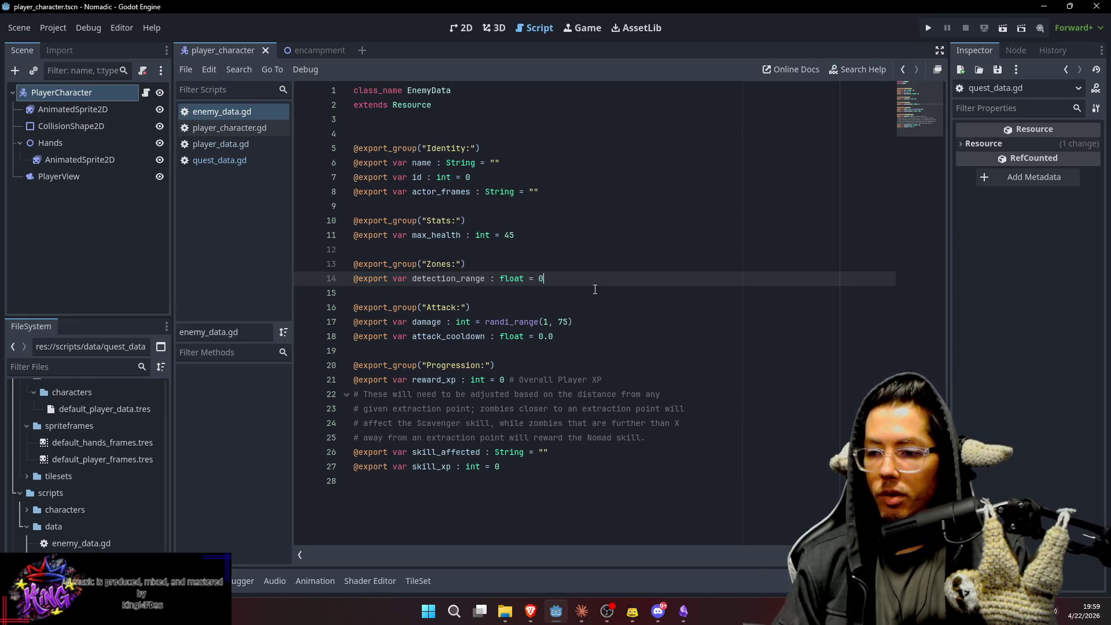
pyautogui.press('Return')
pyautogui.write('@export var s')
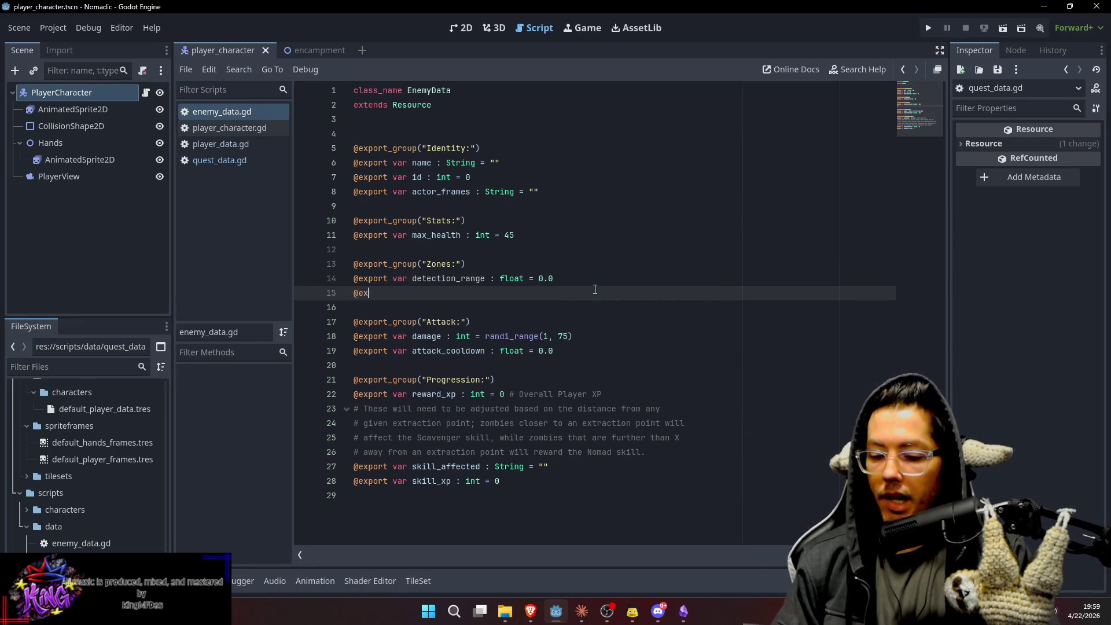
pyautogui.write('ound')
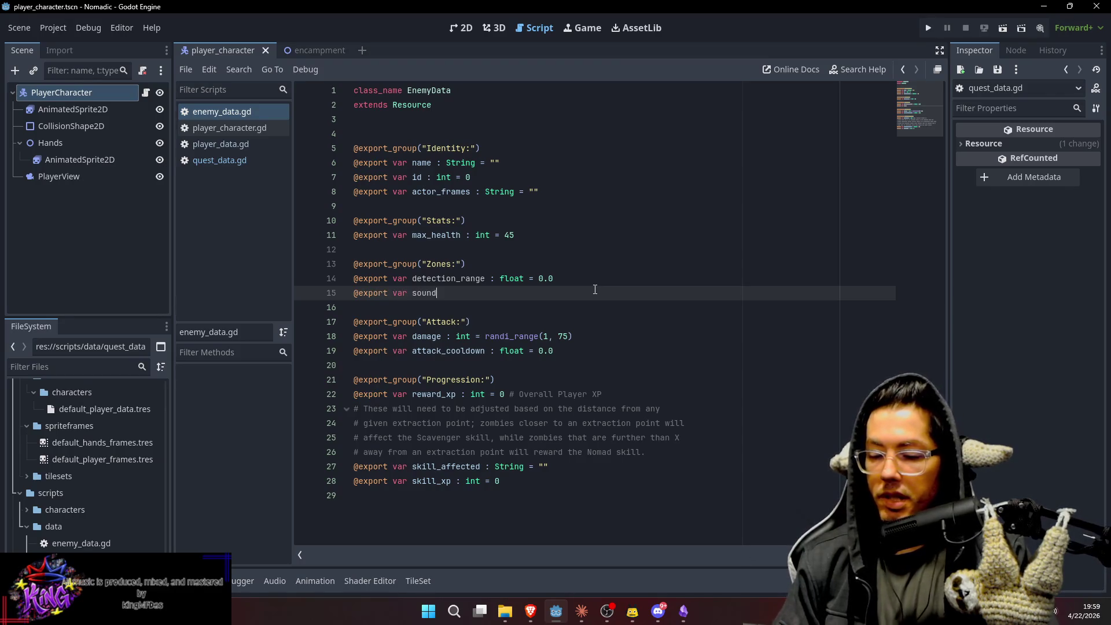
pyautogui.write('ange')
pyautogui.write(' flo')
pyautogui.press('BackSpace')
pyautogui.press('BackSpace')
pyautogui.press('BackSpace')
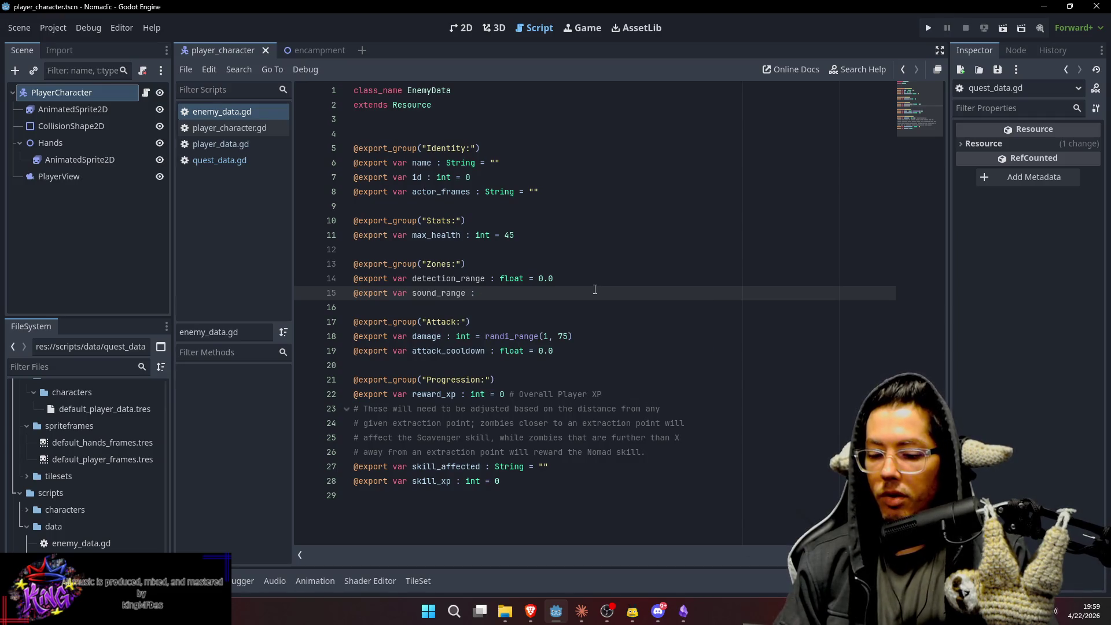
pyautogui.write('float = 0.0')
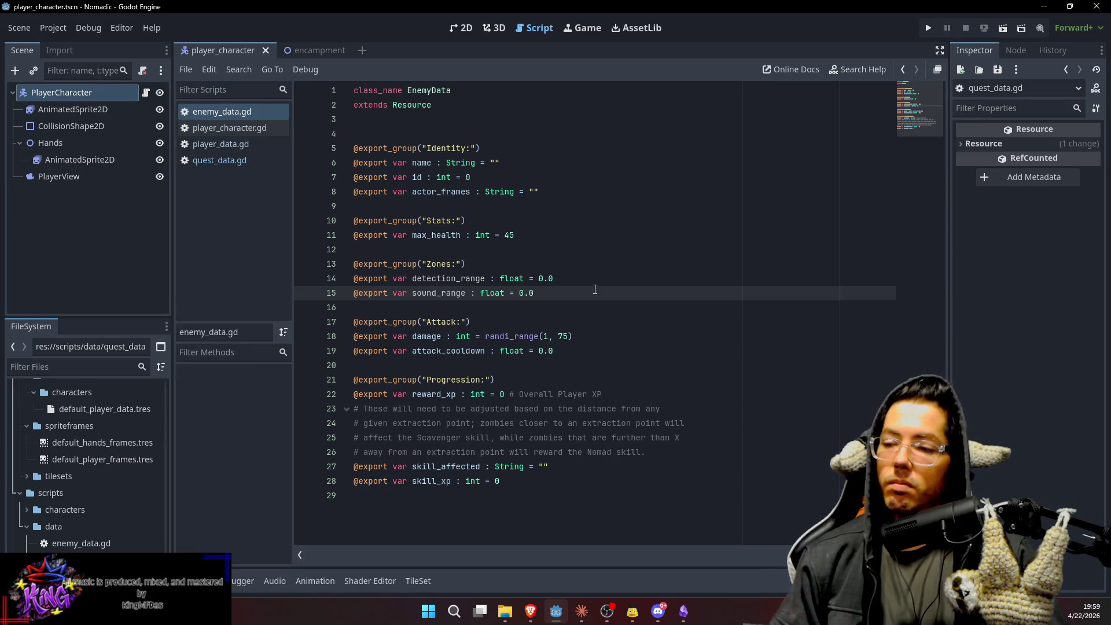
# Step: Add sound_tolerance : float = 0.0 under sound_range, save, and review the surrounding lines
pyautogui.press('Return')
pyautogui.write('@export var ')
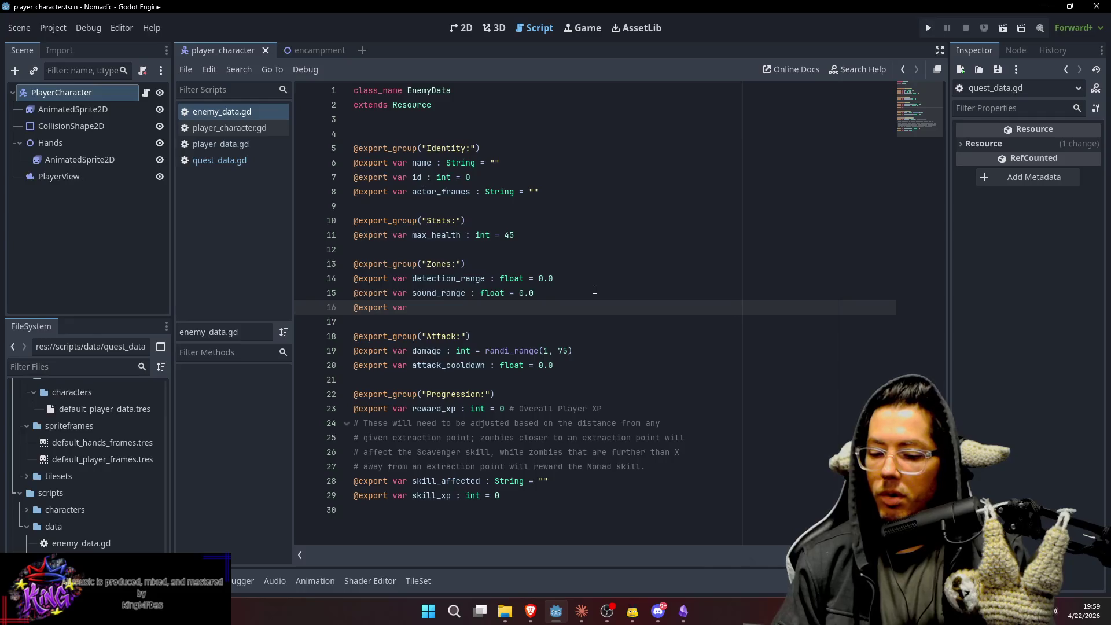
pyautogui.write('sound_tole')
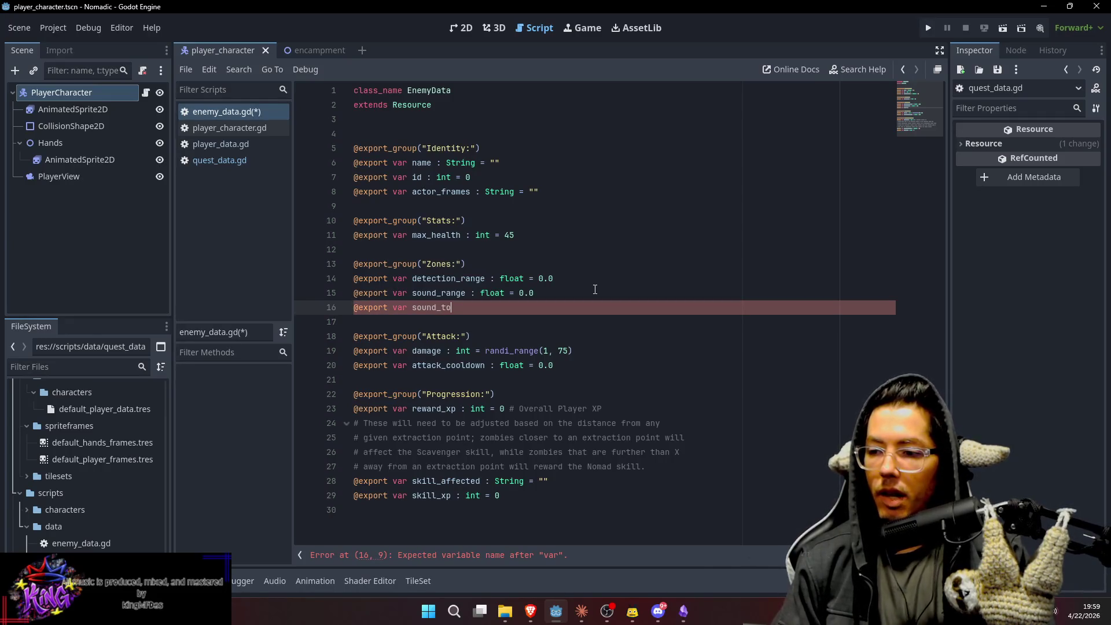
pyautogui.write('rance : float')
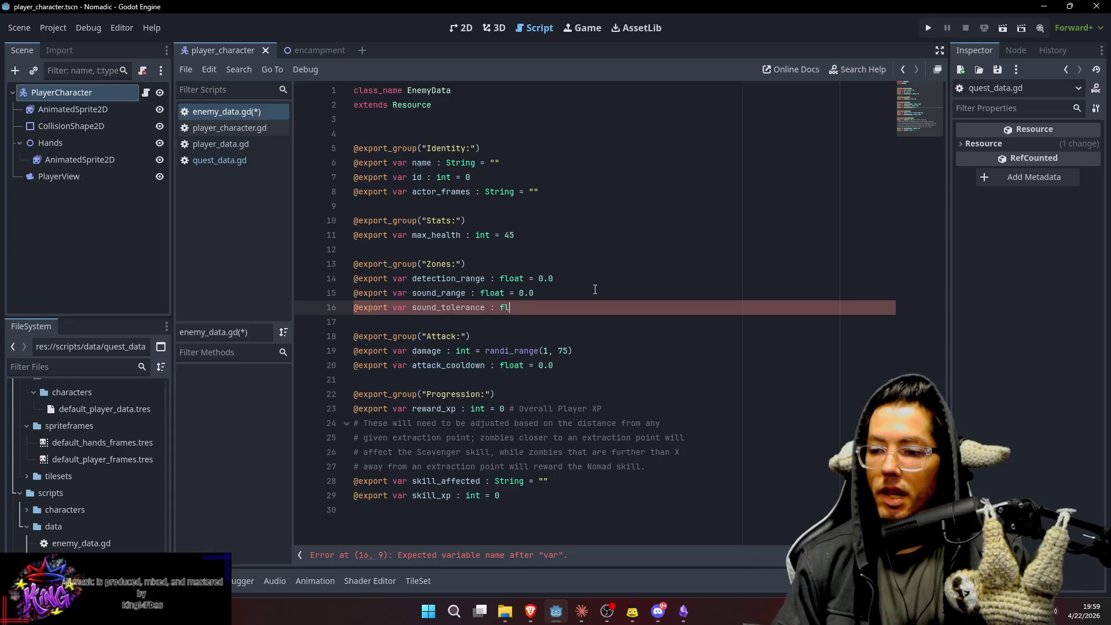
pyautogui.write(' = 0.0')
pyautogui.hotkey('ctrl', 's')
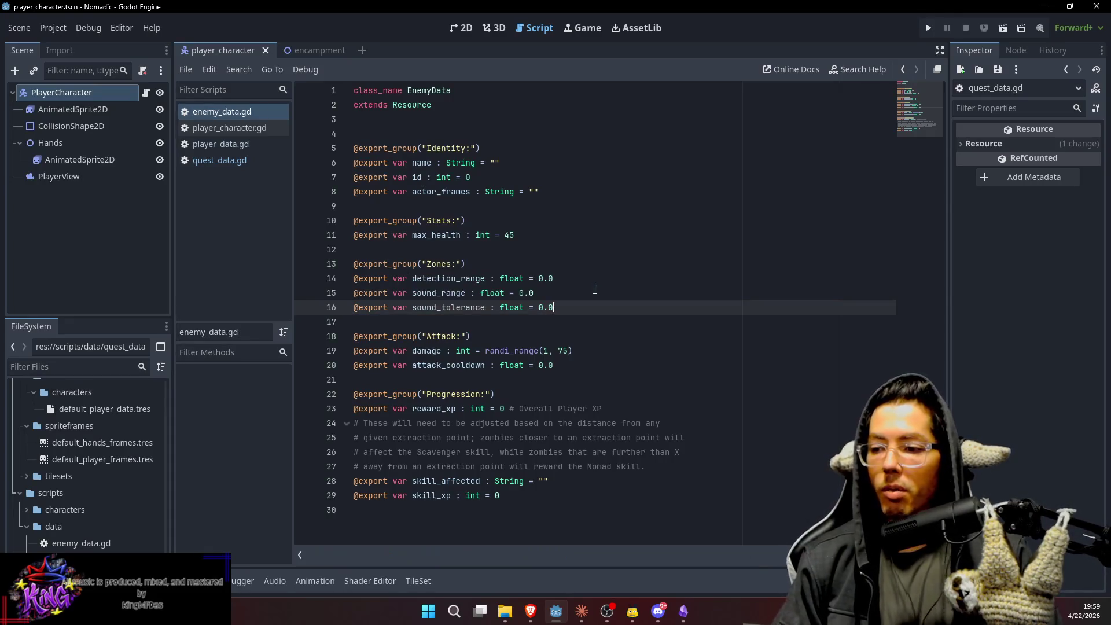
pyautogui.click(595, 289)
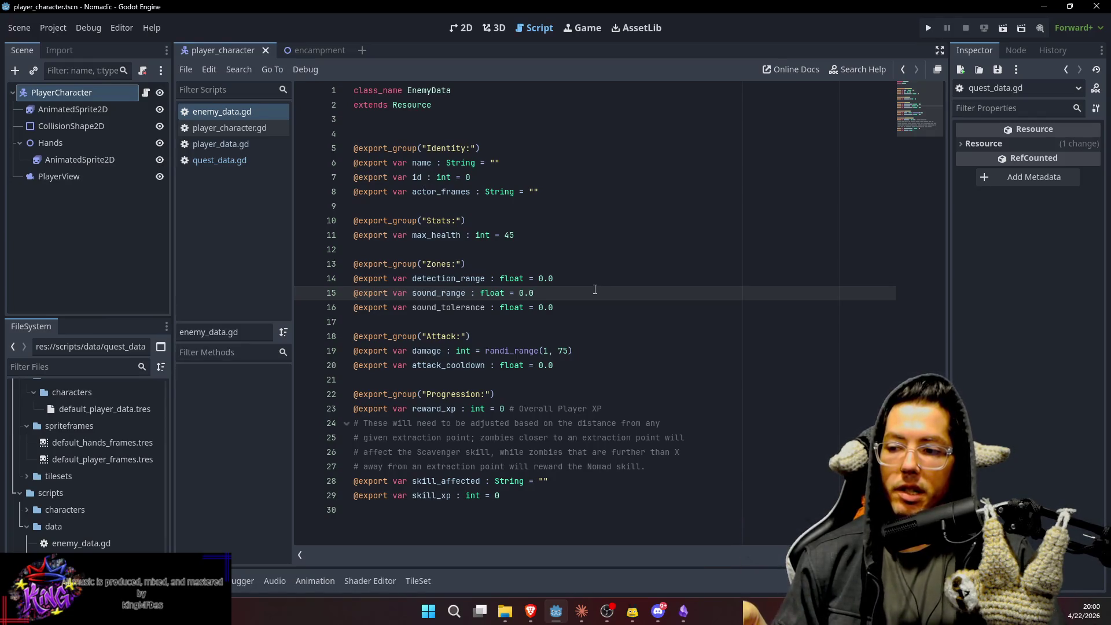
pyautogui.press('Down')
pyautogui.press('Down')
pyautogui.press('Up')
pyautogui.press('Down')
pyautogui.press('Down')
pyautogui.press('Down')
pyautogui.press('Down')
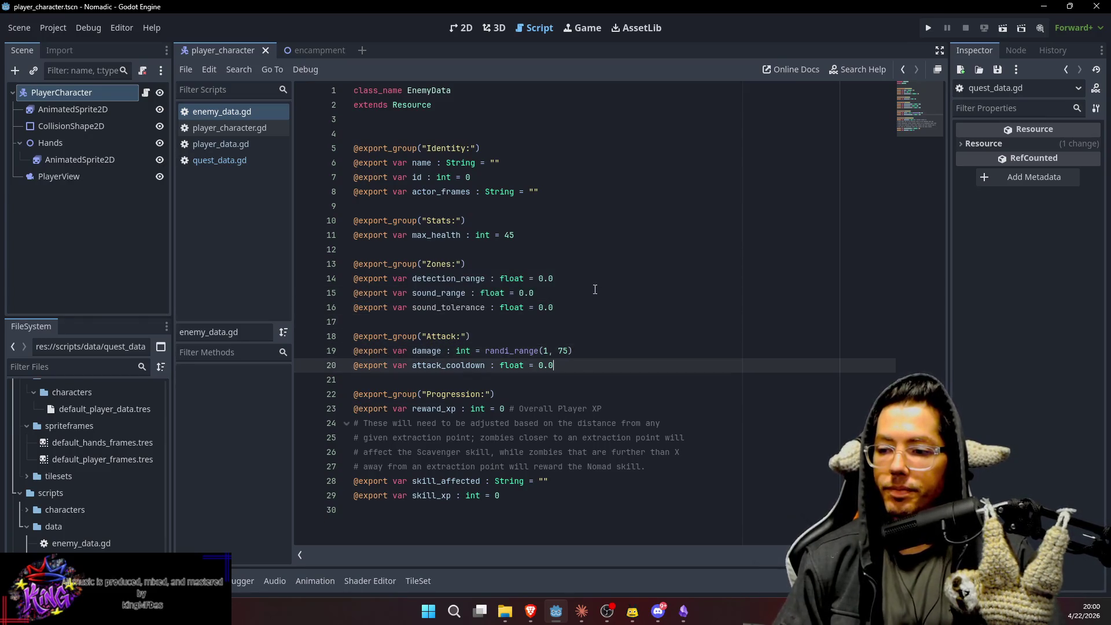
pyautogui.press('Up')
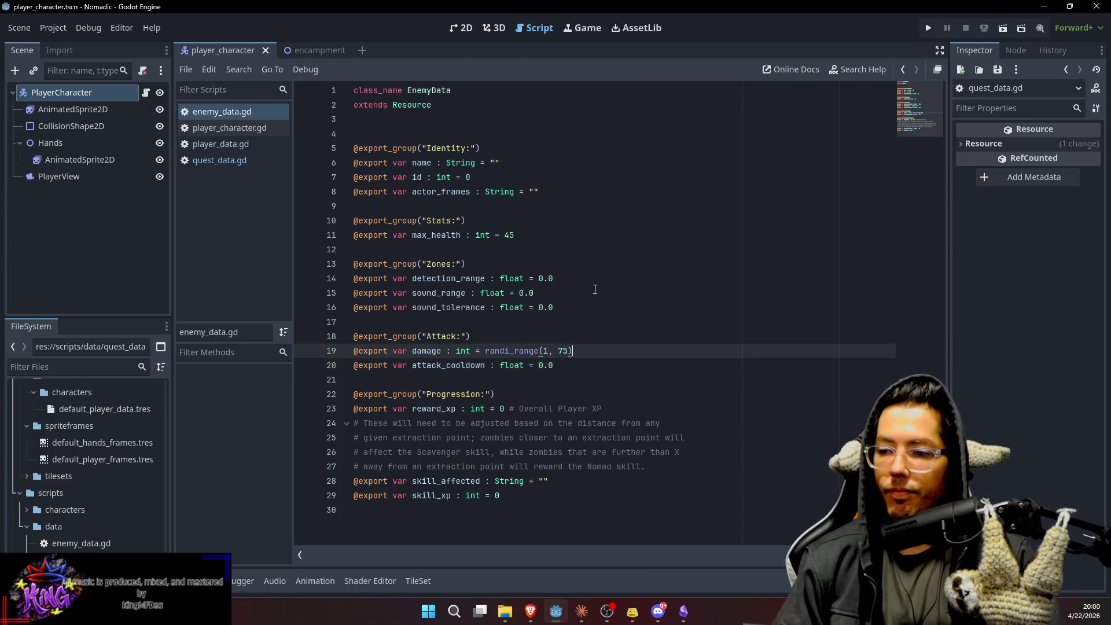
pyautogui.press('Up')
pyautogui.press('Up')
pyautogui.press('Up')
pyautogui.press('Down')
pyautogui.press('Down')
pyautogui.press('Down')
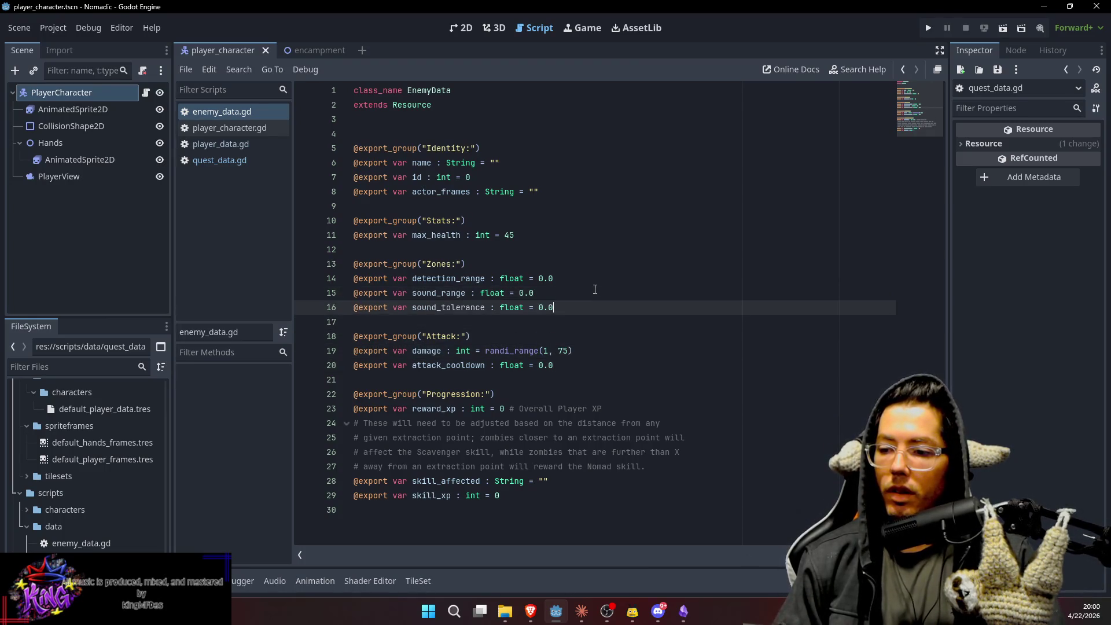
pyautogui.press('Down')
pyautogui.press('Down')
pyautogui.press('Down')
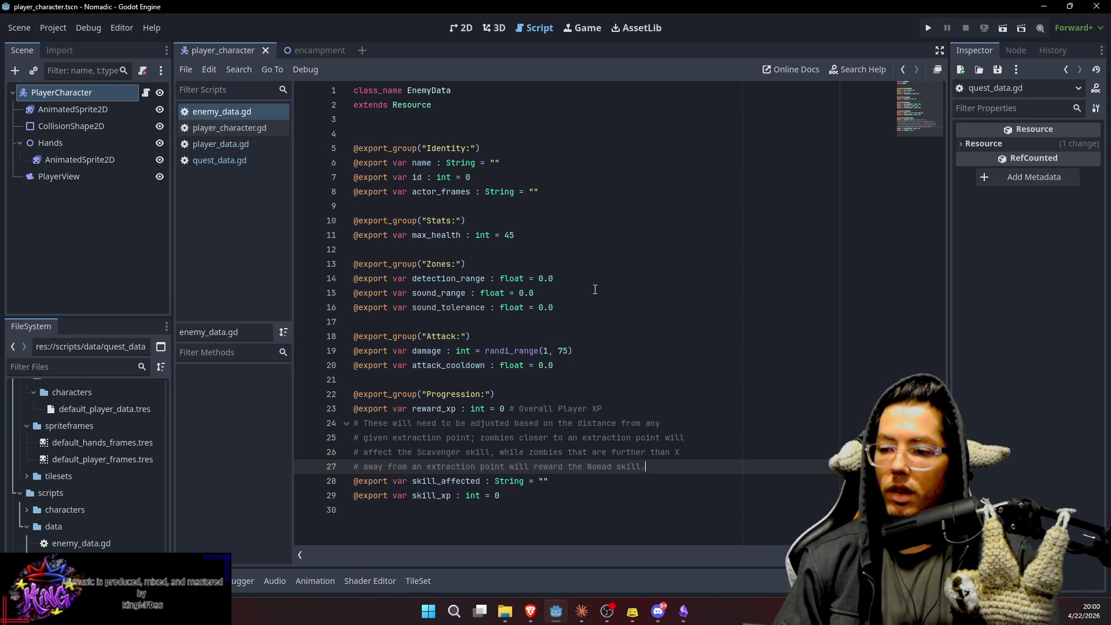
# Step: Cut the trailing '# Overall Player XP' comment and paste it on a new line above reward_xp
pyautogui.press('Up')
pyautogui.press('Up')
pyautogui.press('Up')
pyautogui.hotkey('shift', 'Left')
pyautogui.hotkey('shift', 'Left')
pyautogui.hotkey('shift', 'Left')
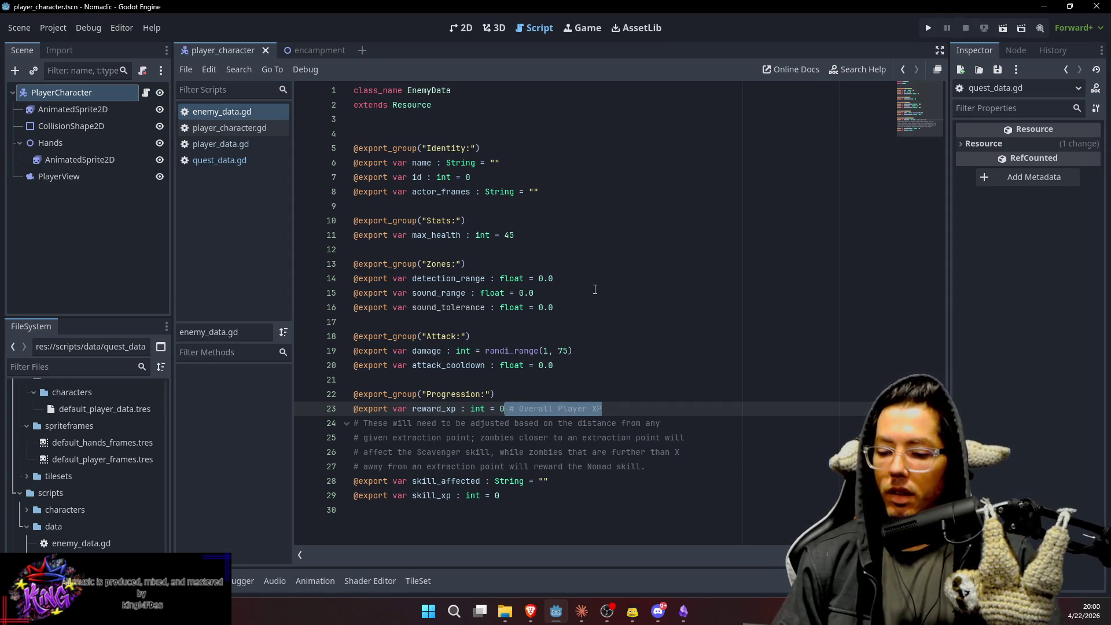
pyautogui.hotkey('ctrl', 'x')
pyautogui.press('Home')
pyautogui.press('Return')
pyautogui.press('Up')
pyautogui.hotkey('ctrl', 'v')
# Step: Remove the comment's leading space and save enemy_data.gd
pyautogui.press('Home')
pyautogui.press('BackSpace')
pyautogui.press('End')
pyautogui.hotkey('ctrl', 's')
pyautogui.press('Down')
pyautogui.press('Down')
pyautogui.press('Down')
pyautogui.press('Down')
pyautogui.press('Down')
pyautogui.press('Up')
pyautogui.press('Up')
pyautogui.press('Up')
pyautogui.press('Down')
pyautogui.press('Down')
pyautogui.press('Down')
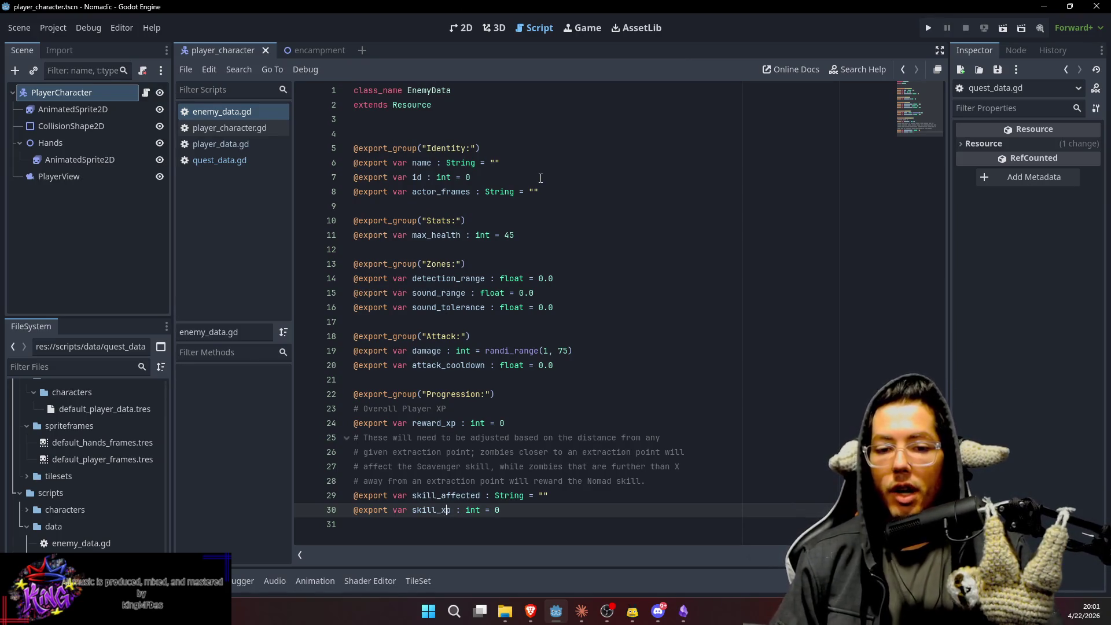
# Step: Write the distance-adjusted skill XP comment covering the Scavenger and Nomad skills
pyautogui.click(589, 405)
pyautogui.click(587, 382)
pyautogui.click(584, 359)
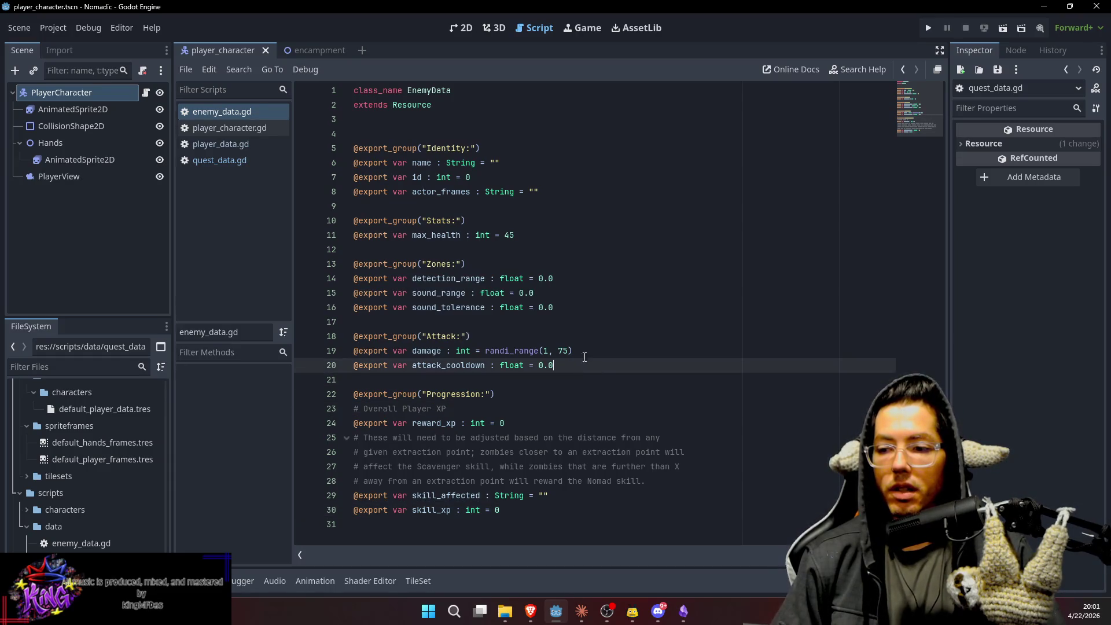
pyautogui.click(585, 353)
pyautogui.click(574, 437)
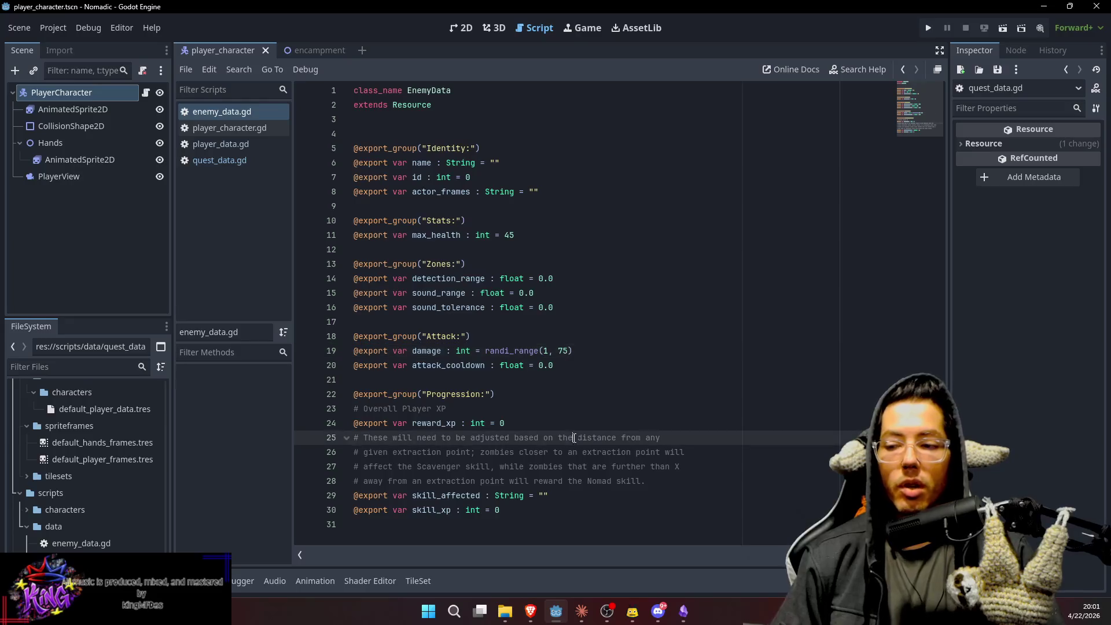
pyautogui.click(476, 466)
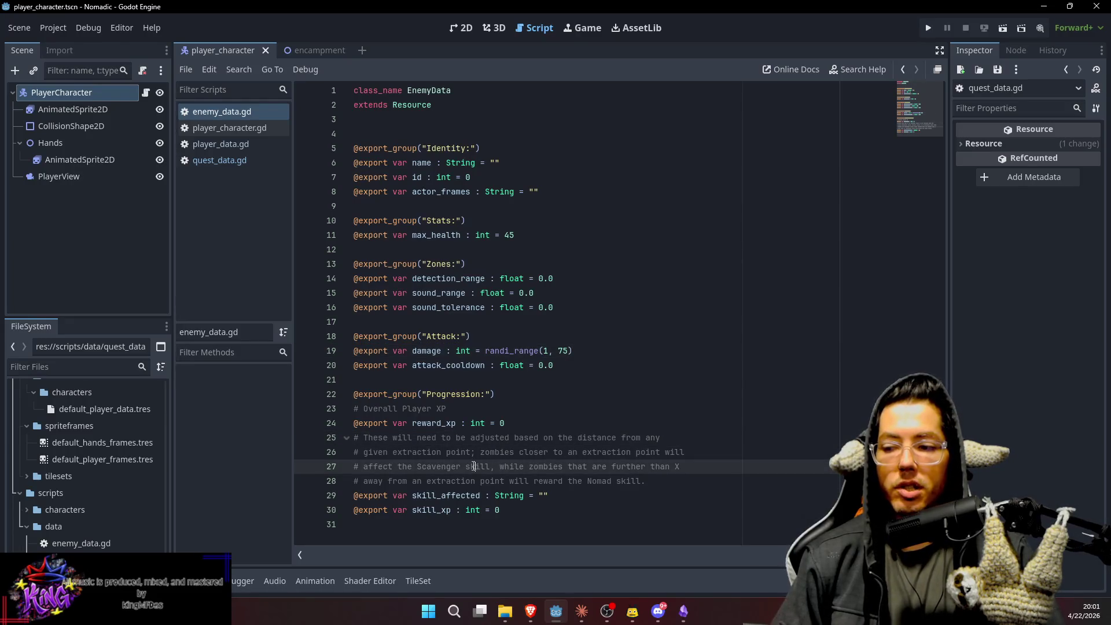
pyautogui.click(481, 441)
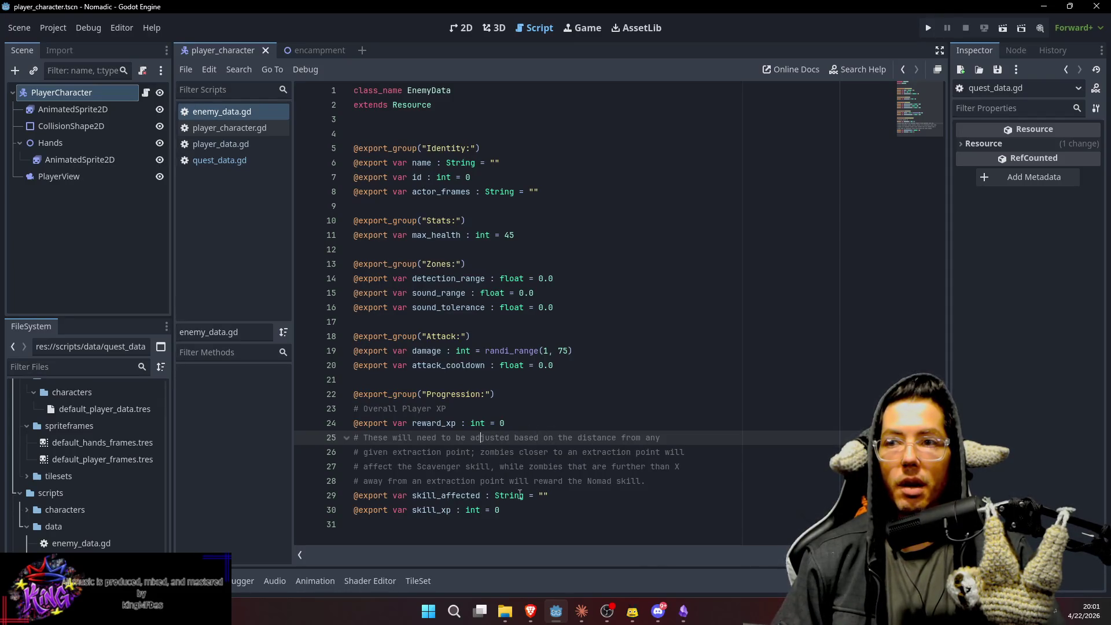
pyautogui.click(415, 466)
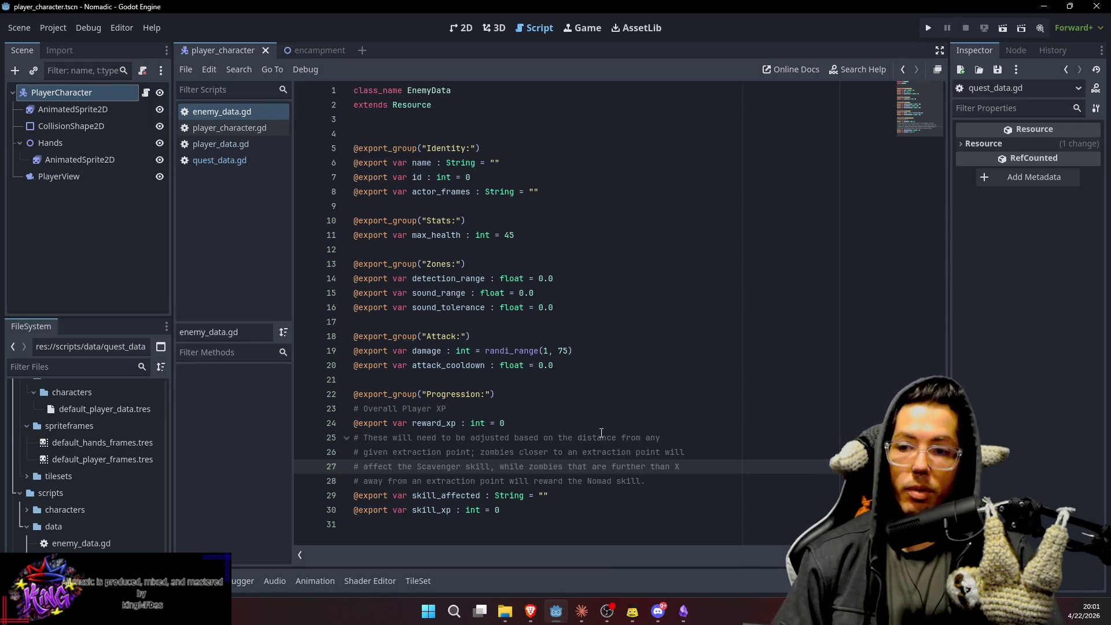
pyautogui.doubleClick(447, 465)
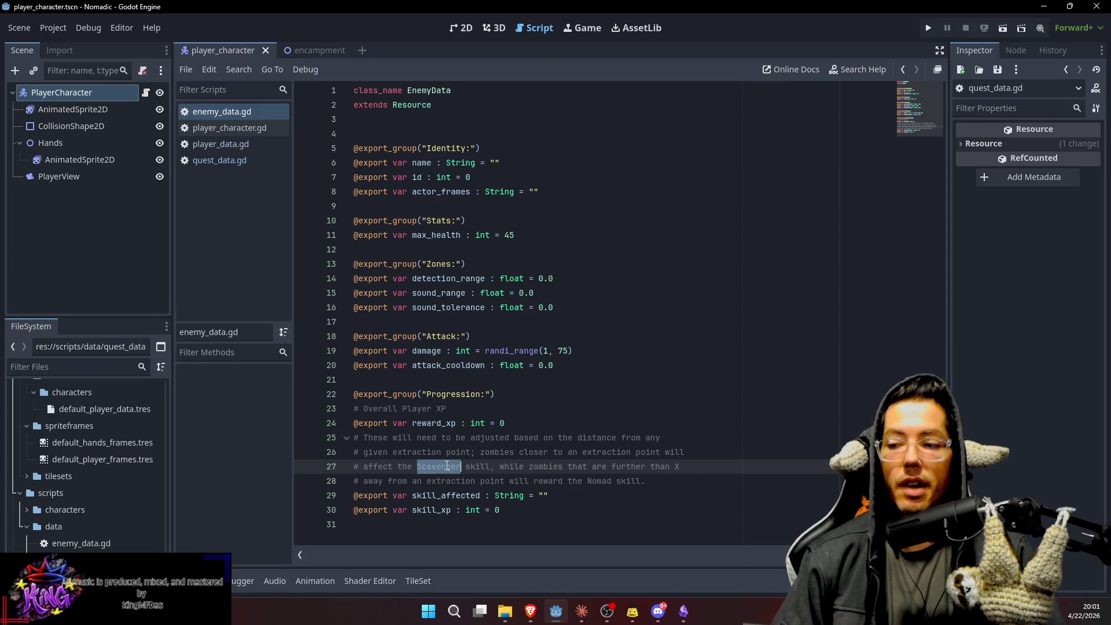
pyautogui.click(524, 467)
# Step: Add the skill_affected String and skill_xp int = 0 exports under Progression and save
pyautogui.click(559, 486)
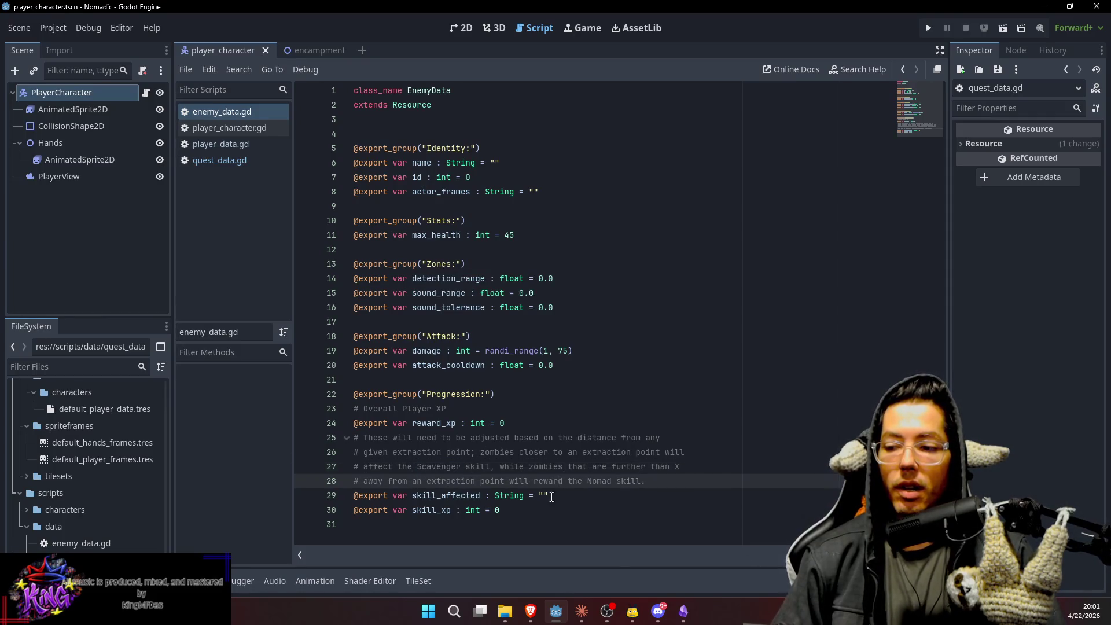
pyautogui.click(550, 497)
pyautogui.moveTo(448, 442); pyautogui.dragTo(649, 480)
pyautogui.click(658, 481)
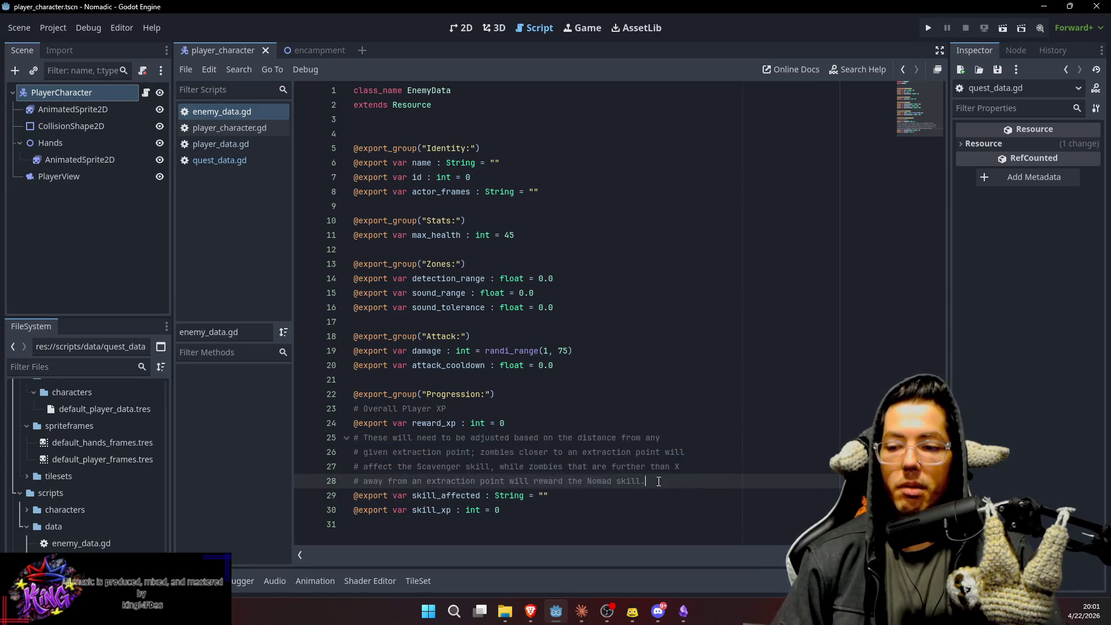
pyautogui.click(575, 501)
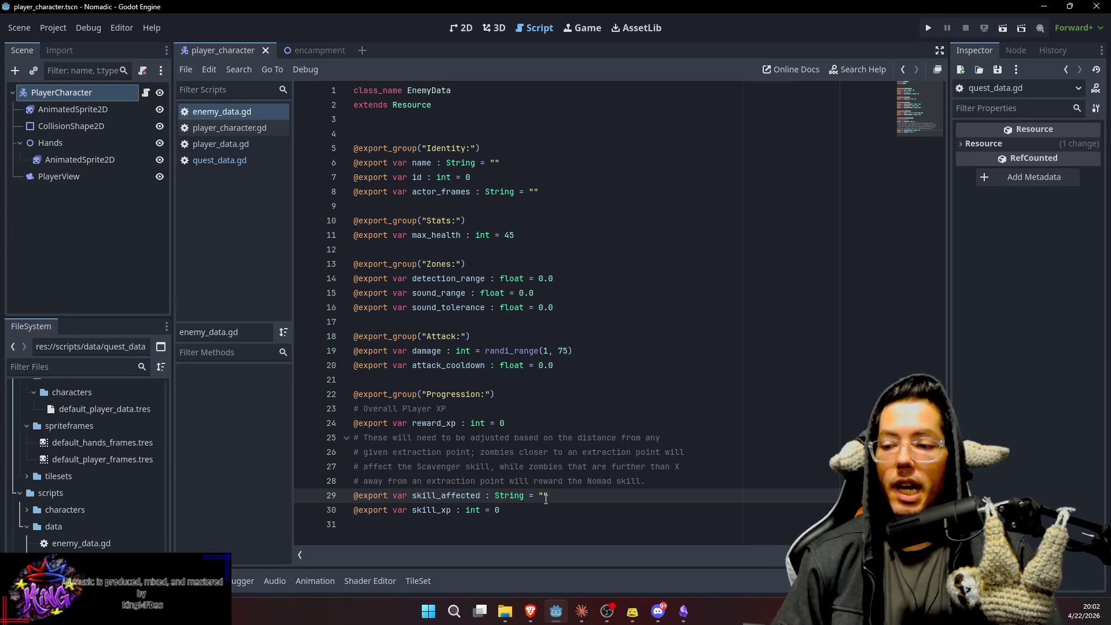
pyautogui.hotkey('ctrl', 's')
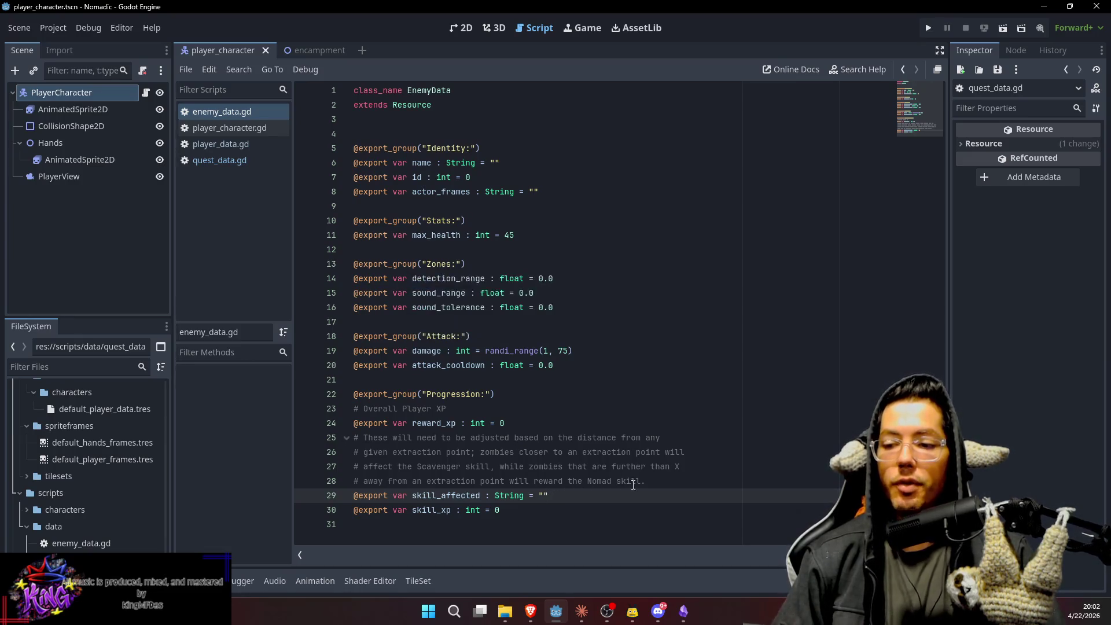
pyautogui.click(647, 480)
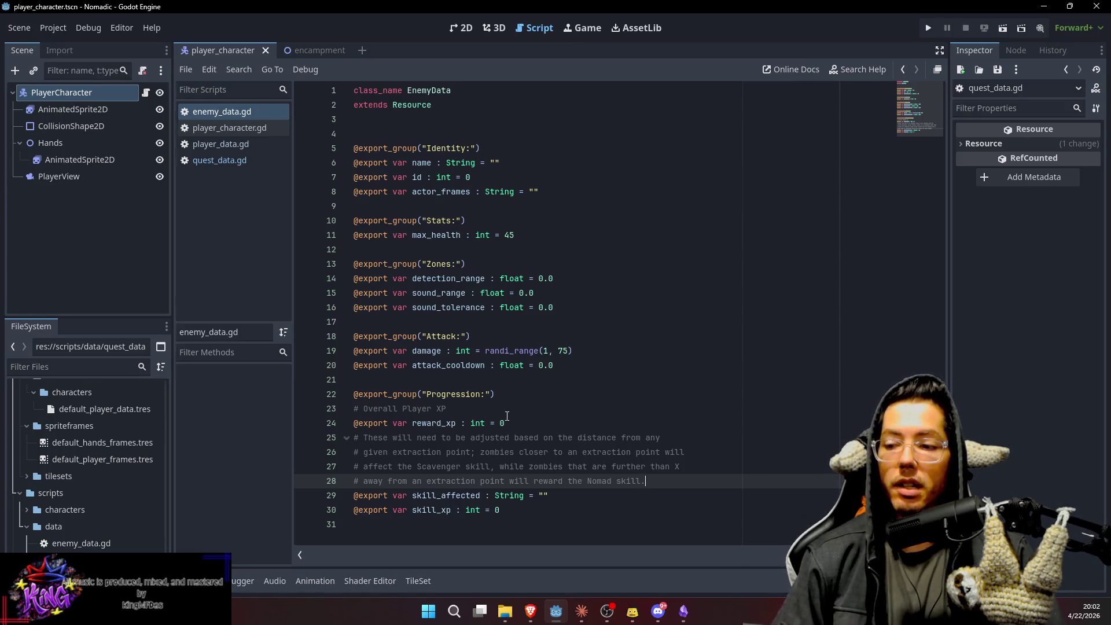
pyautogui.click(535, 508)
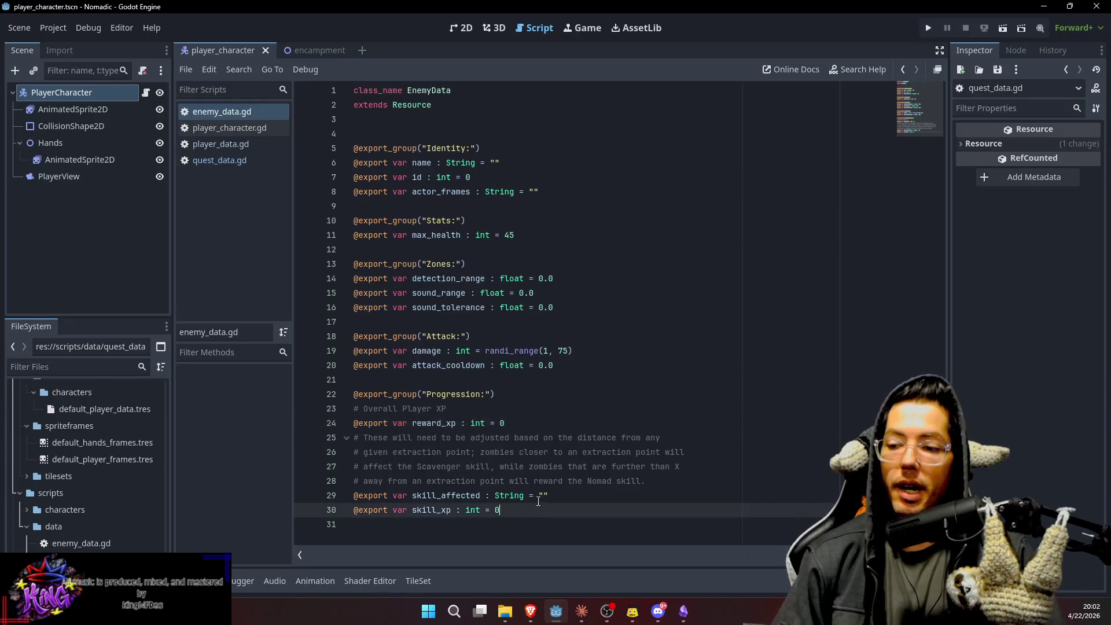
pyautogui.moveTo(547, 495)
pyautogui.mouseDown()
pyautogui.moveTo(354, 481)
pyautogui.moveTo(358, 496)
pyautogui.mouseUp()
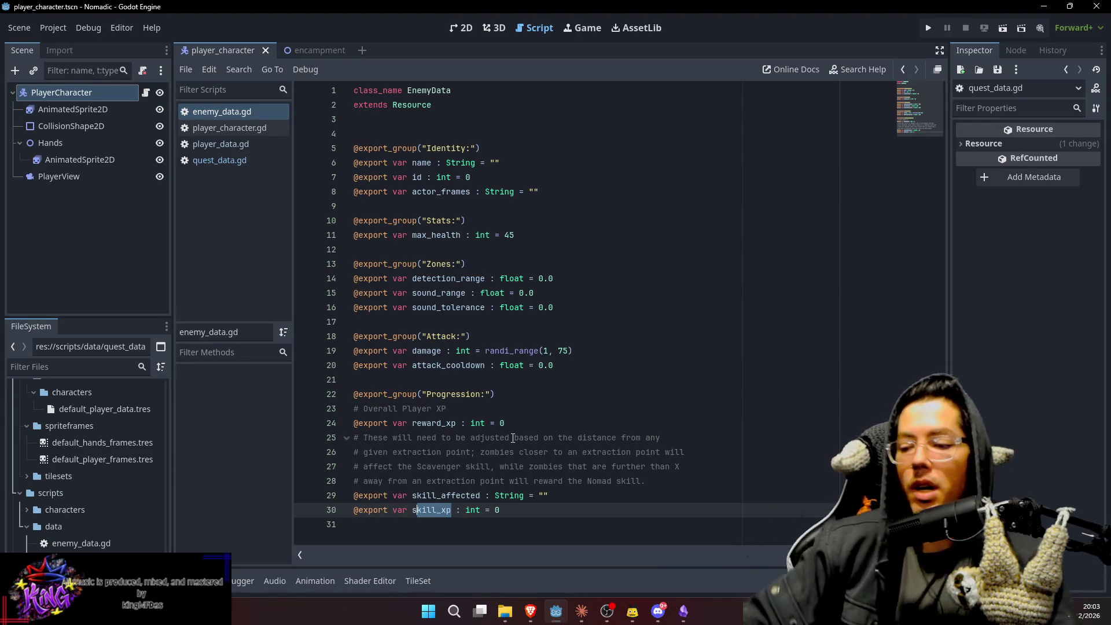
pyautogui.click(528, 501)
# Step: Set skill_xp's default to randi_range(10, 25) and save enemy_data.gd
pyautogui.press('Down')
pyautogui.press('Return')
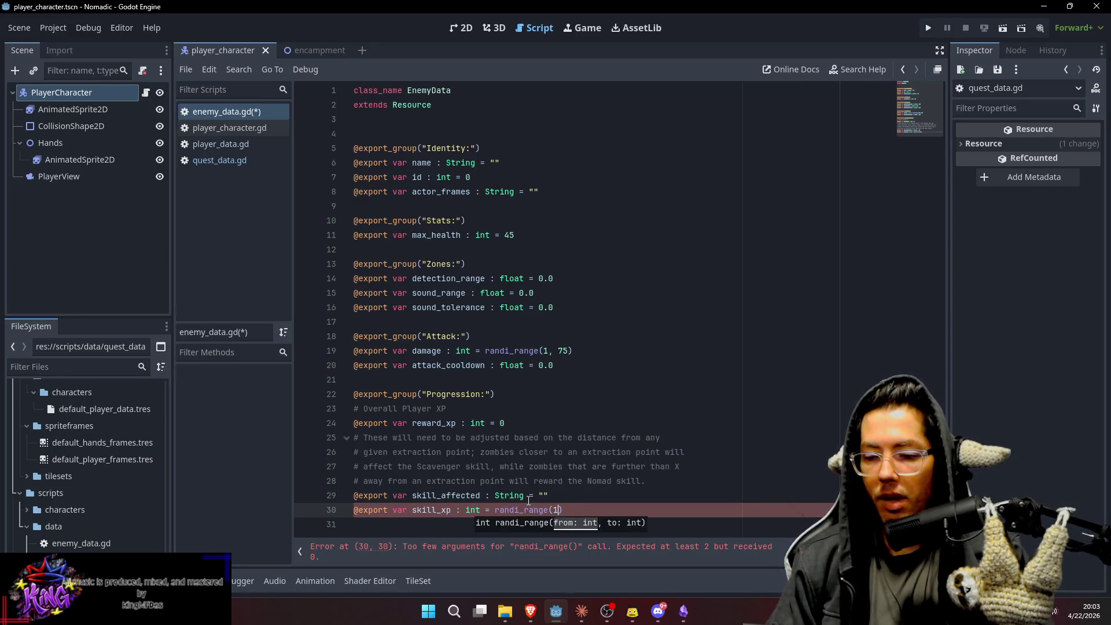
pyautogui.write('2')
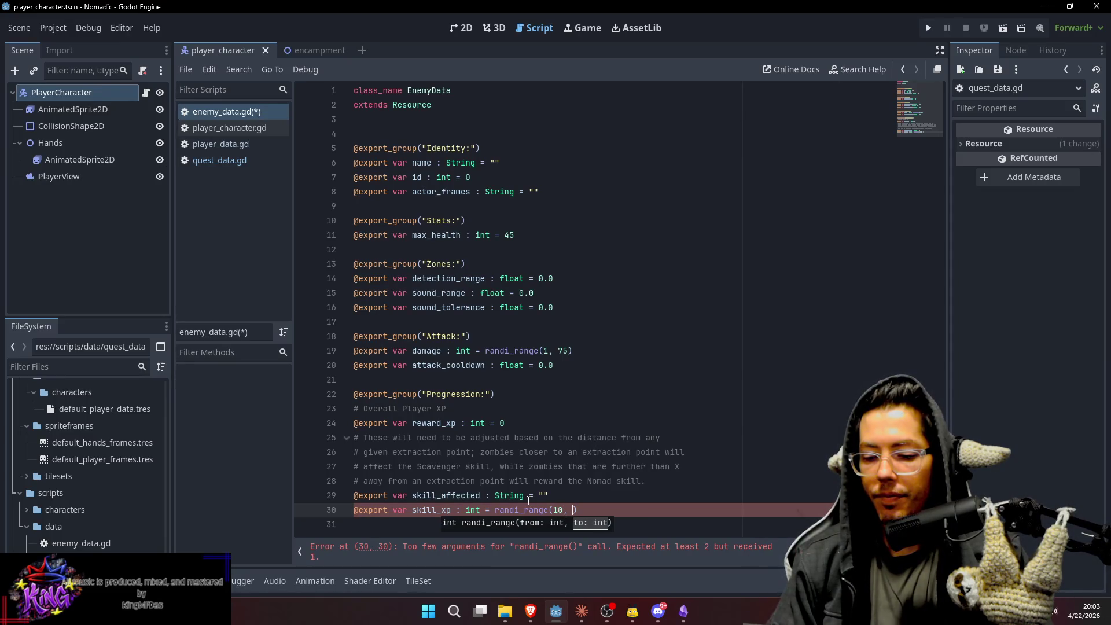
pyautogui.write('5)')
pyautogui.hotkey('ctrl', 's')
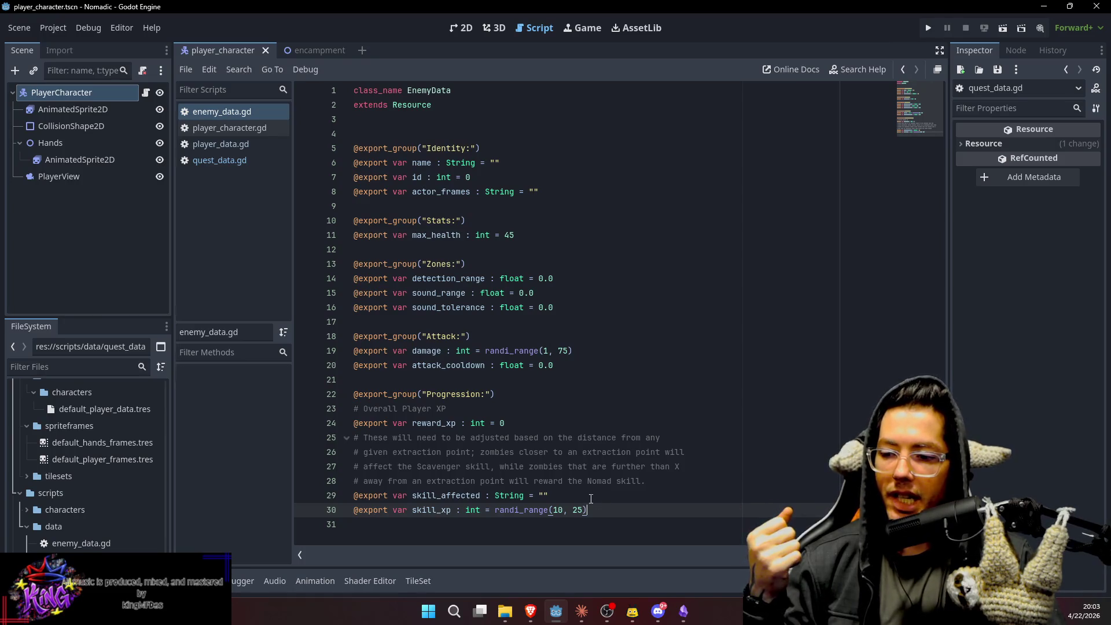
# Step: Inspect default_player_data.tres, expanding its Identity, Progression, Stats and Skills groups including the nomad skill
pyautogui.doubleClick(373, 510)
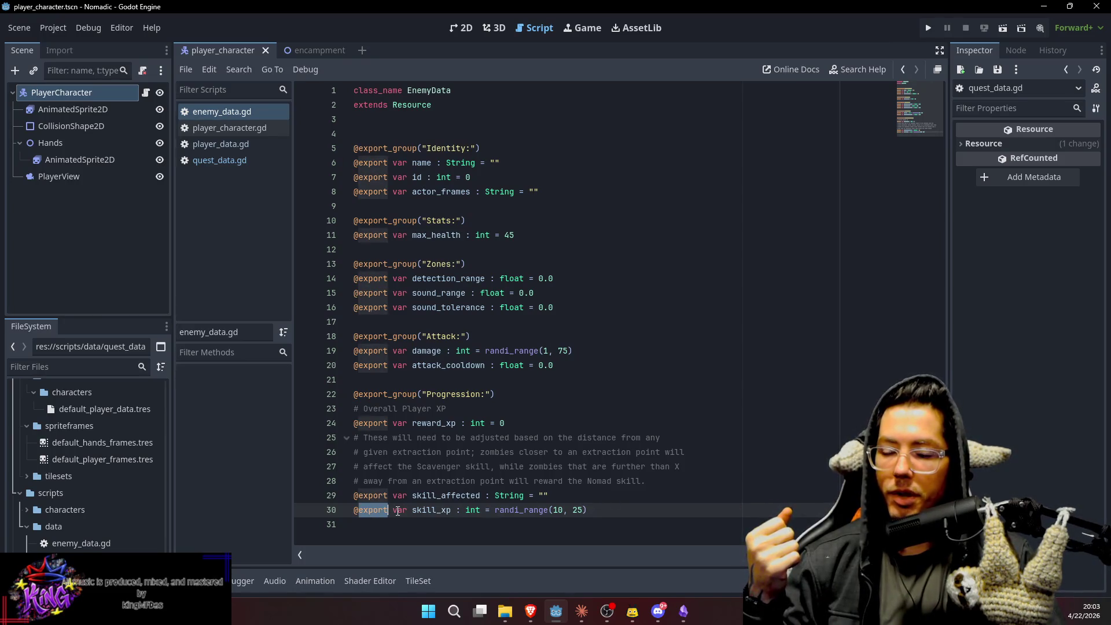
pyautogui.click(126, 408)
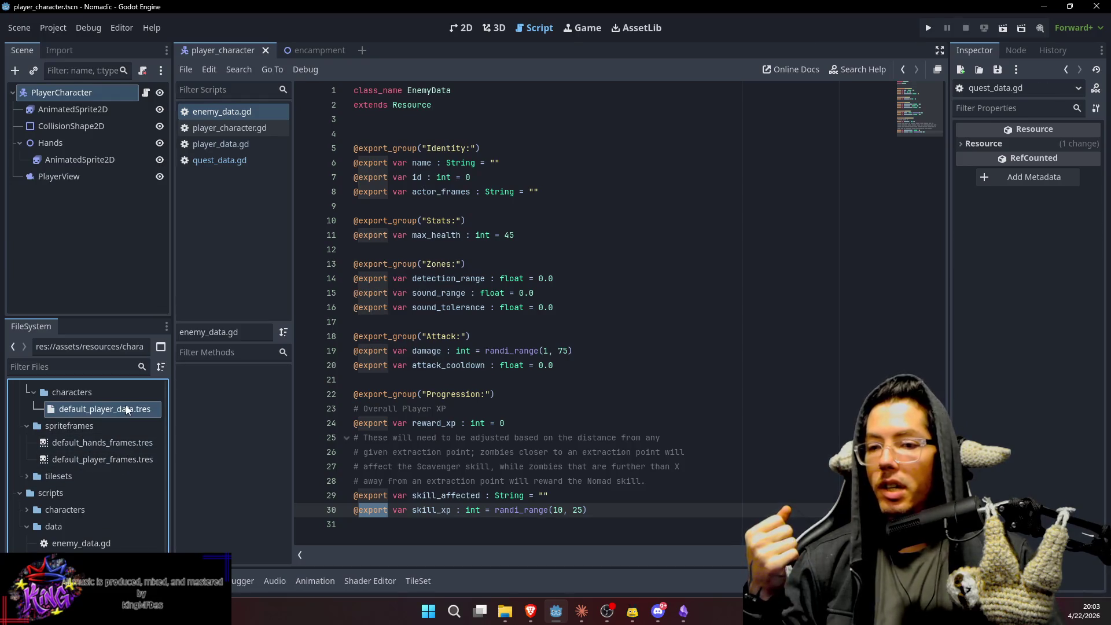
pyautogui.click(969, 144)
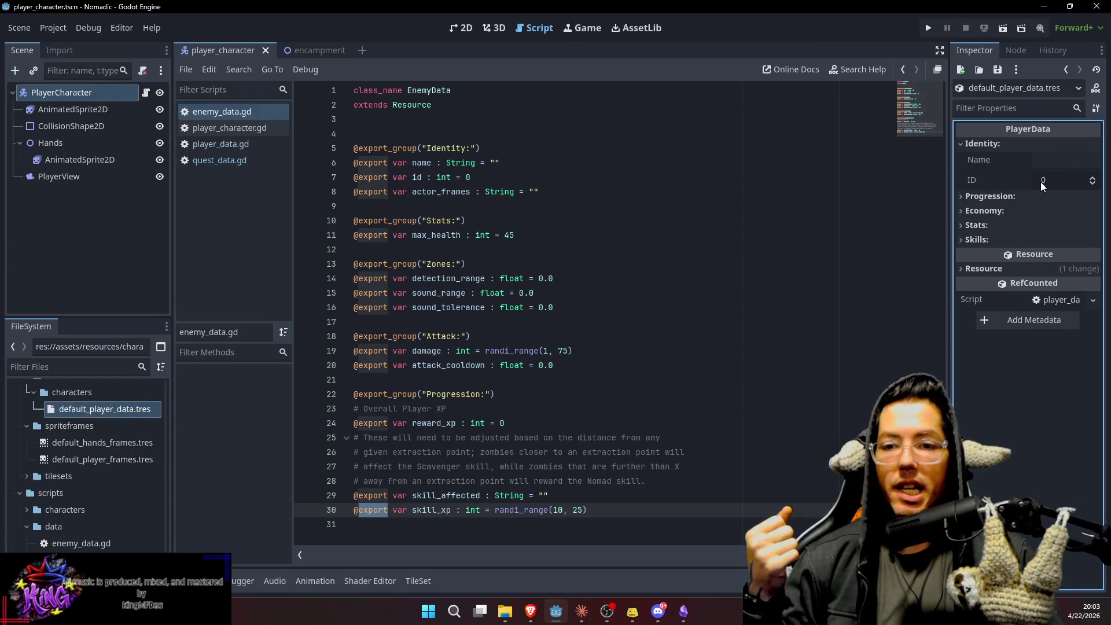
pyautogui.click(1012, 197)
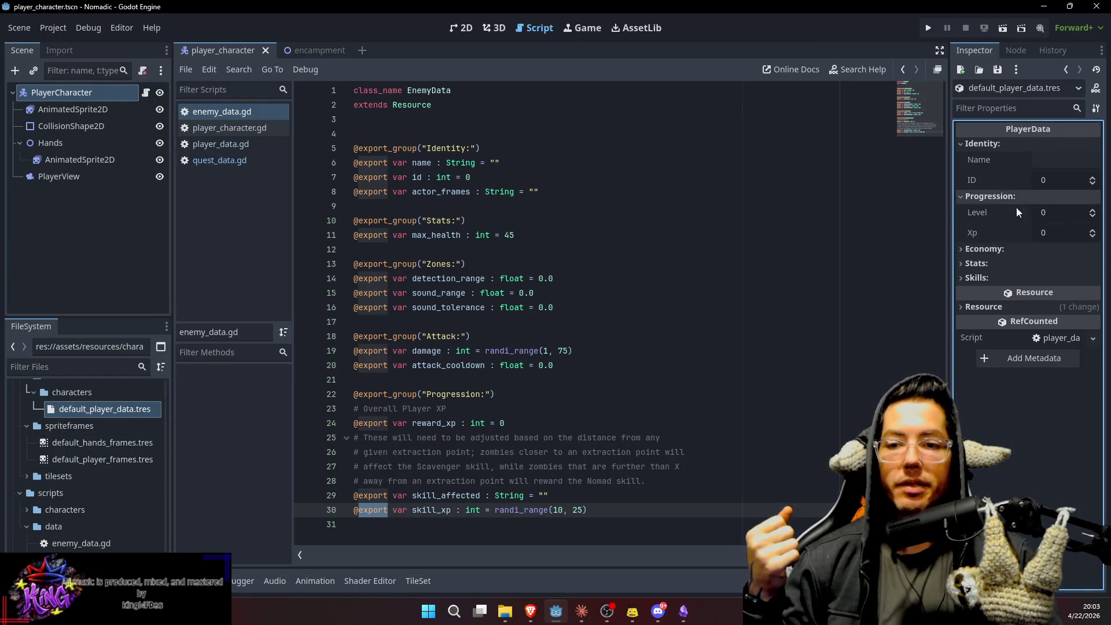
pyautogui.click(986, 263)
pyautogui.click(1001, 335)
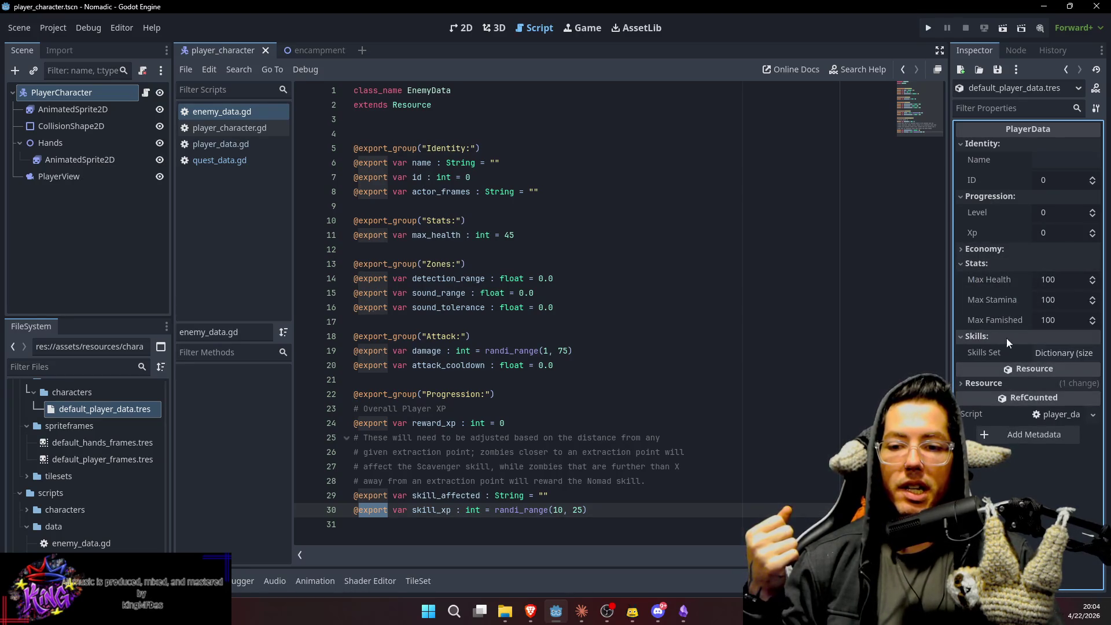
pyautogui.click(1044, 350)
pyautogui.click(1043, 373)
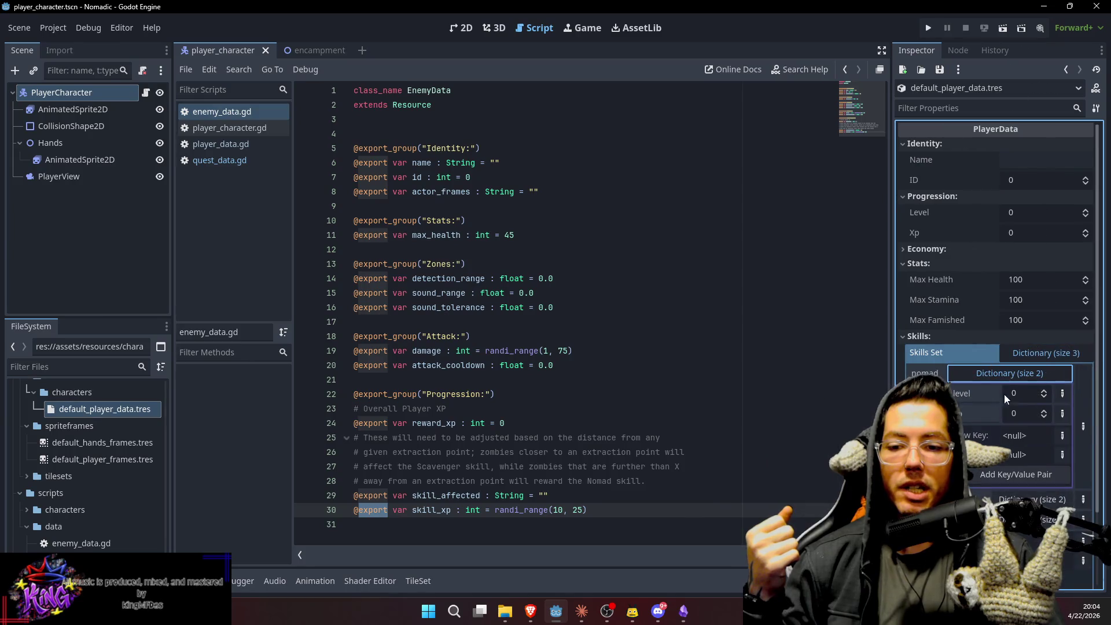
pyautogui.click(1039, 353)
pyautogui.click(984, 334)
pyautogui.click(996, 264)
pyautogui.click(990, 197)
pyautogui.click(984, 143)
# Step: Look over the enemy_data.gd fields, then bring up quest_data.gd
pyautogui.click(759, 229)
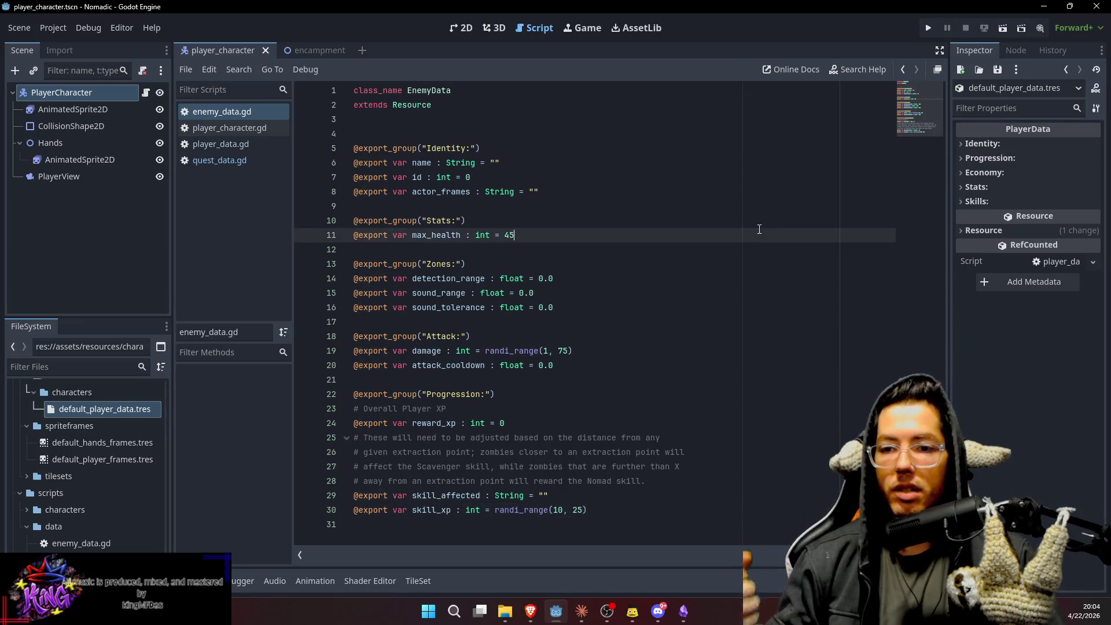
pyautogui.click(370, 282)
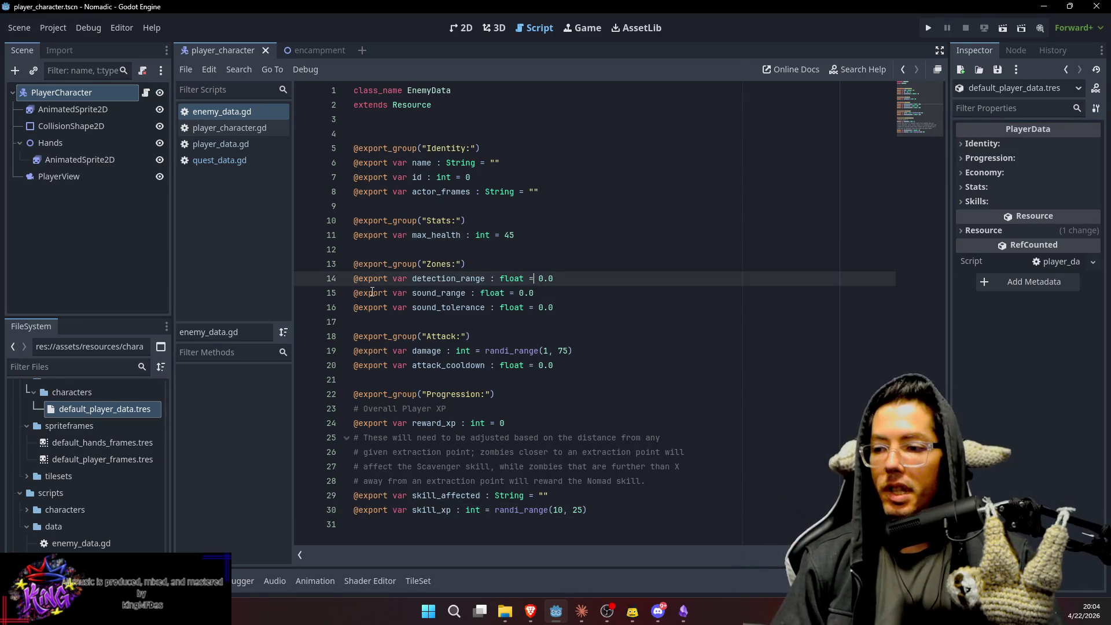
pyautogui.click(590, 322)
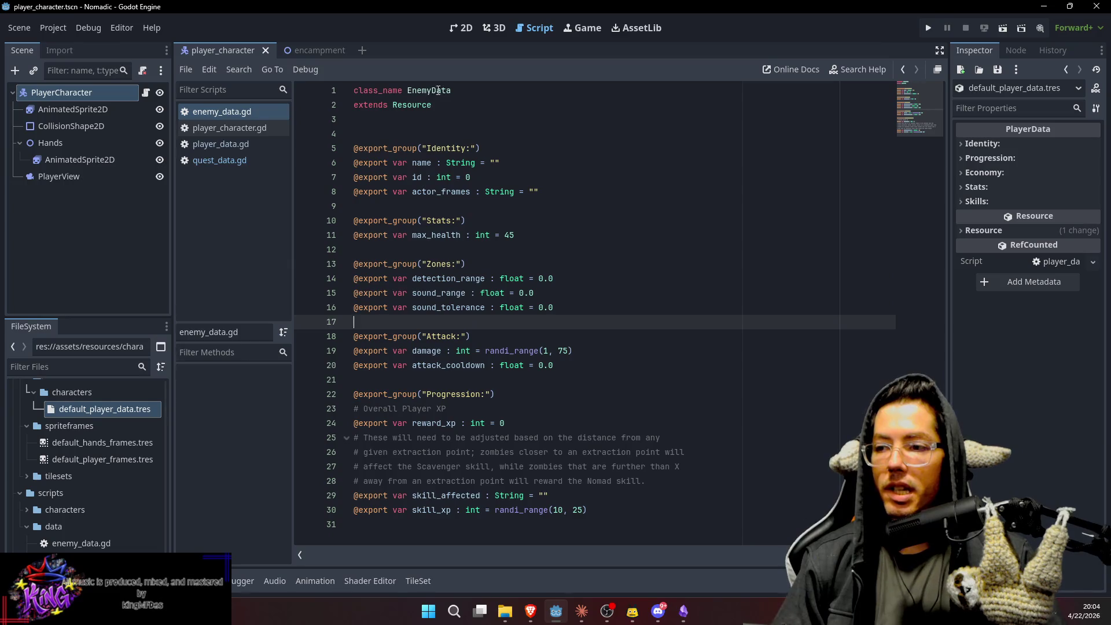
pyautogui.click(516, 237)
pyautogui.click(578, 263)
pyautogui.click(622, 351)
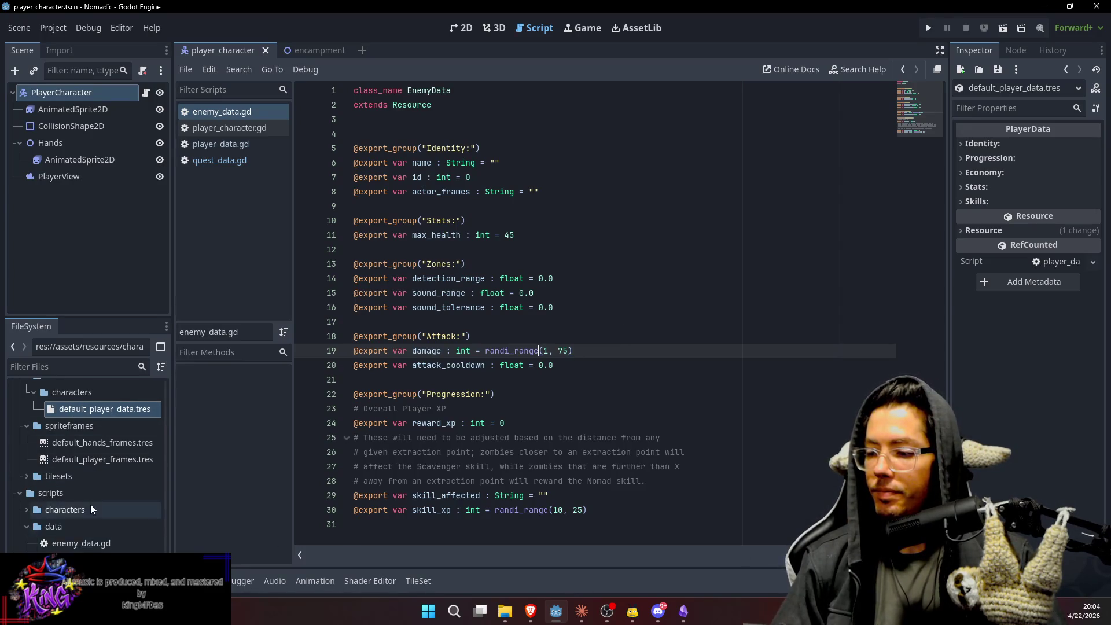
pyautogui.scroll(4, 92, 480)
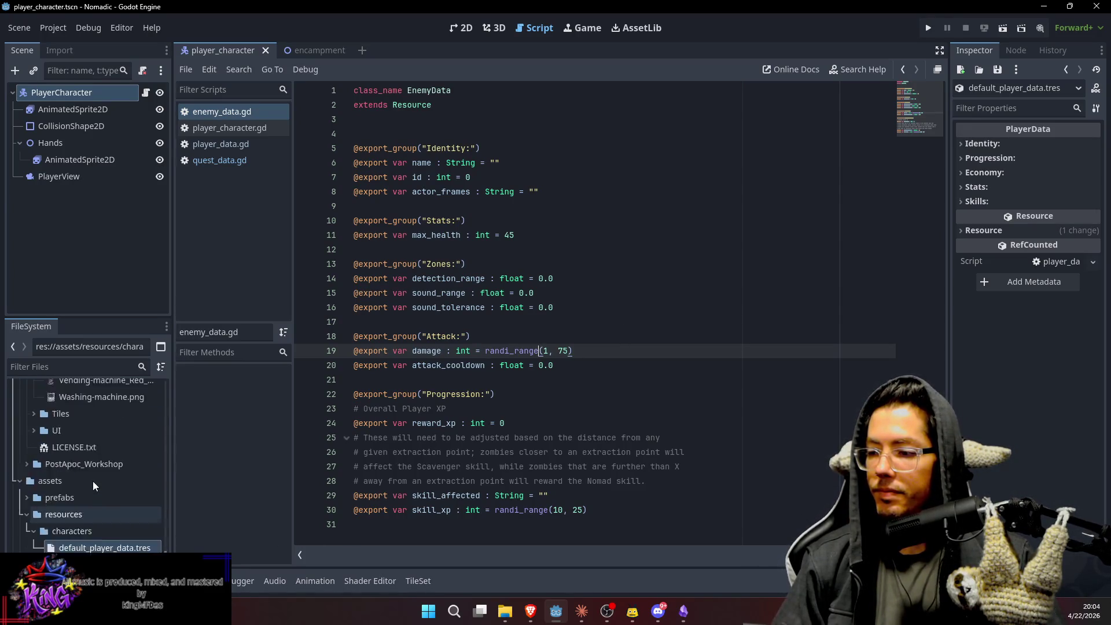
pyautogui.scroll(5, 93, 481)
pyautogui.click(619, 241)
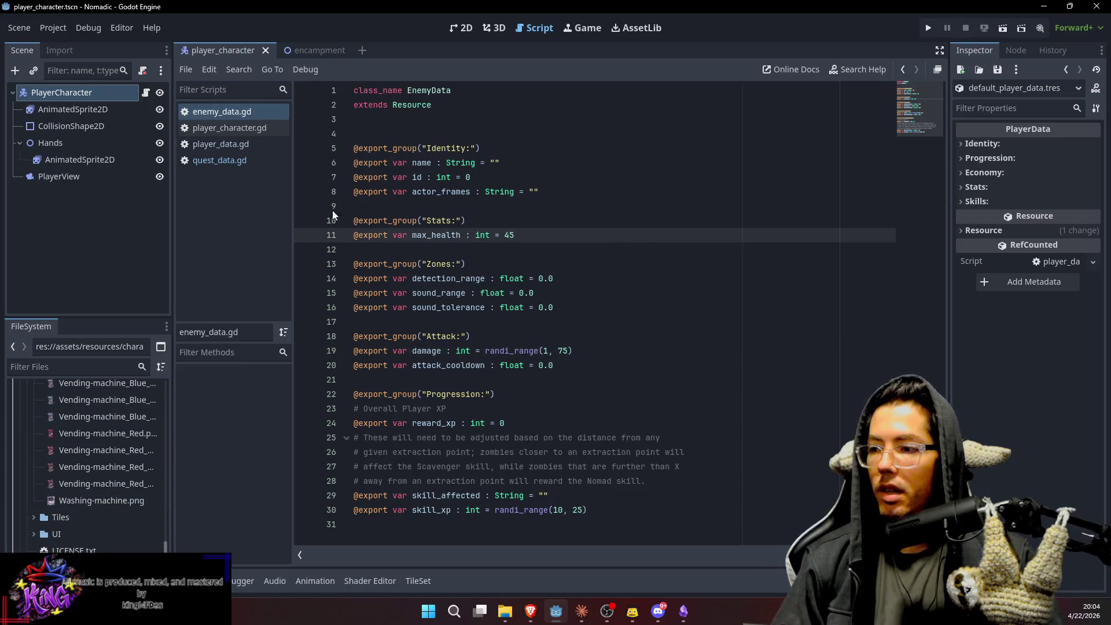
pyautogui.click(234, 161)
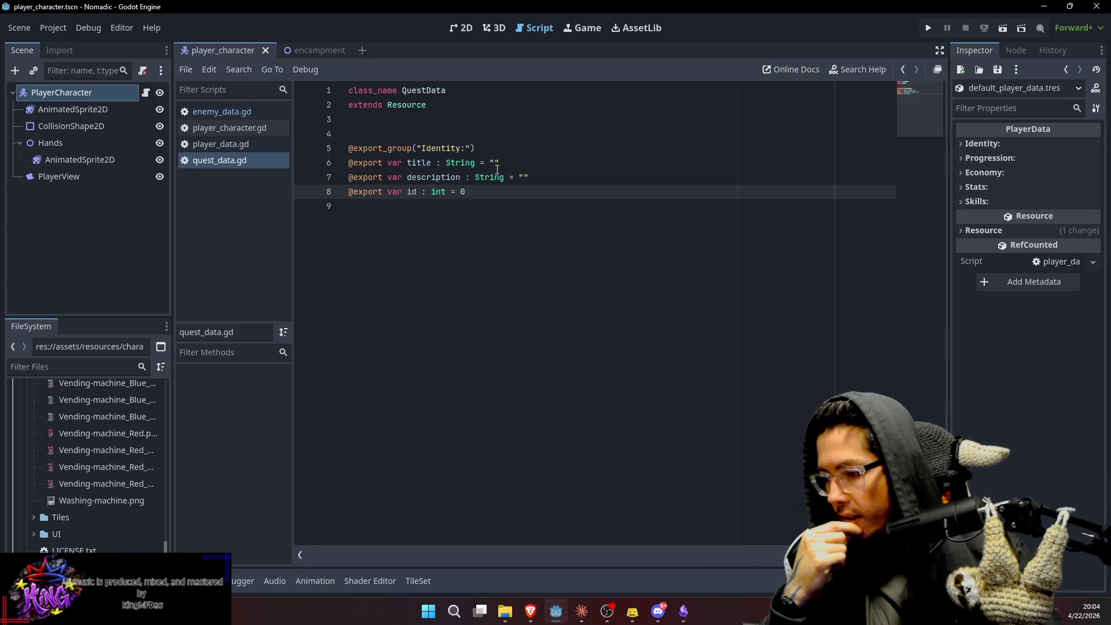
pyautogui.click(684, 611)
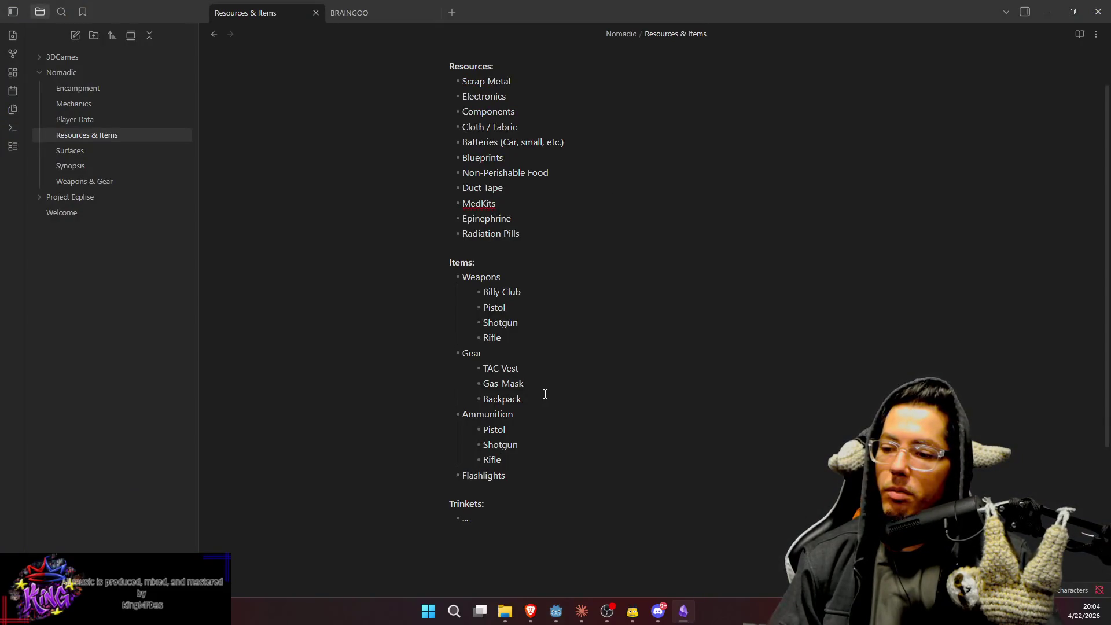
# Step: In the Surfaces note, add a '#### Regions:' heading below the example region data
pyautogui.scroll(2, 585, 394)
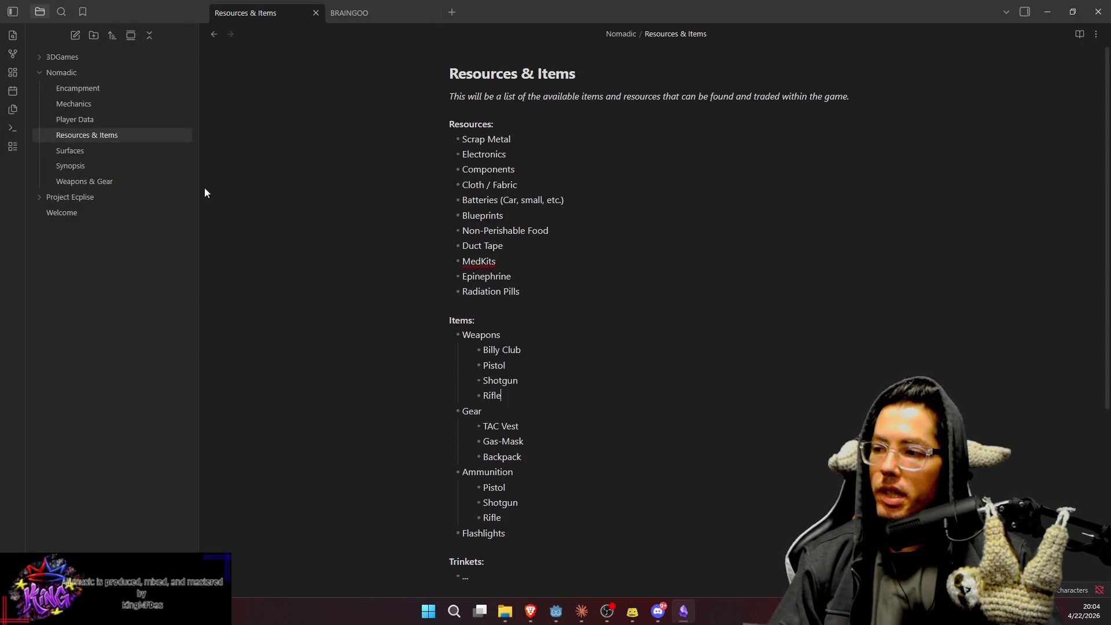
pyautogui.click(164, 162)
pyautogui.click(185, 152)
pyautogui.click(541, 204)
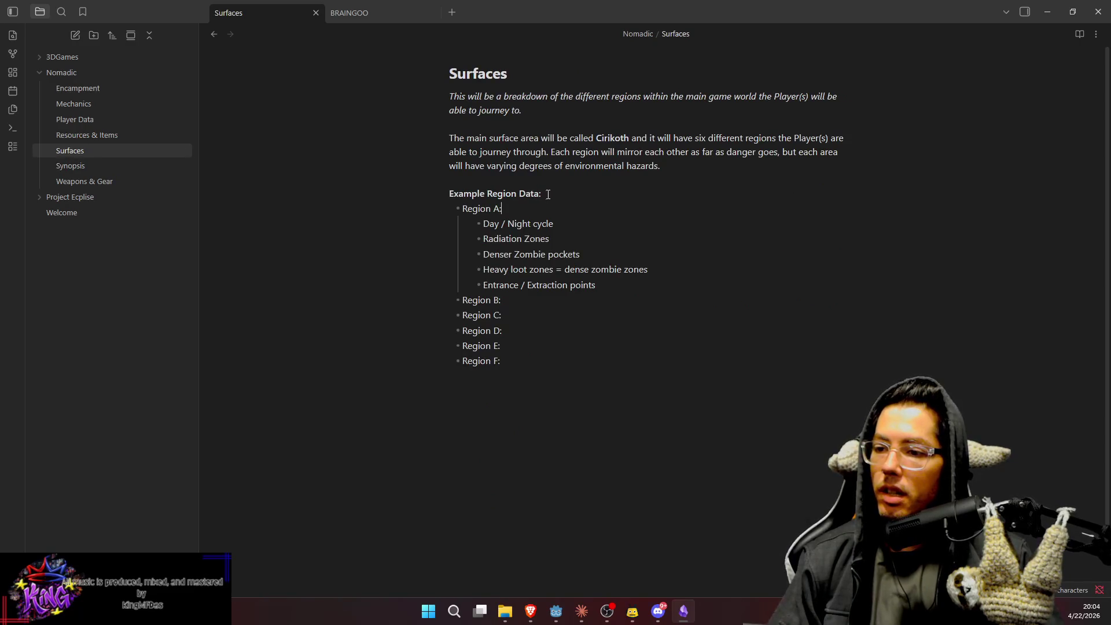
pyautogui.click(622, 285)
pyautogui.press('Return')
pyautogui.press('Return')
pyautogui.press('Return')
pyautogui.write('####')
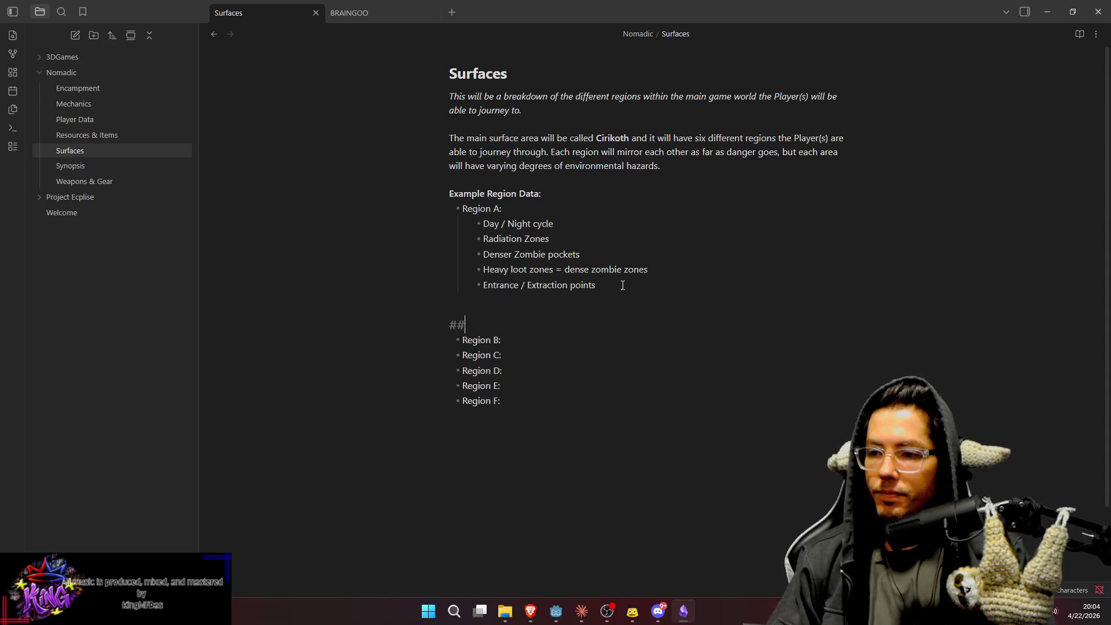
pyautogui.write('Regions:')
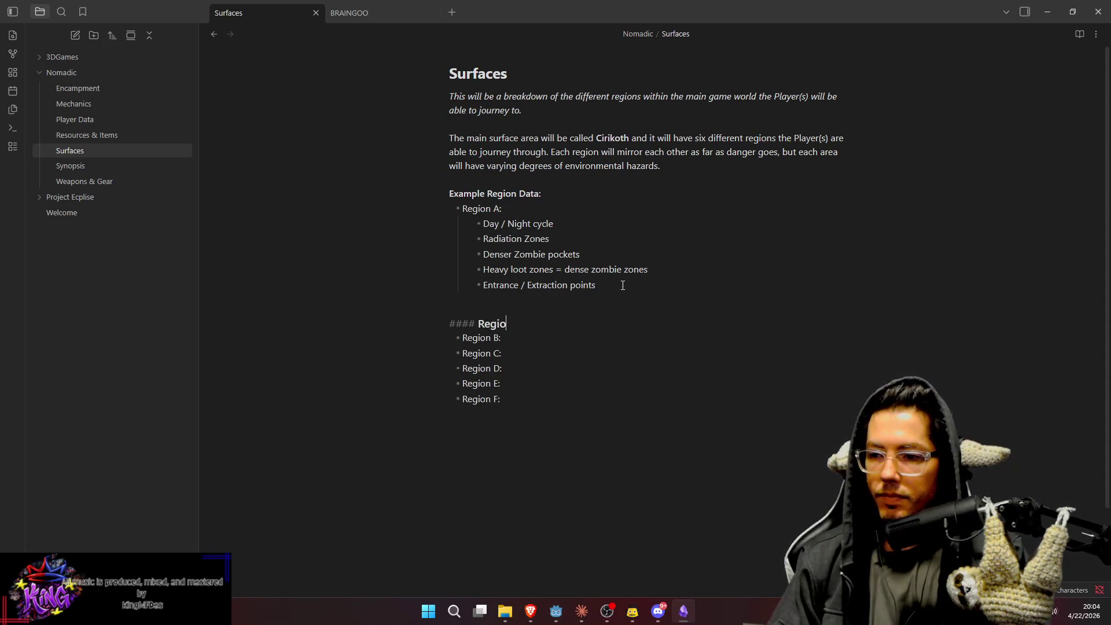
# Step: Insert a 'Region A:' bullet above Region B
pyautogui.press('Down')
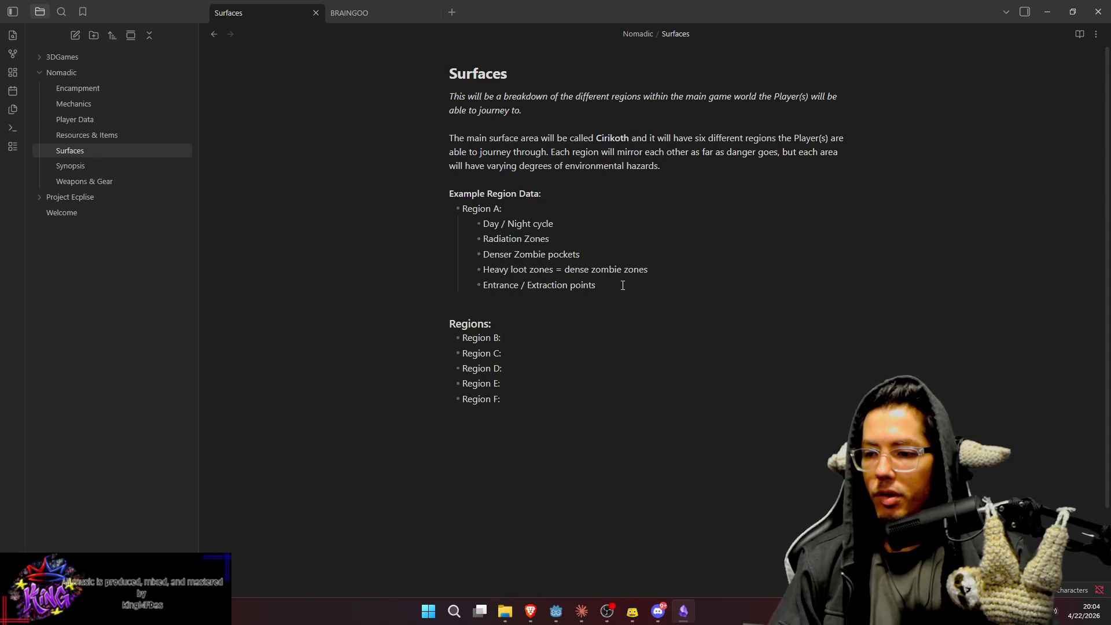
pyautogui.press('Return')
pyautogui.press('Up')
pyautogui.write('Region')
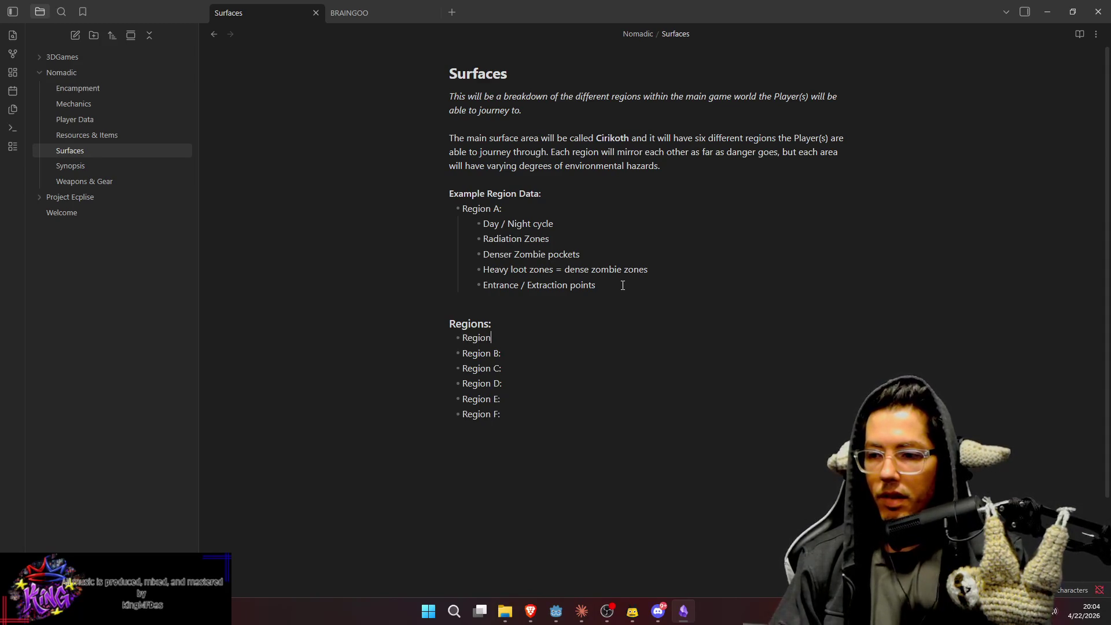
pyautogui.press('Up')
pyautogui.press('Up')
pyautogui.press('Up')
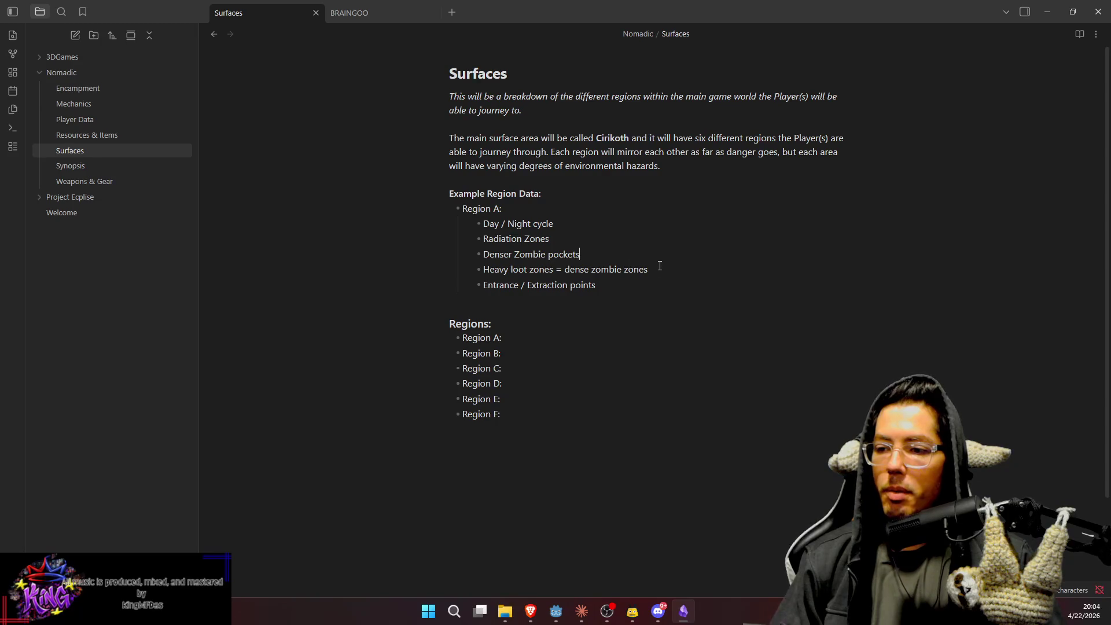
# Step: Change the example wording from locations to zones and extend 'Day / Night cycle' to 'Day / Night cycle time'
pyautogui.write('ations')
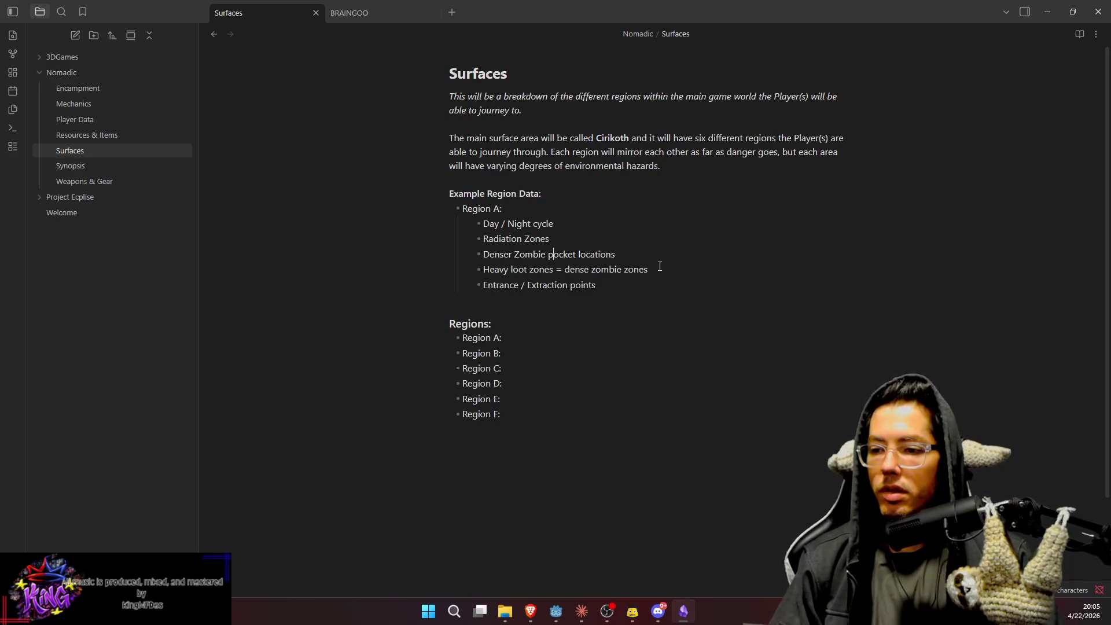
pyautogui.hotkey('ctrl', 'shift', 'Right')
pyautogui.write('zones')
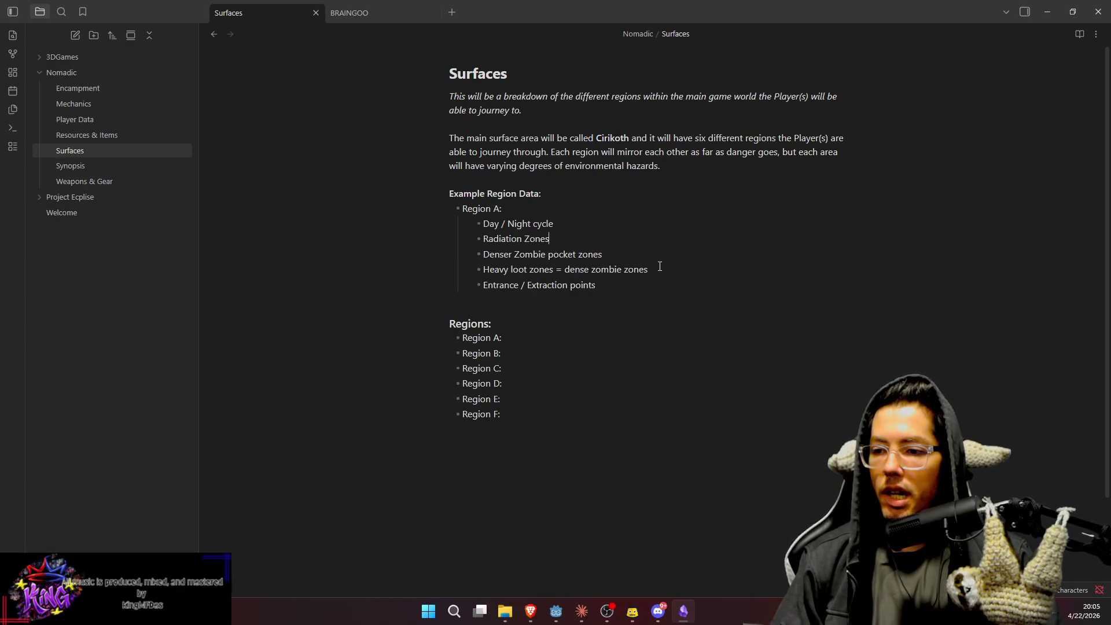
pyautogui.press('Down')
pyautogui.press('Up')
pyautogui.press('Up')
pyautogui.write('time')
# Step: Add a bullet below the extraction points and correct the typo to POI's
pyautogui.press('Down')
pyautogui.press('Down')
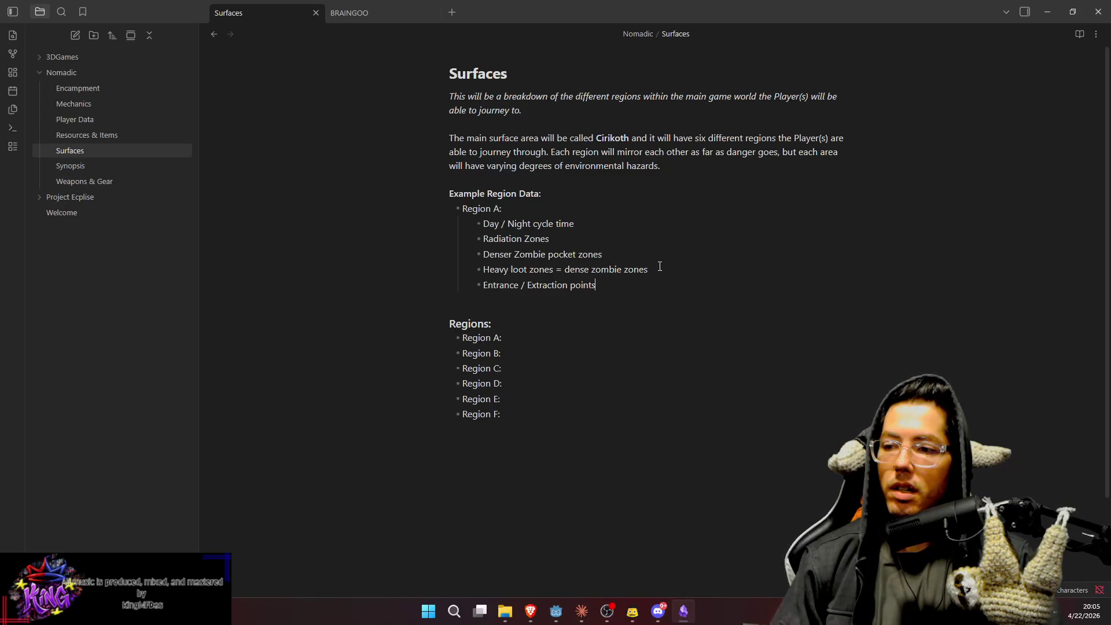
pyautogui.press('Return')
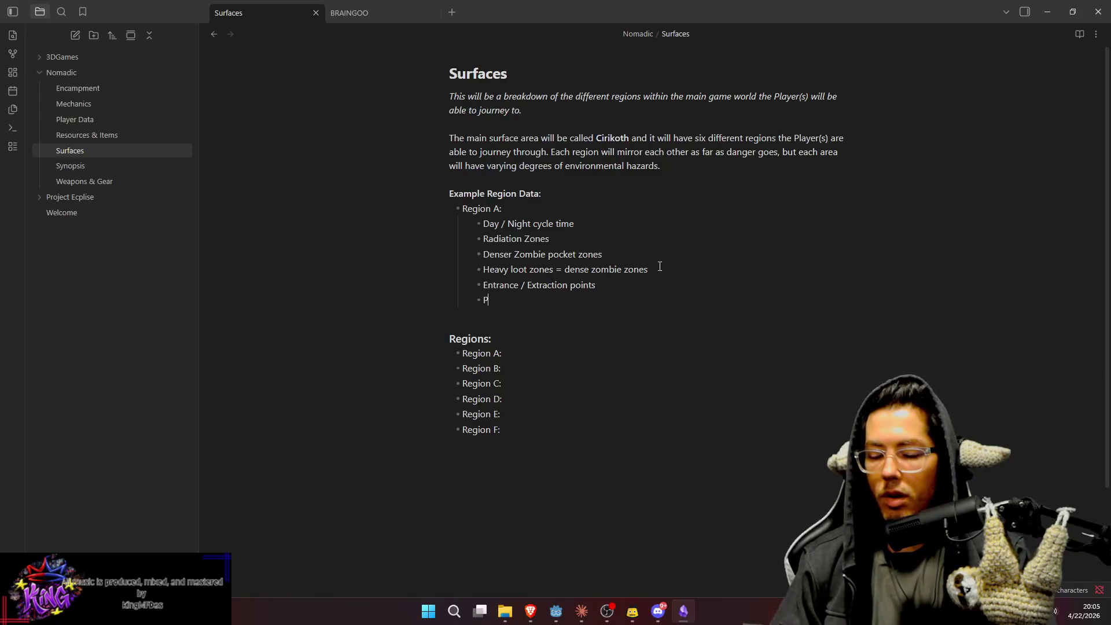
pyautogui.press('BackSpace')
pyautogui.press('BackSpace')
pyautogui.write("'s")
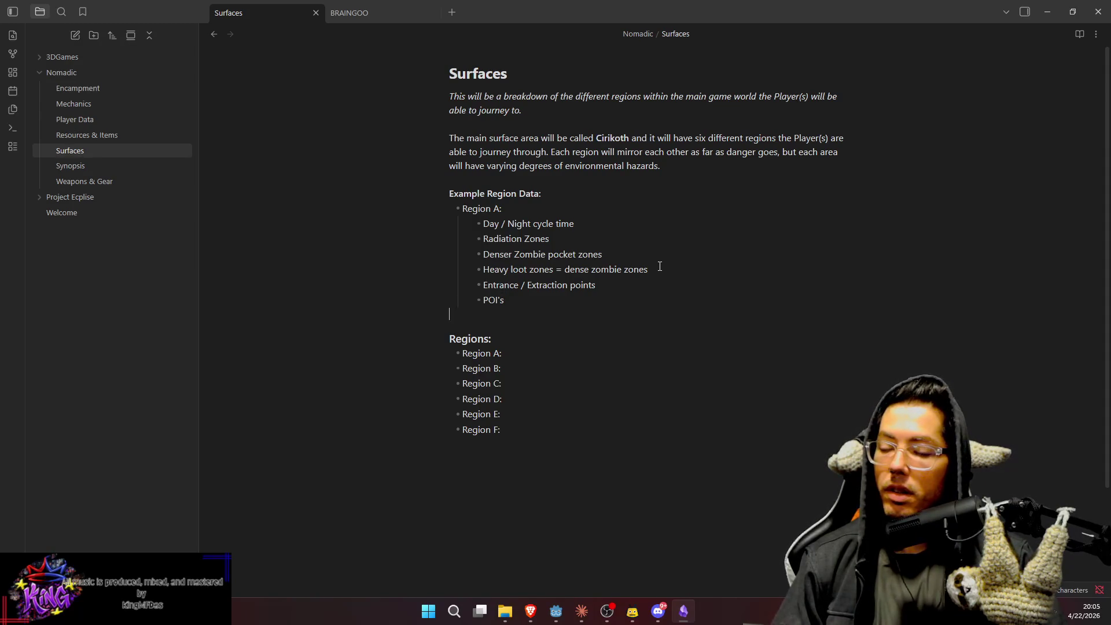
# Step: Delete the Day / Night cycle time bullet from Region A's example data
pyautogui.press('Down')
pyautogui.press('Down')
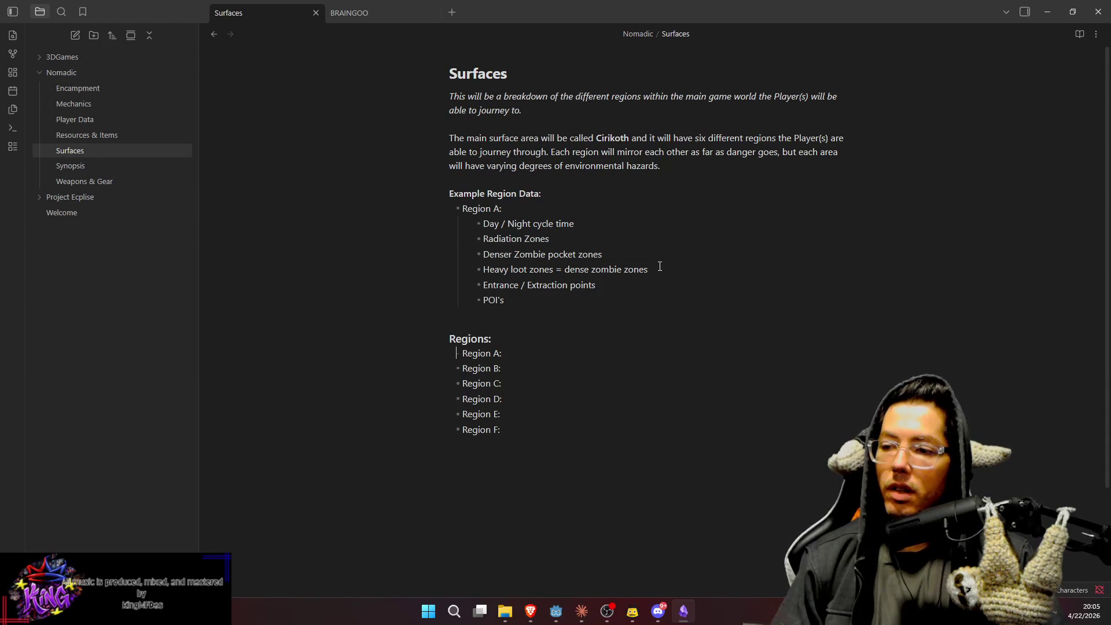
pyautogui.press('Down')
pyautogui.press('Down')
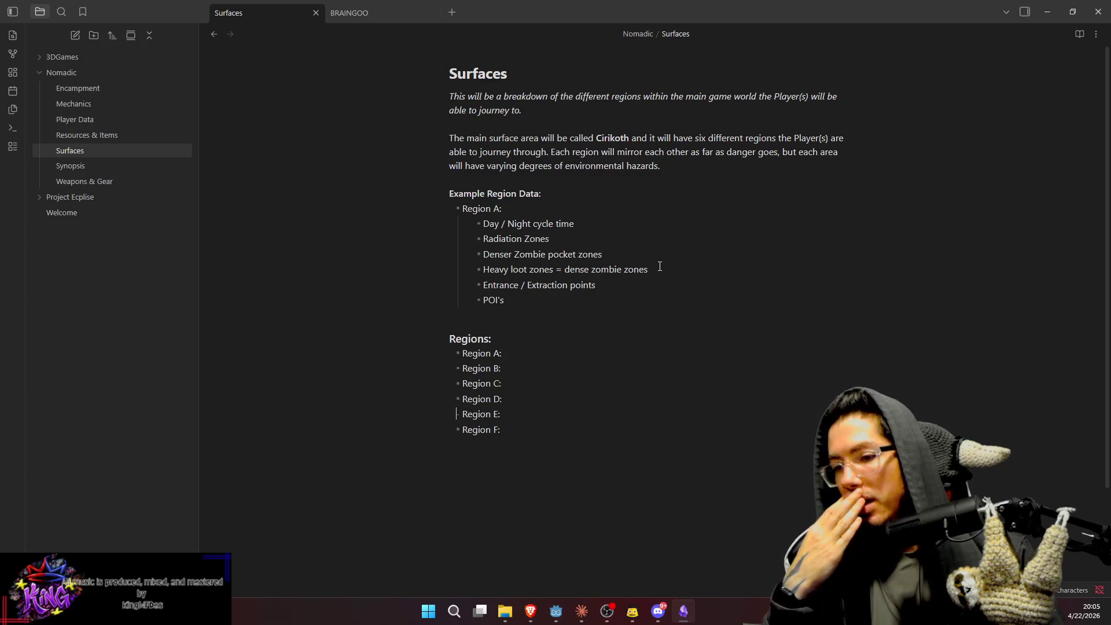
pyautogui.tripleClick(638, 225)
pyautogui.press('BackSpace')
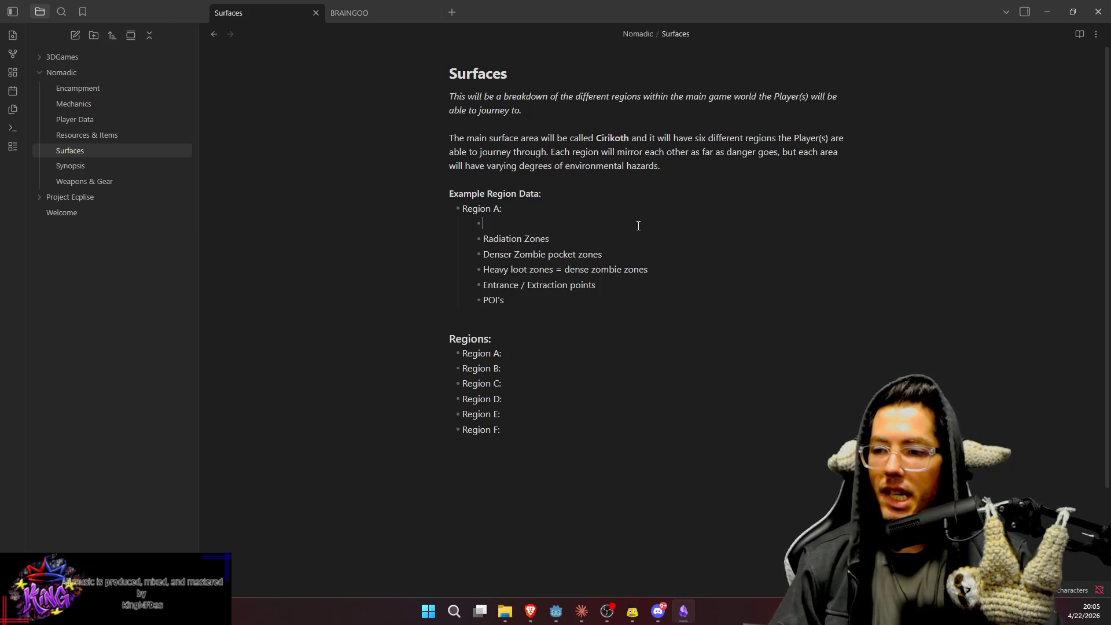
pyautogui.press('BackSpace')
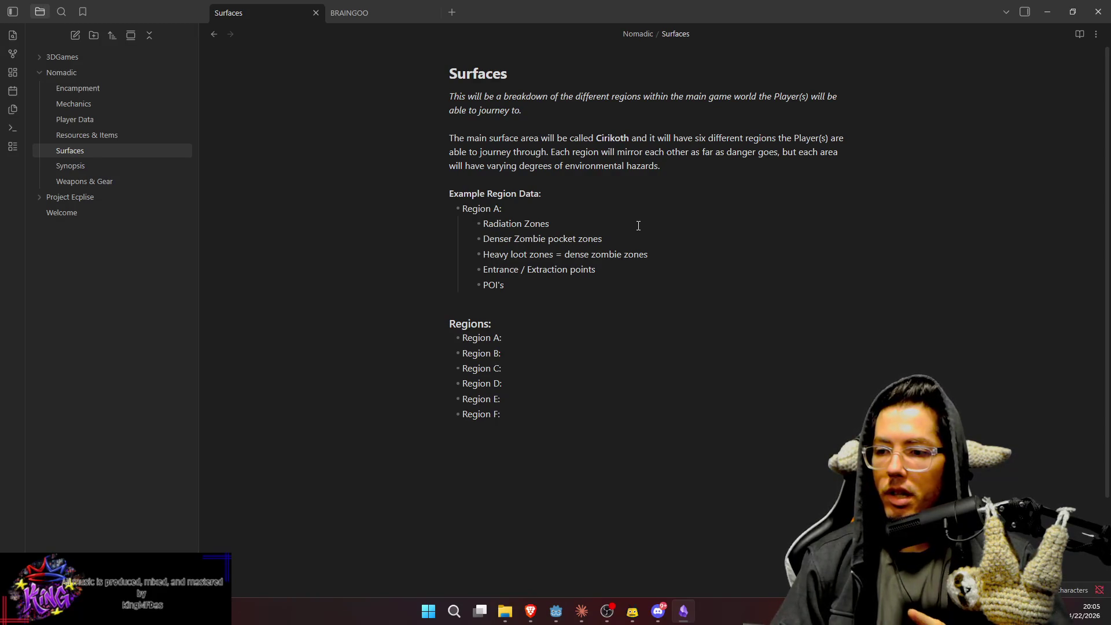
pyautogui.hotkey('alt', 'Tab')
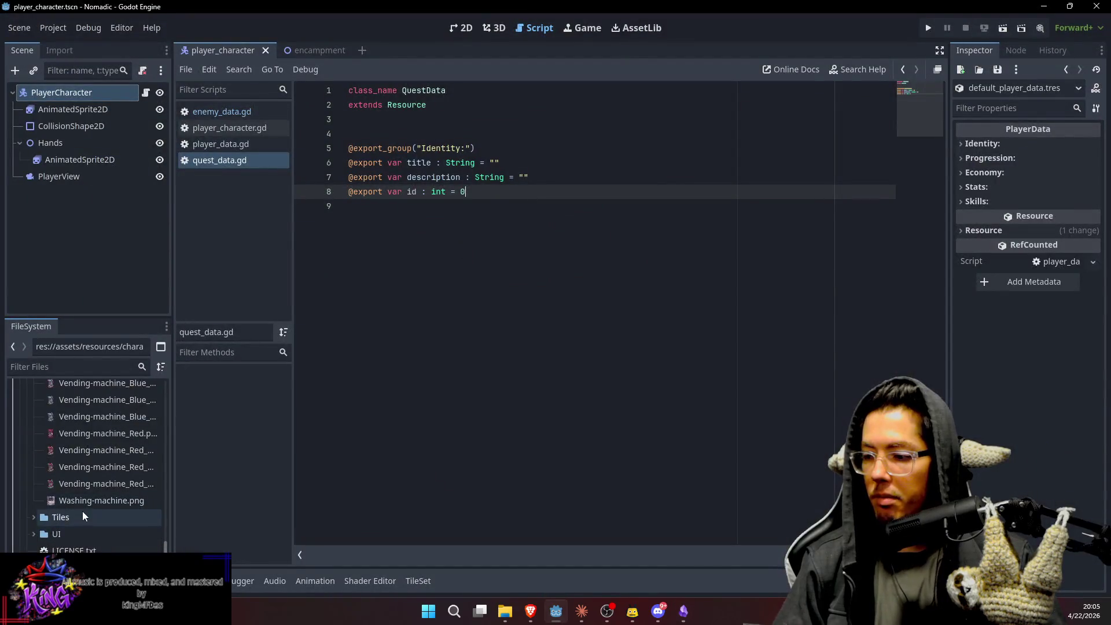
# Step: Create a new script named region_data.gd in the data folder
pyautogui.scroll(-5, 82, 511)
pyautogui.rightClick(68, 510)
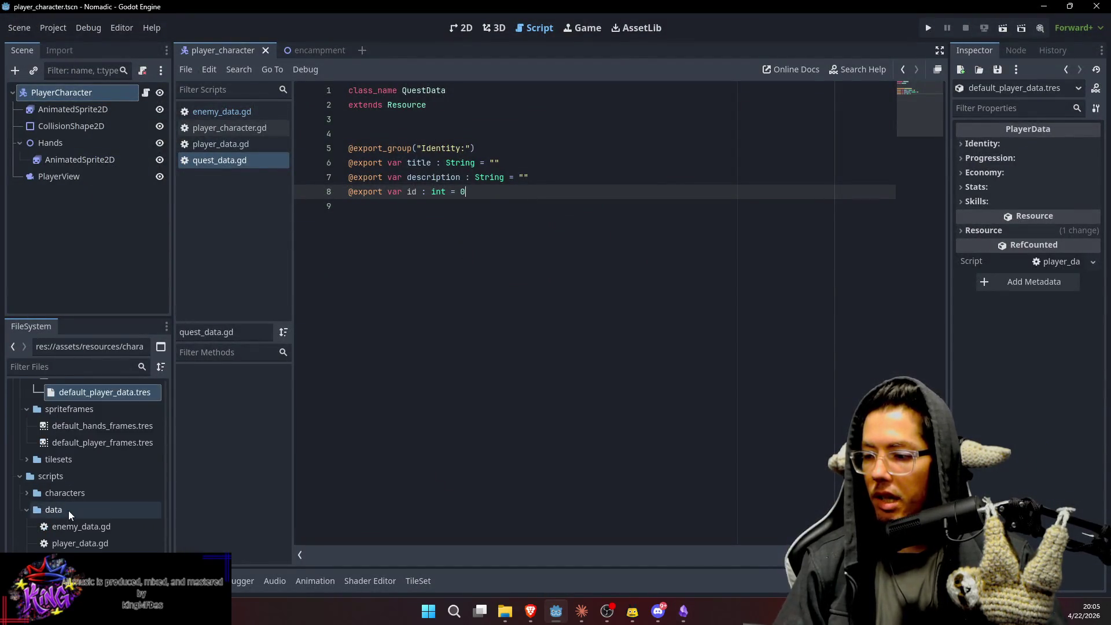
pyautogui.moveTo(120, 353)
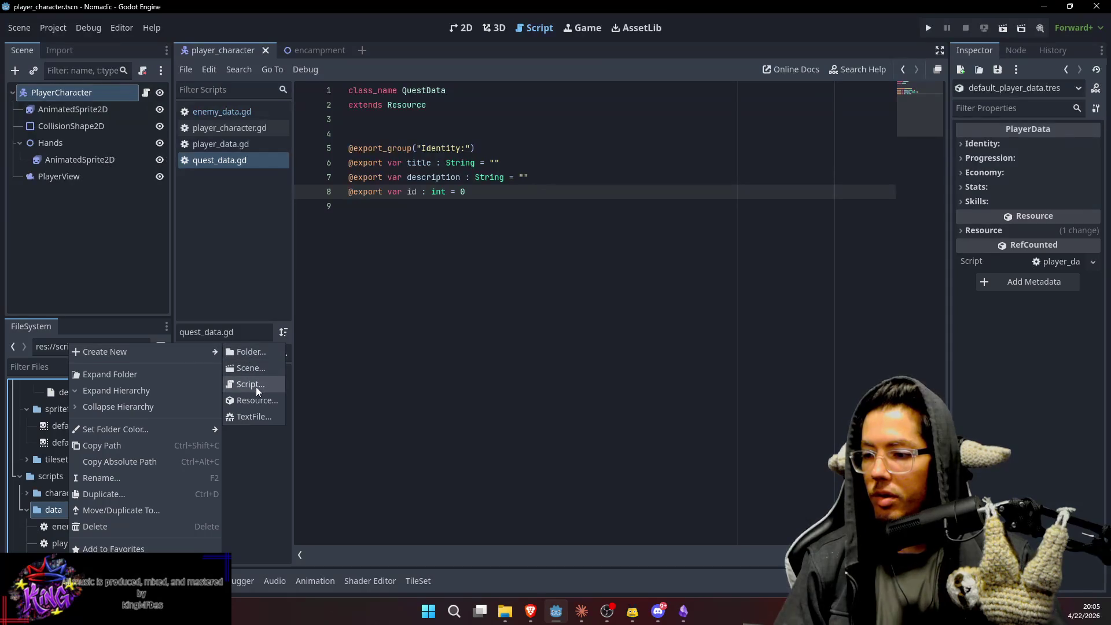
pyautogui.click(257, 387)
pyautogui.write('region_)d')
pyautogui.press('BackSpace')
pyautogui.press('BackSpace')
pyautogui.write('data')
pyautogui.press('Return')
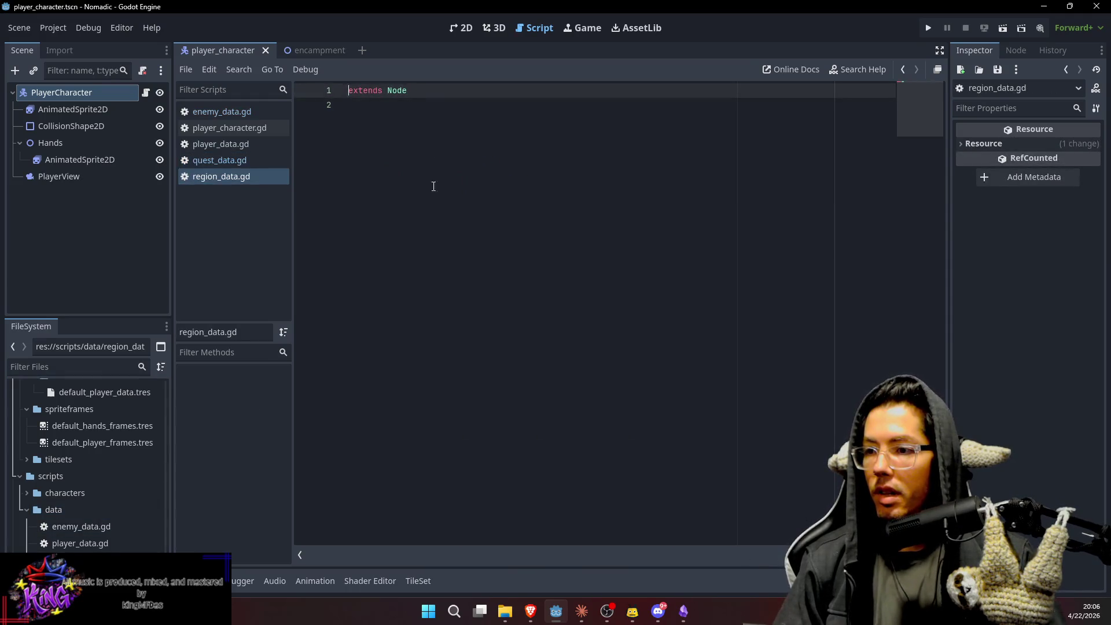
# Step: Copy quest_data.gd's code and paste it over region_data.gd's placeholder code
pyautogui.click(219, 160)
pyautogui.hotkey('ctrl', 'a')
pyautogui.hotkey('ctrl', 'c')
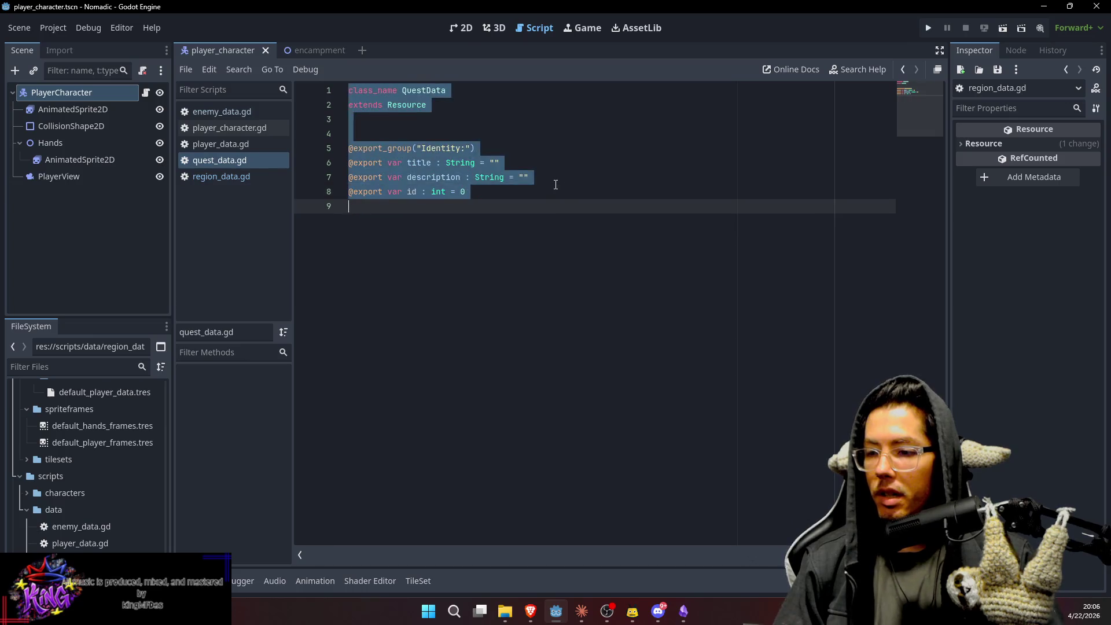
pyautogui.click(556, 184)
pyautogui.hotkey('ctrl', 'Tab')
pyautogui.hotkey('ctrl', 'Tab')
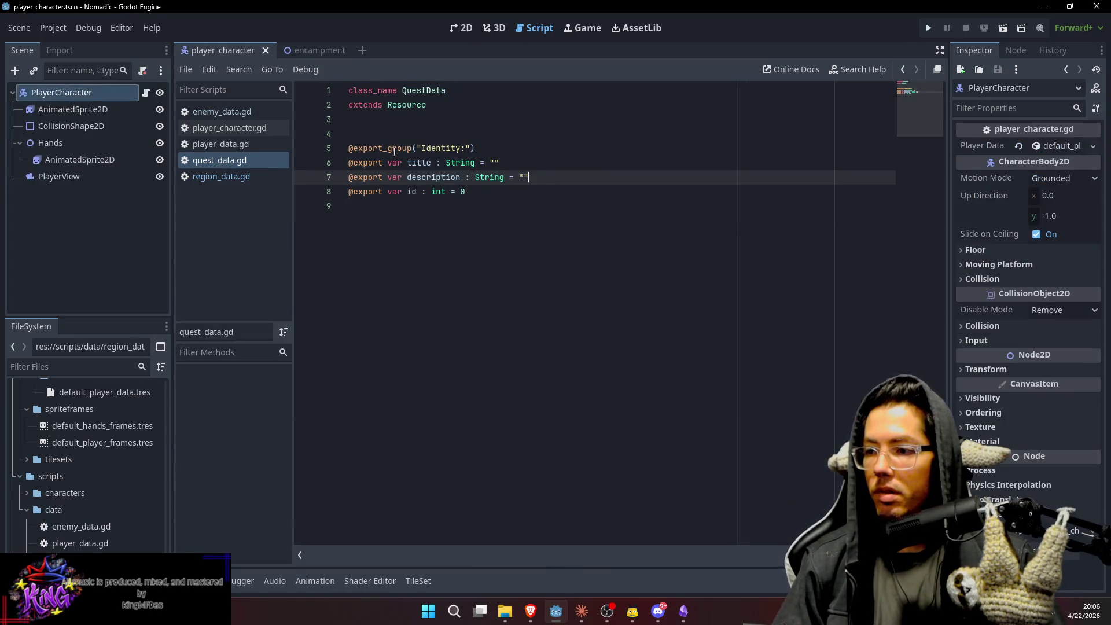
pyautogui.click(273, 179)
pyautogui.click(420, 177)
pyautogui.hotkey('ctrl', 'a')
pyautogui.hotkey('ctrl', 'v')
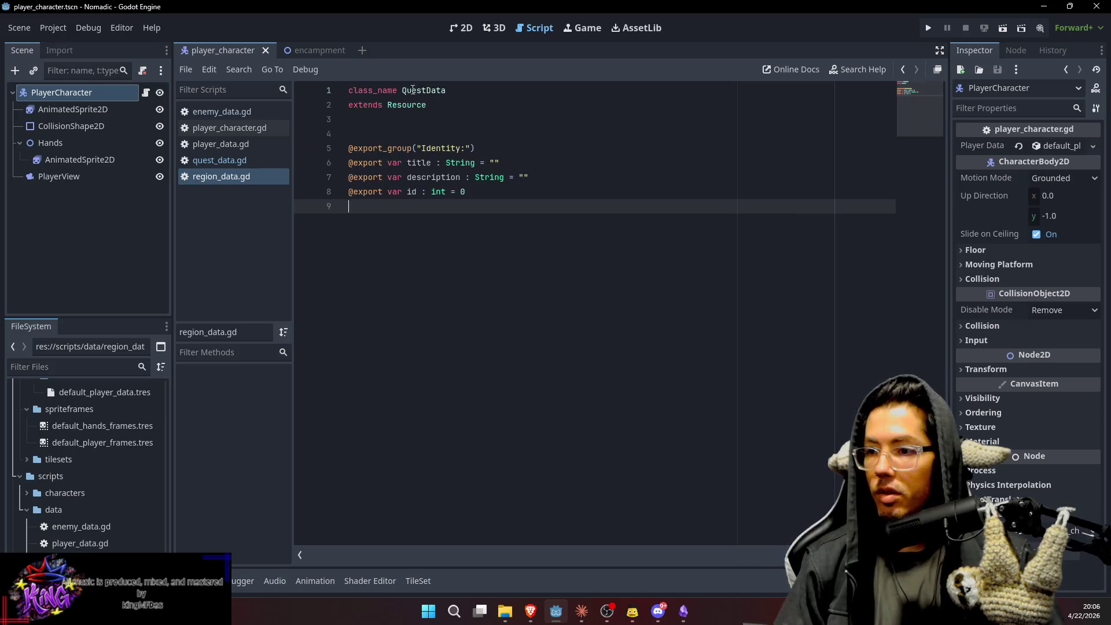
# Step: Rename the class to RegionData, save, and rename the title field to name
pyautogui.doubleClick(413, 89)
pyautogui.press('BackSpace')
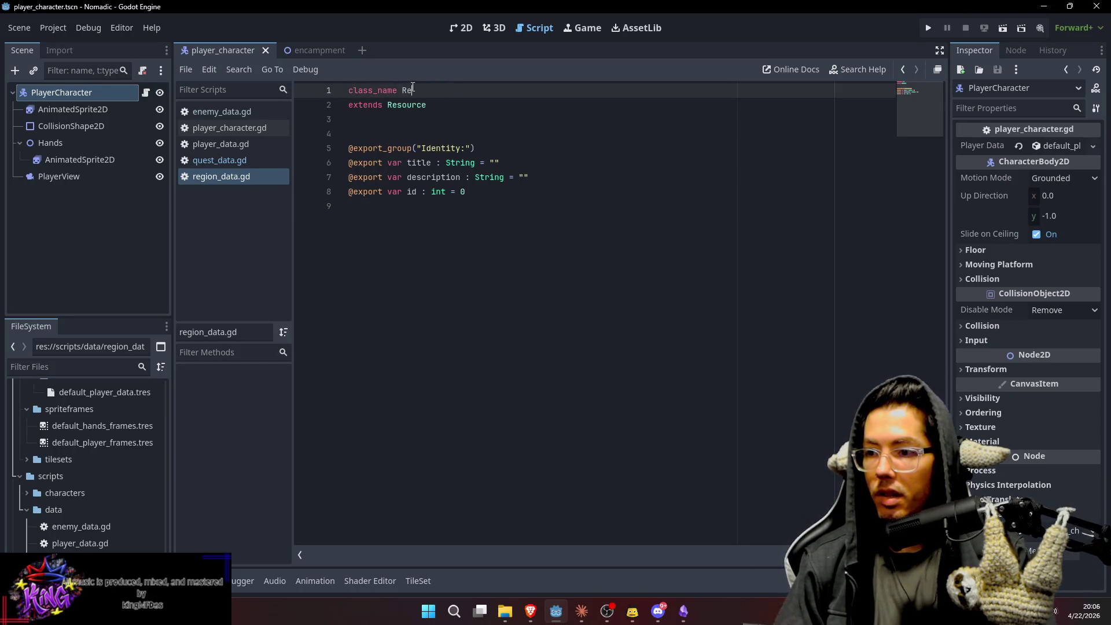
pyautogui.write('Data')
pyautogui.hotkey('ctrl', 's')
pyautogui.press('Down')
pyautogui.press('Down')
pyautogui.press('Down')
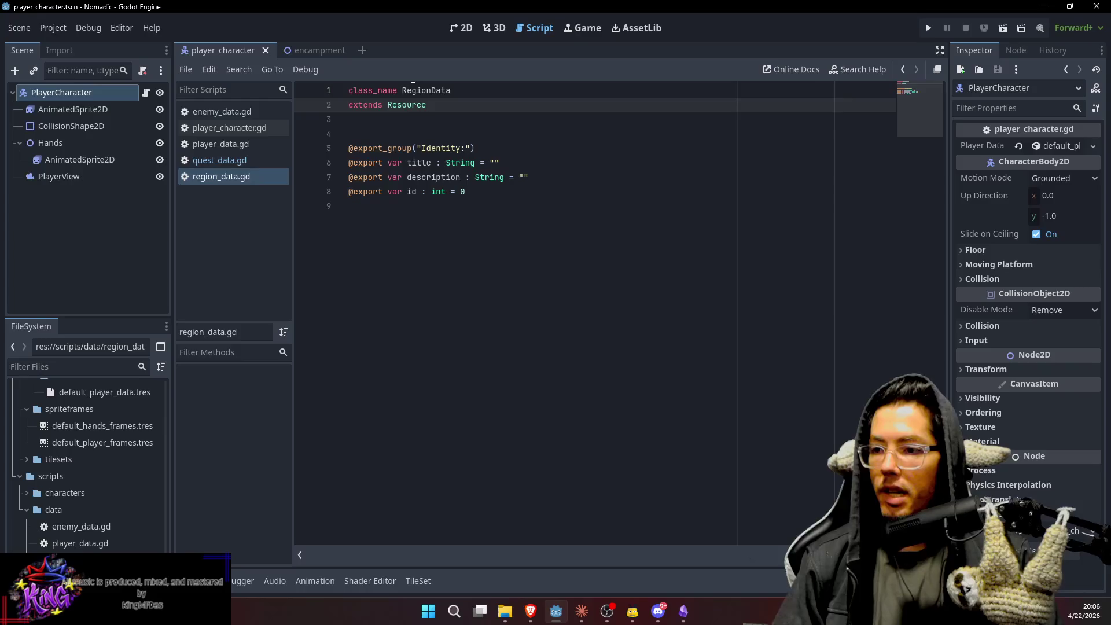
pyautogui.press('Down')
pyautogui.hotkey('ctrl', 'shift', 'Left')
pyautogui.write('name')
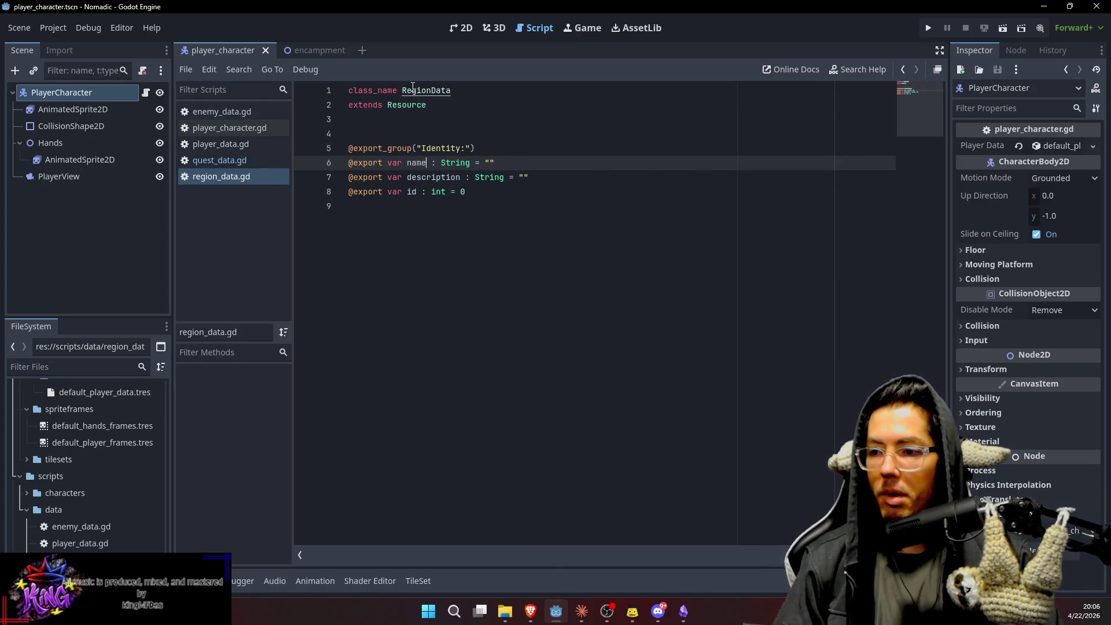
pyautogui.press('Down')
pyautogui.press('Down')
pyautogui.press('Down')
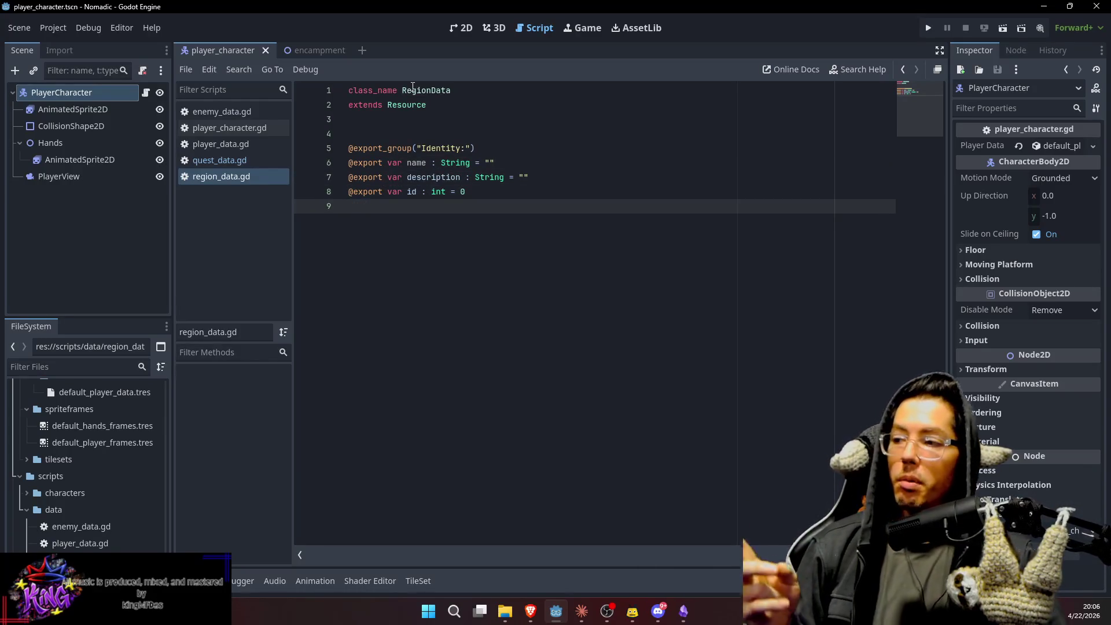
# Step: Open the encampment scene and view its ground and building on the 2D canvas
pyautogui.click(313, 50)
pyautogui.click(108, 93)
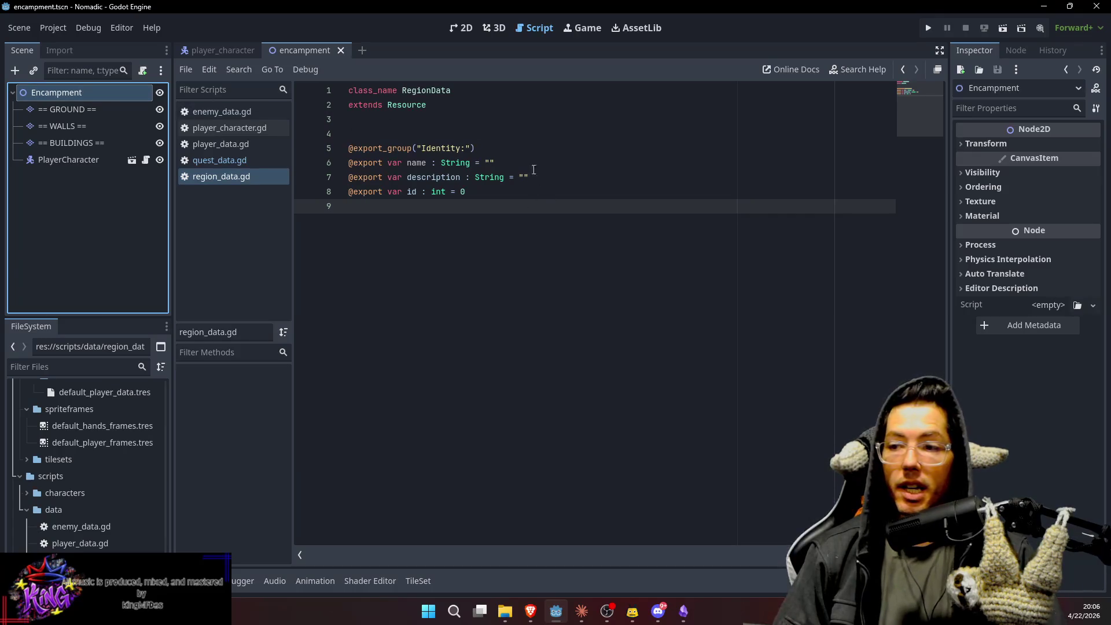
pyautogui.click(504, 168)
pyautogui.click(555, 175)
pyautogui.click(473, 197)
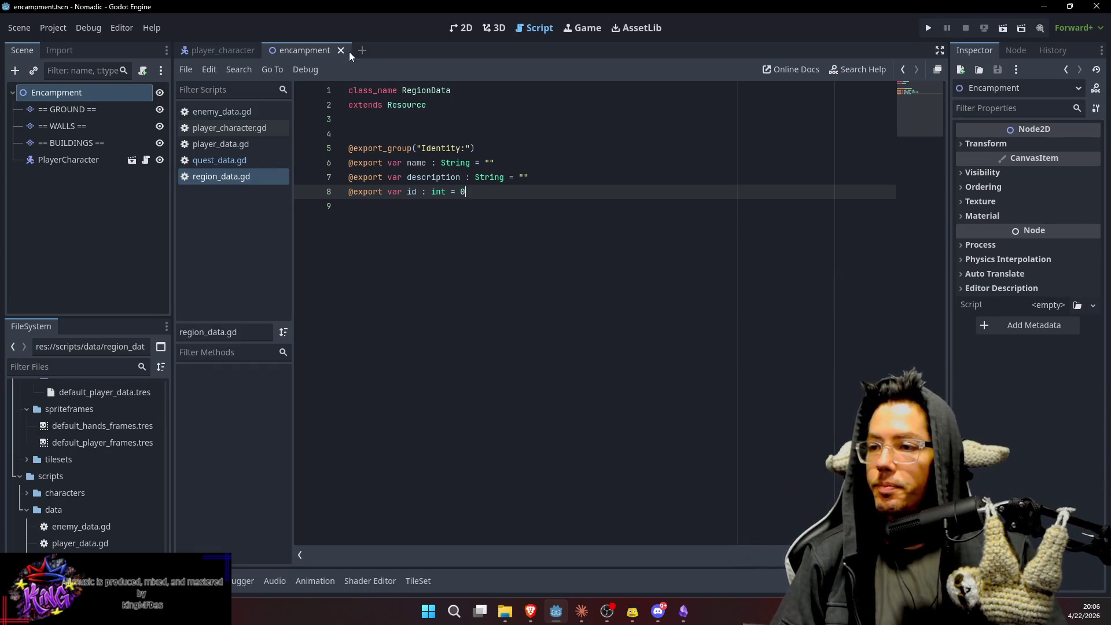
pyautogui.click(454, 28)
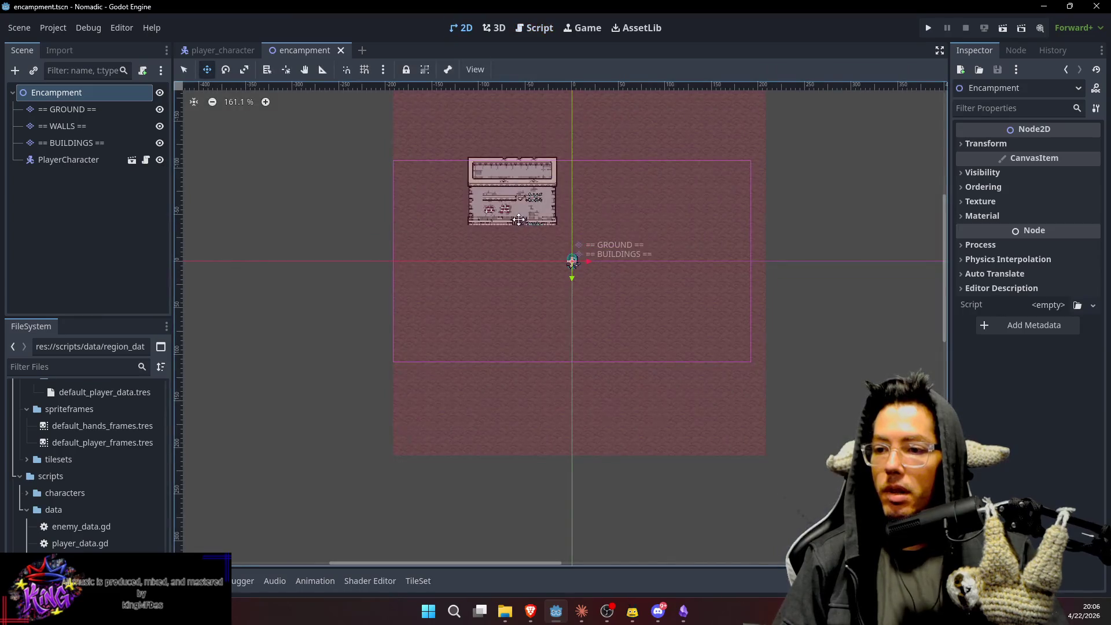
# Step: Add a Marker2D, drag it onto the building, then delete it again
pyautogui.click(137, 199)
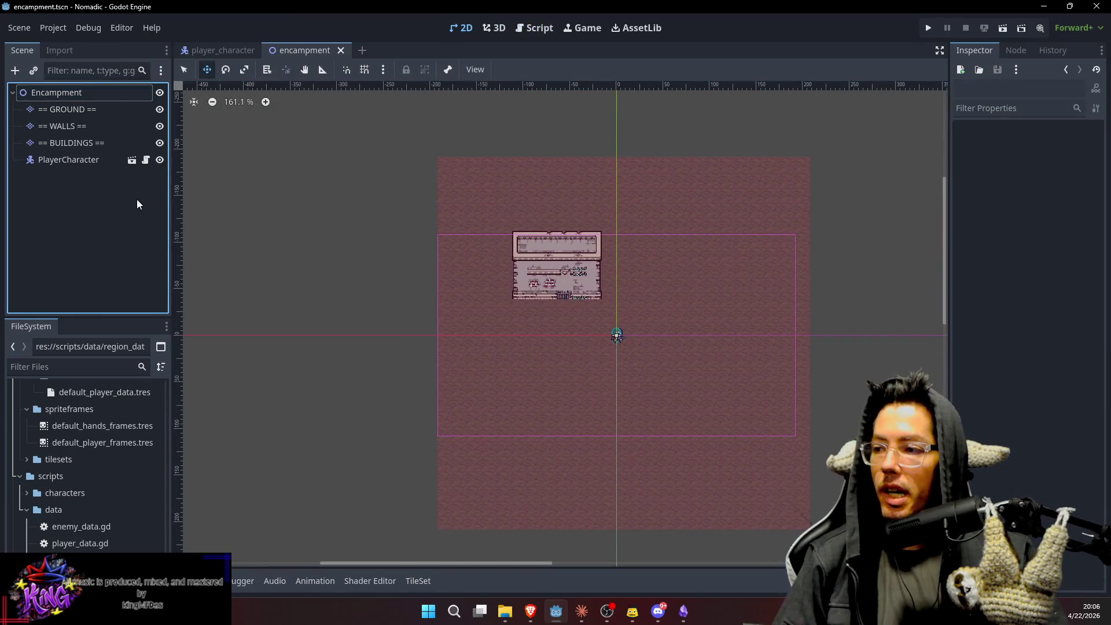
pyautogui.hotkey('ctrl', 'a')
pyautogui.write('marker')
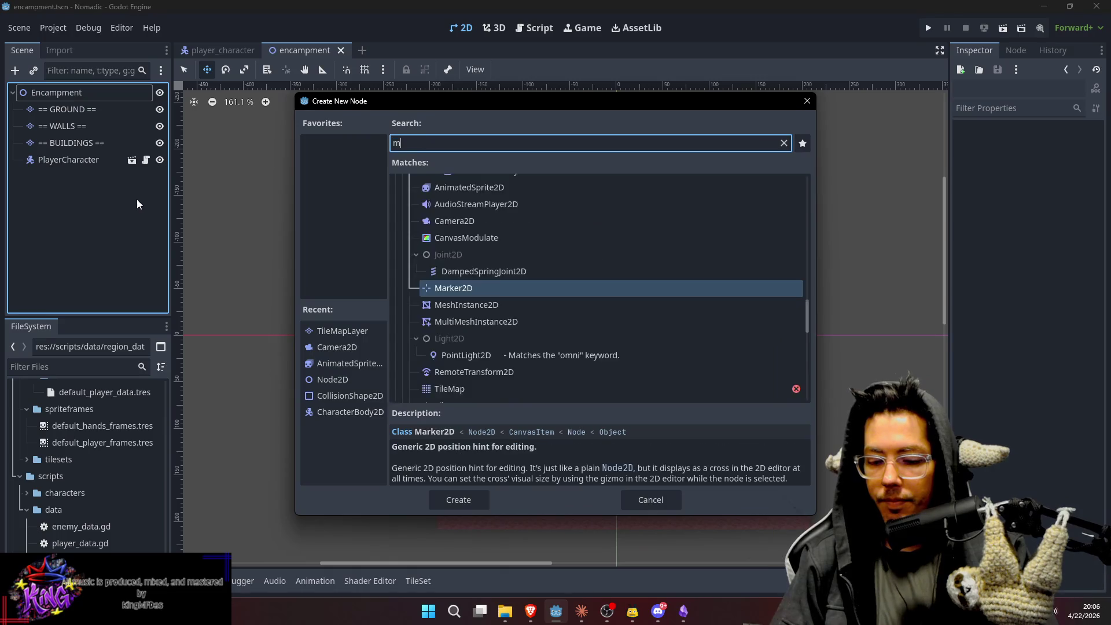
pyautogui.press('Return')
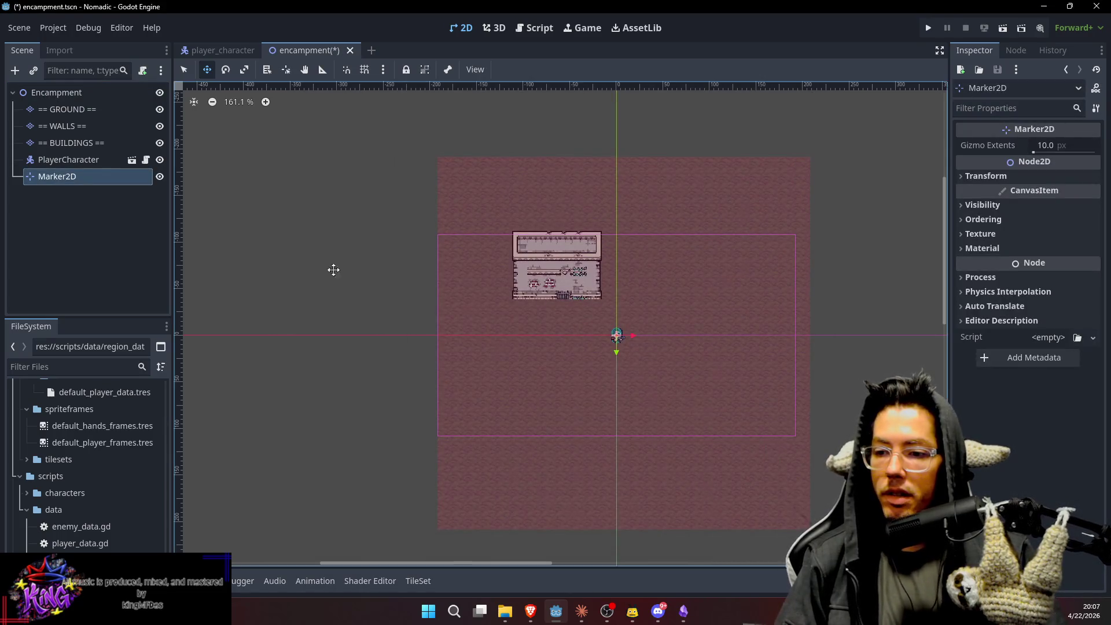
pyautogui.moveTo(658, 360)
pyautogui.mouseDown()
pyautogui.moveTo(583, 307)
pyautogui.moveTo(563, 307)
pyautogui.moveTo(571, 322)
pyautogui.moveTo(595, 301)
pyautogui.mouseUp()
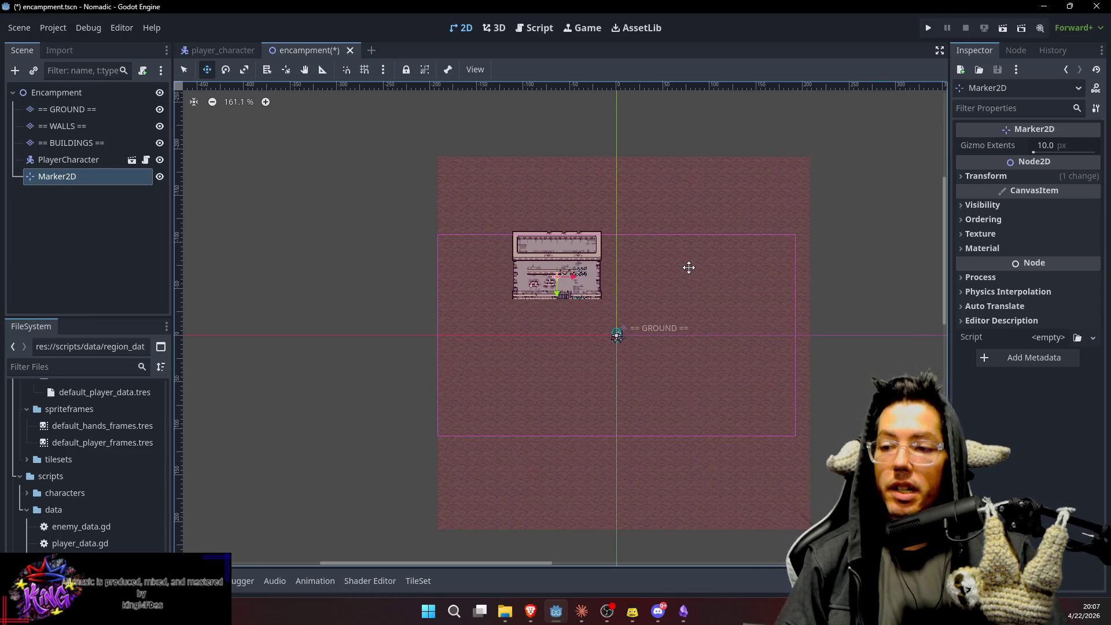
pyautogui.press('Delete')
pyautogui.press('Return')
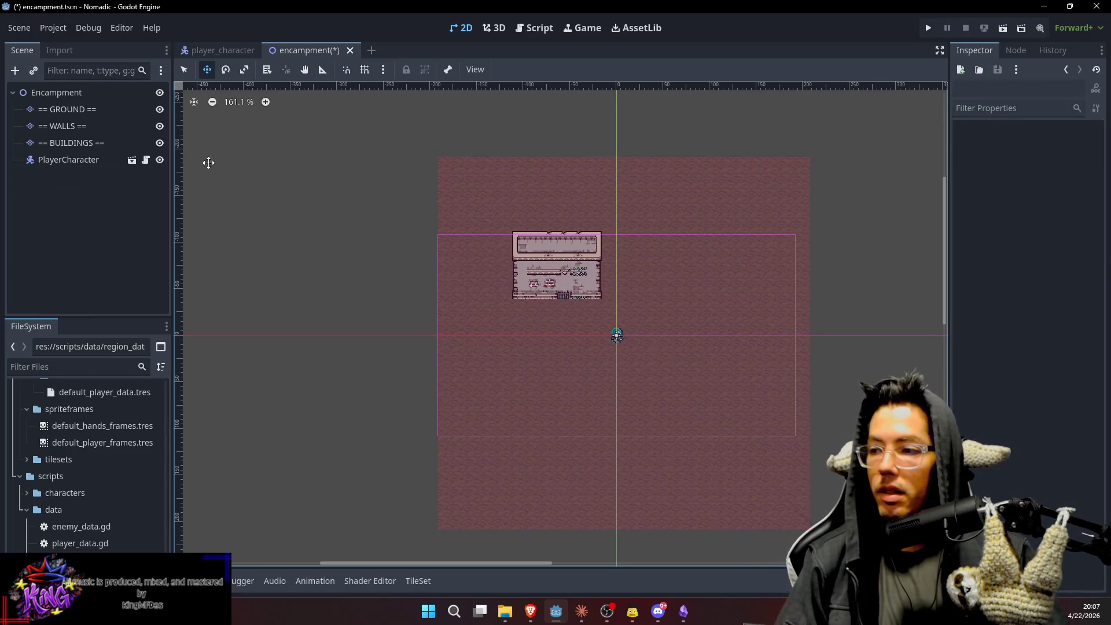
# Step: Add an Area2D under Encampment with a CollisionShape2D child using a new RectangleShape2D
pyautogui.click(67, 90)
pyautogui.hotkey('ctrl', 'a')
pyautogui.write('area')
pyautogui.press('Return')
pyautogui.hotkey('ctrl', 'a')
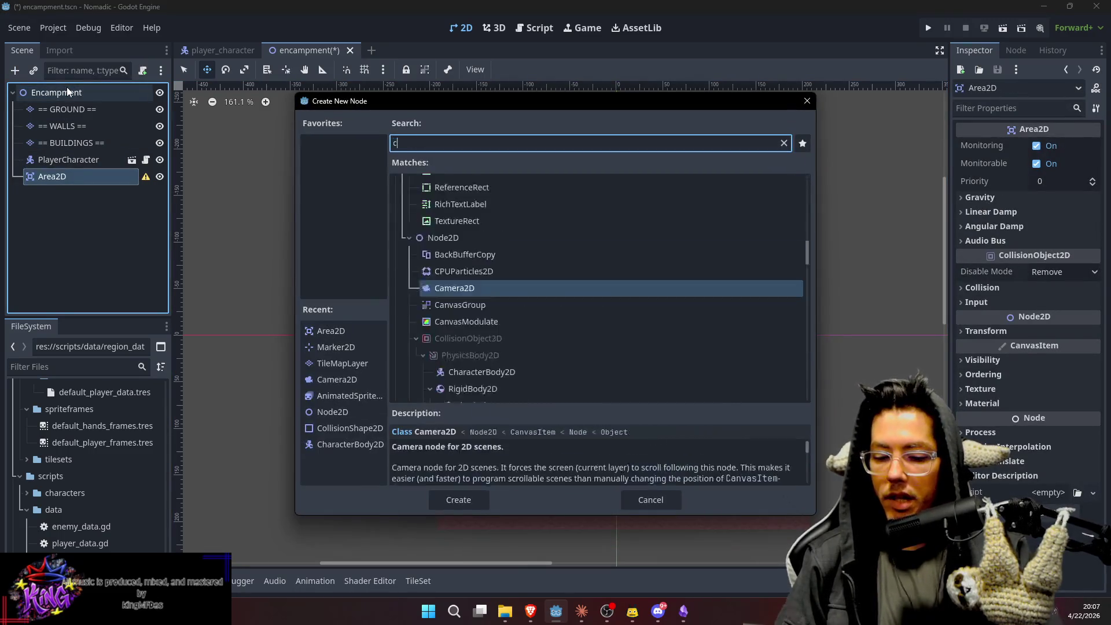
pyautogui.write('collision')
pyautogui.press('Return')
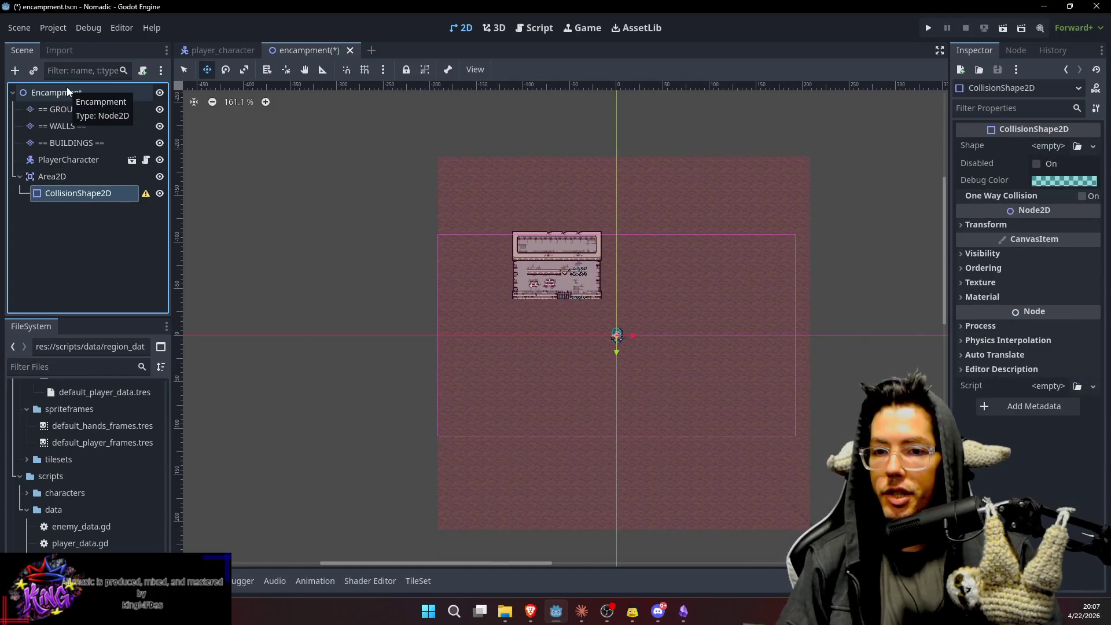
pyautogui.click(1045, 146)
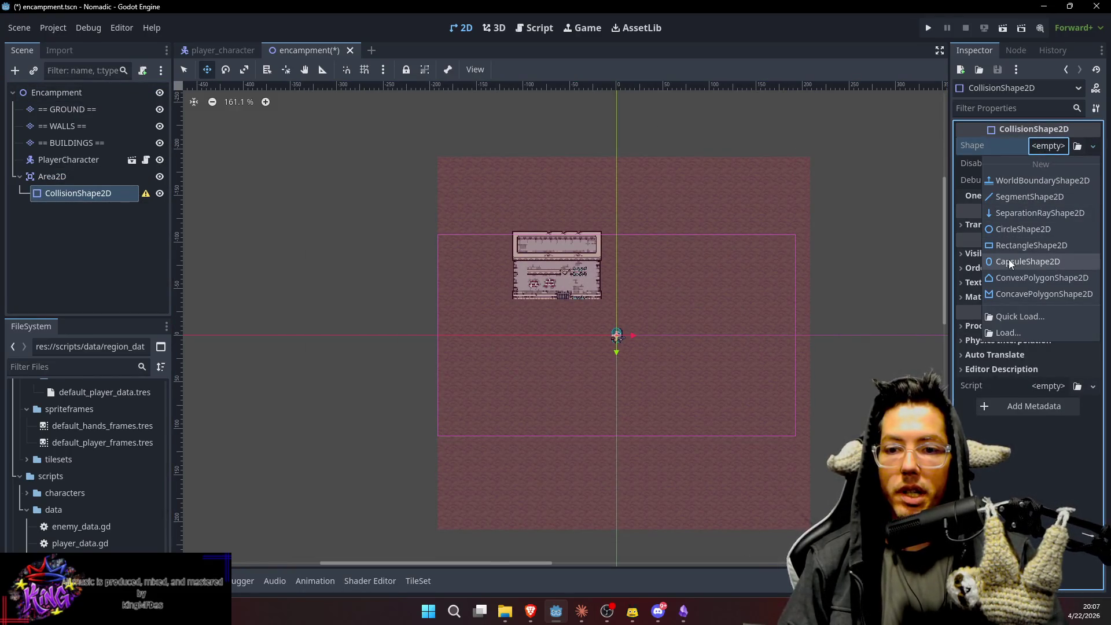
pyautogui.click(1013, 243)
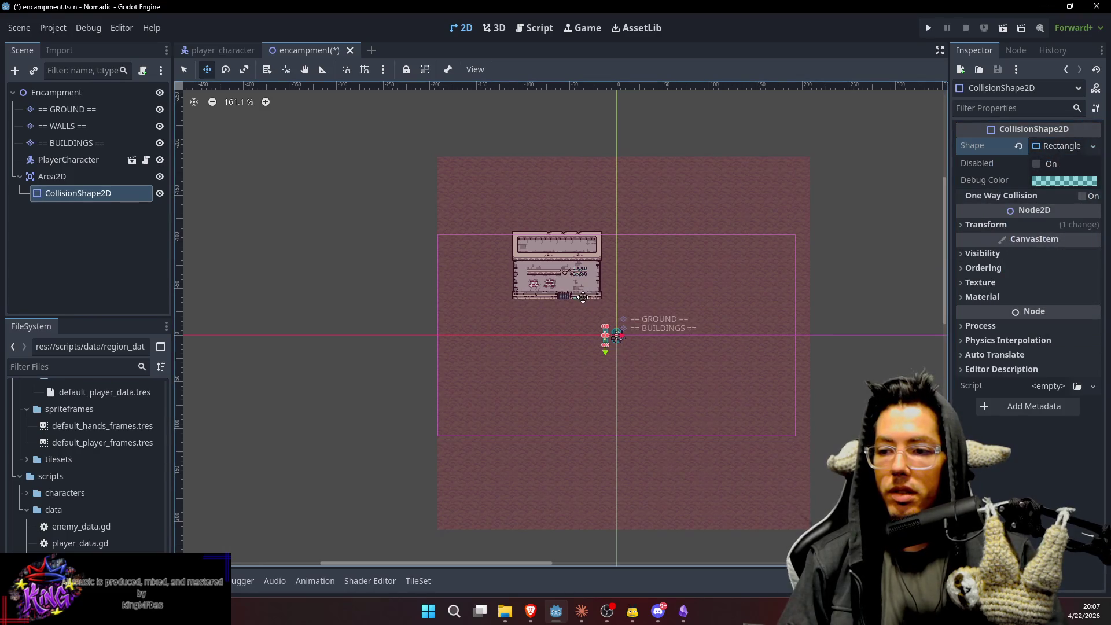
# Step: Move and resize the collision rectangle over the whole building, then view the Area2D's signals
pyautogui.moveTo(606, 336)
pyautogui.mouseDown()
pyautogui.moveTo(528, 335)
pyautogui.moveTo(542, 336)
pyautogui.mouseUp()
pyautogui.hotkey('ctrl', 'z')
pyautogui.scroll(3, 625, 337)
pyautogui.moveTo(621, 338)
pyautogui.mouseDown()
pyautogui.moveTo(538, 269)
pyautogui.moveTo(640, 343)
pyautogui.moveTo(594, 296)
pyautogui.mouseUp()
pyautogui.press('q')
pyautogui.press('w')
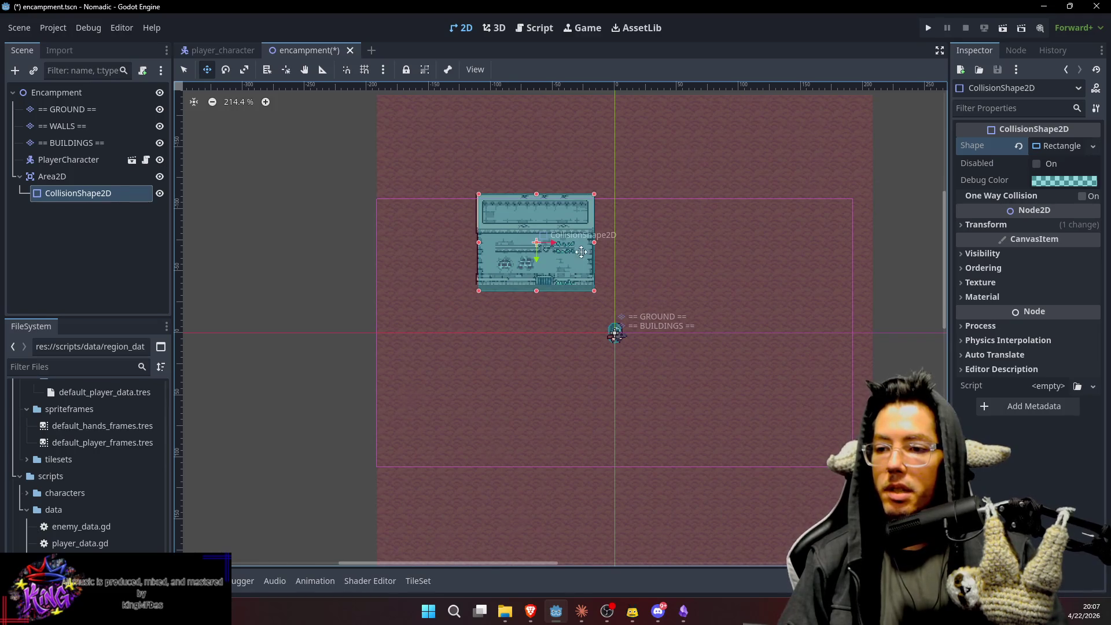
pyautogui.press('q')
pyautogui.moveTo(595, 289); pyautogui.dragTo(642, 332)
pyautogui.press('Escape')
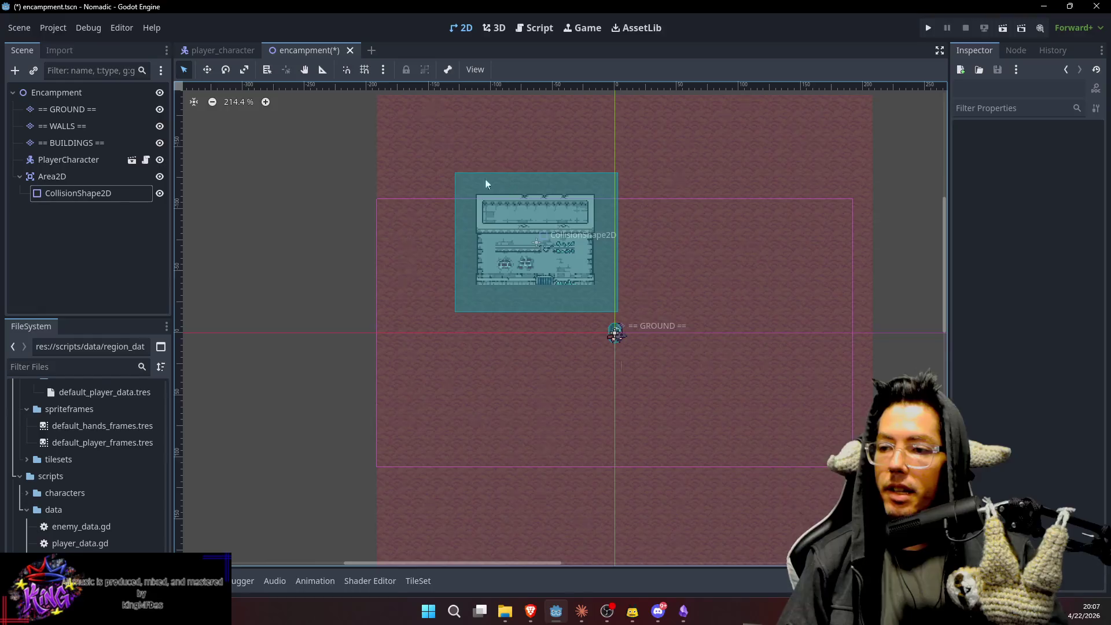
pyautogui.click(82, 176)
pyautogui.click(1016, 51)
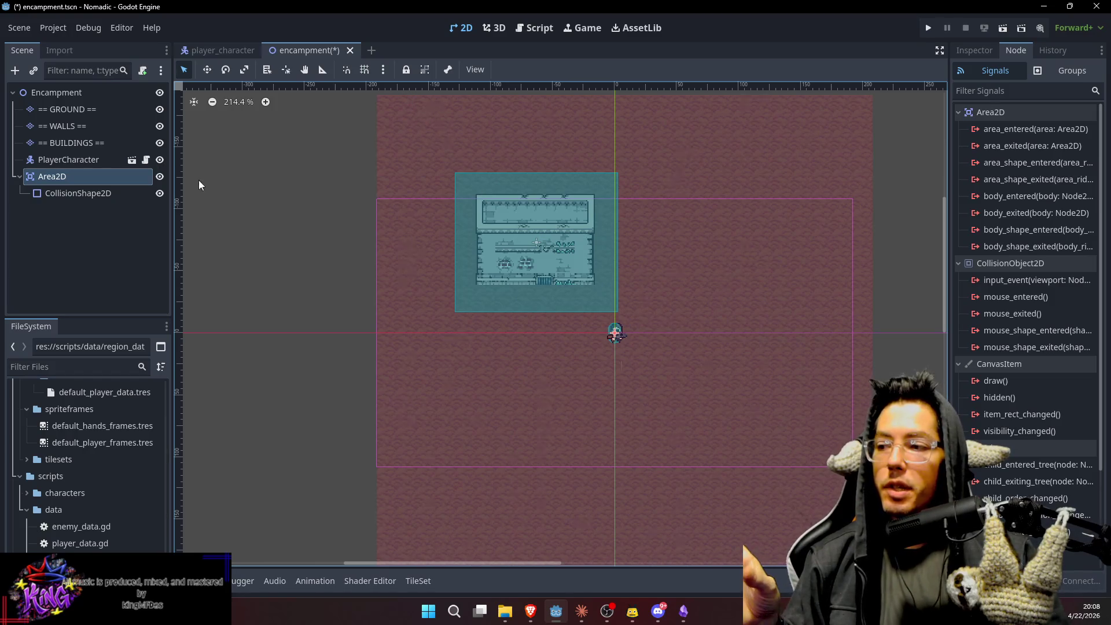
# Step: Delete the Area2D together with its CollisionShape2D and confirm
pyautogui.click(113, 176)
pyautogui.press('Delete')
pyautogui.press('Return')
# Step: Save the encampment scene and return to the region_data.gd script
pyautogui.hotkey('ctrl', 'a')
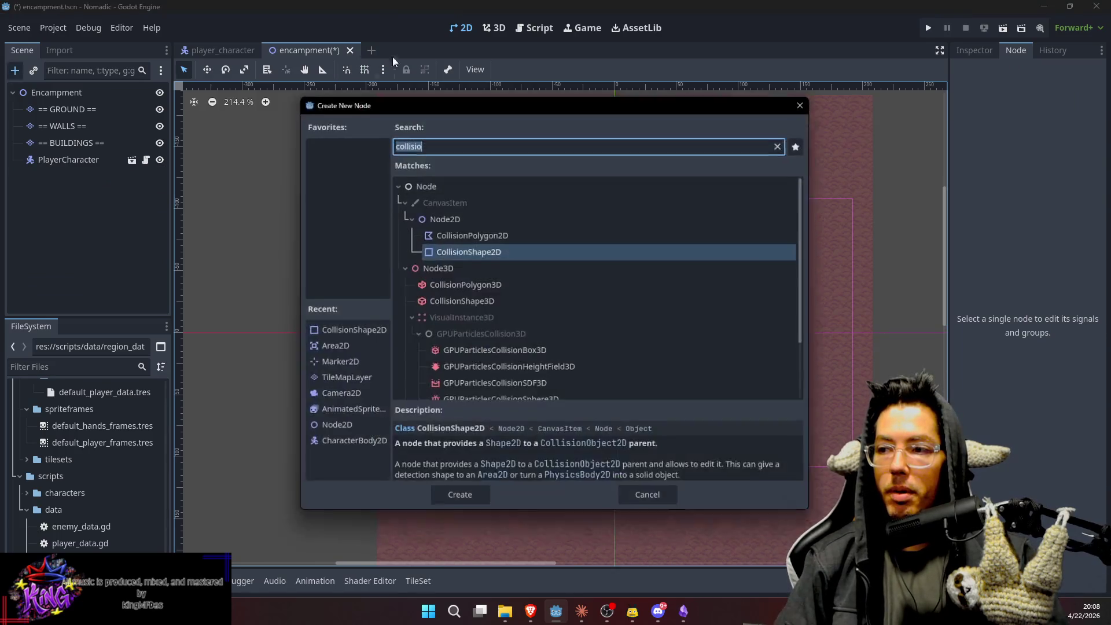
pyautogui.hotkey('ctrl', 's')
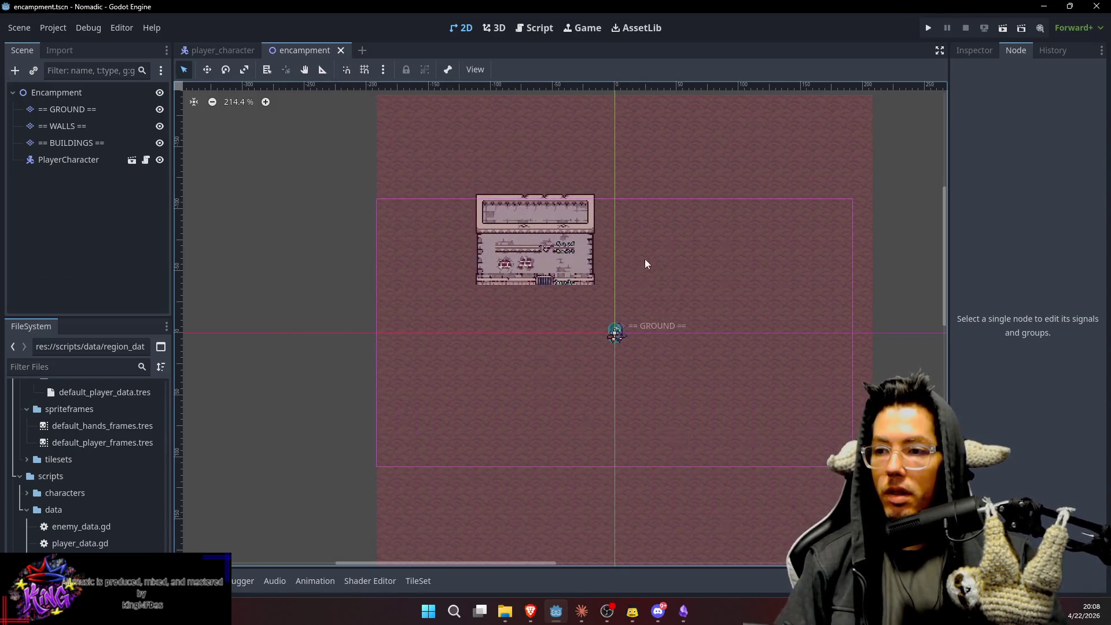
pyautogui.click(538, 29)
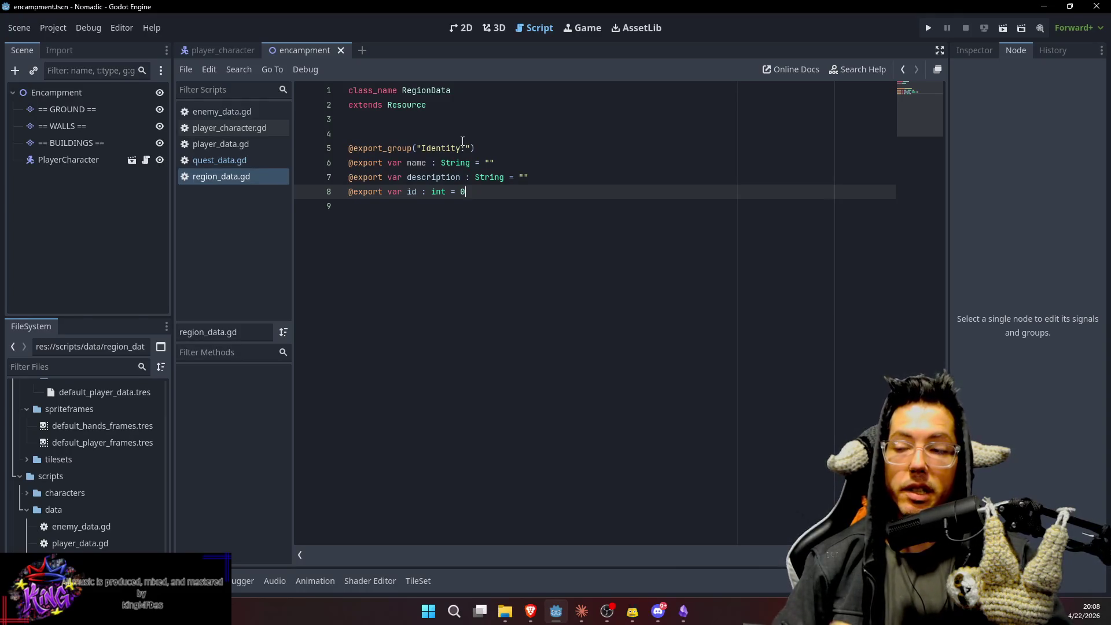
# Step: Go to the Identity export group line in region_data.gd, then bring up the Obsidian Surfaces note
pyautogui.click(463, 140)
pyautogui.press('Down')
pyautogui.press('End')
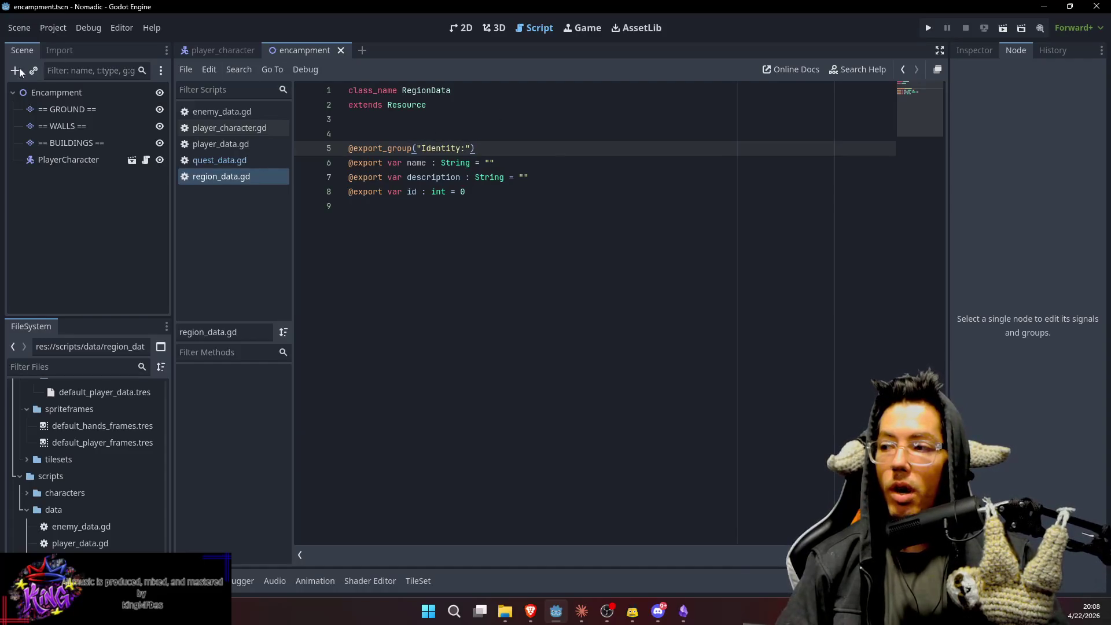
pyautogui.click(58, 93)
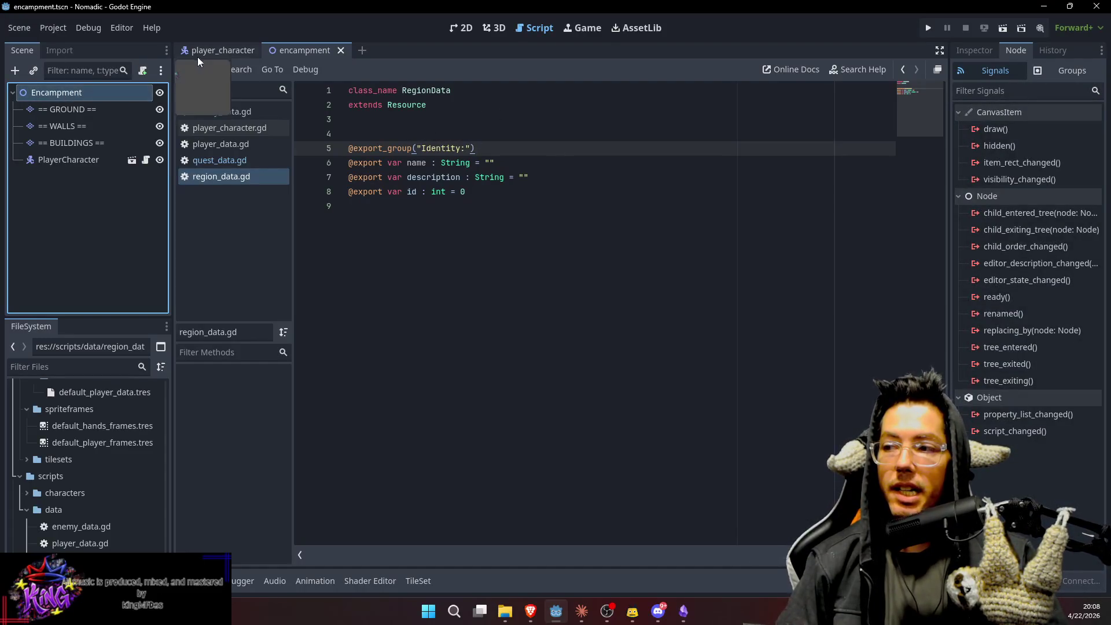
pyautogui.click(683, 611)
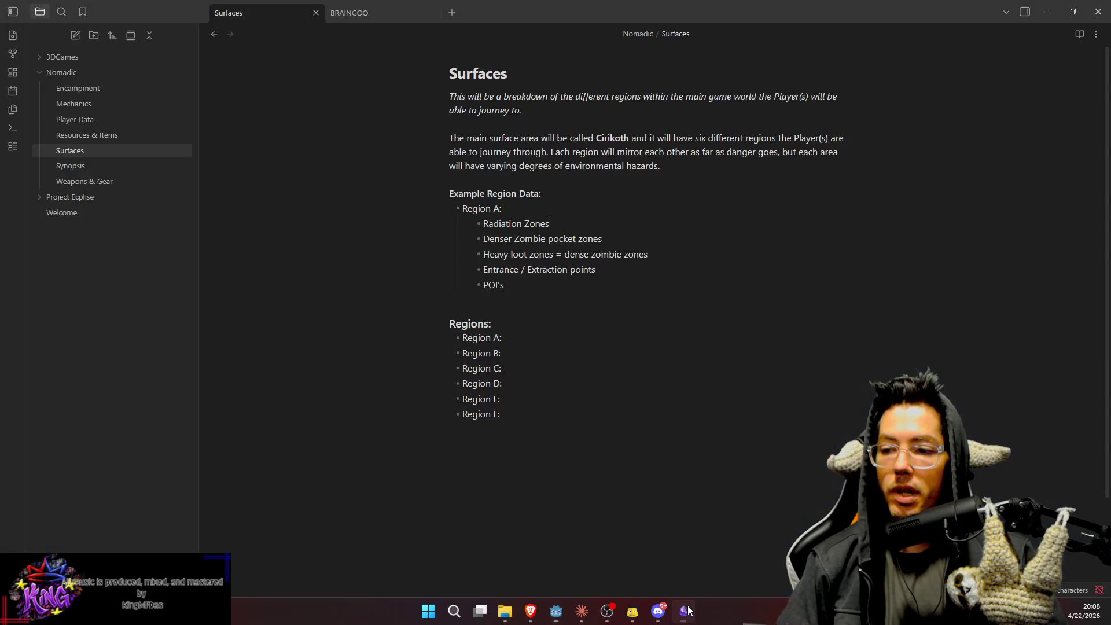
# Step: Complete Region A's line as 'Denser Zombie pocket zones (numbers)', then return to Godot
pyautogui.moveTo(510, 287); pyautogui.dragTo(484, 224)
pyautogui.click(581, 224)
pyautogui.click(613, 239)
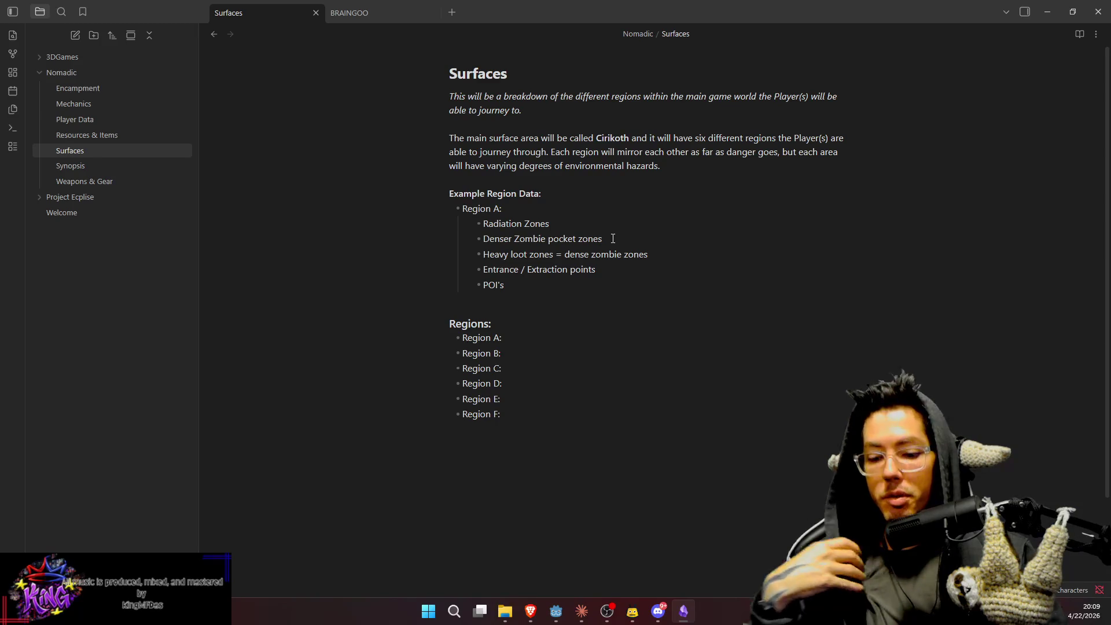
pyautogui.write('numbers)')
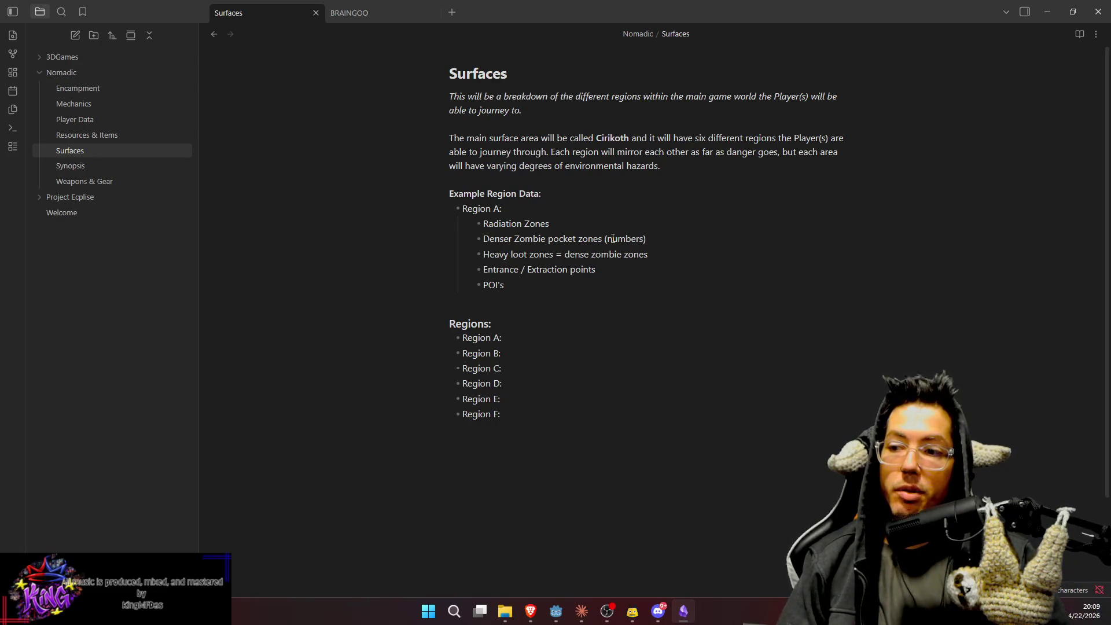
pyautogui.hotkey('alt', 'Tab')
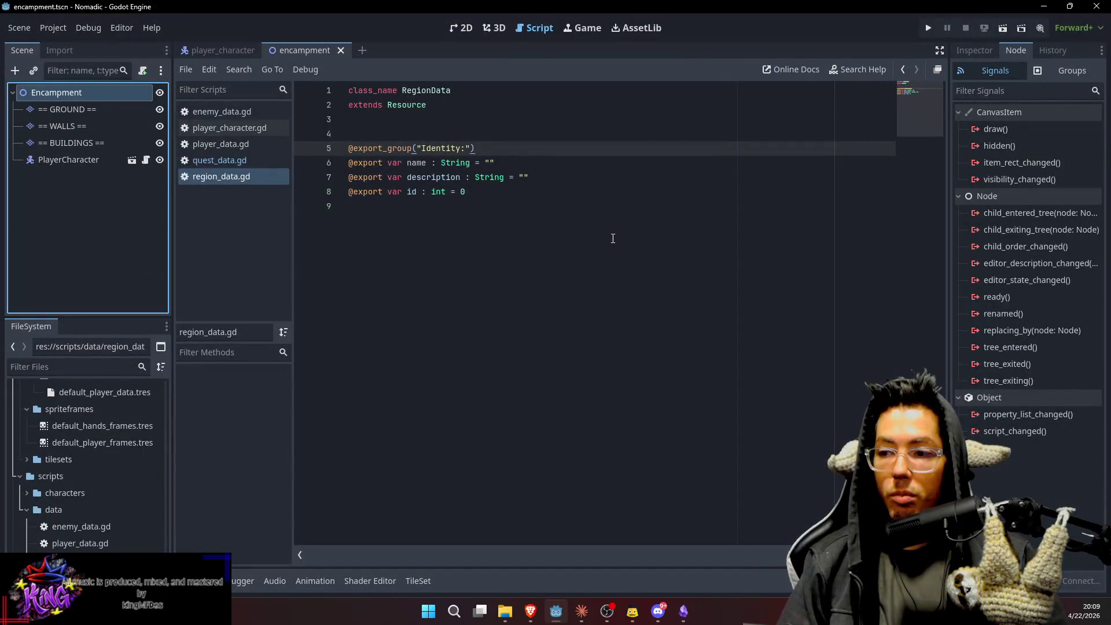
# Step: Look through the quest_data.gd, enemy_data.gd and player_data.gd scripts
pyautogui.click(456, 232)
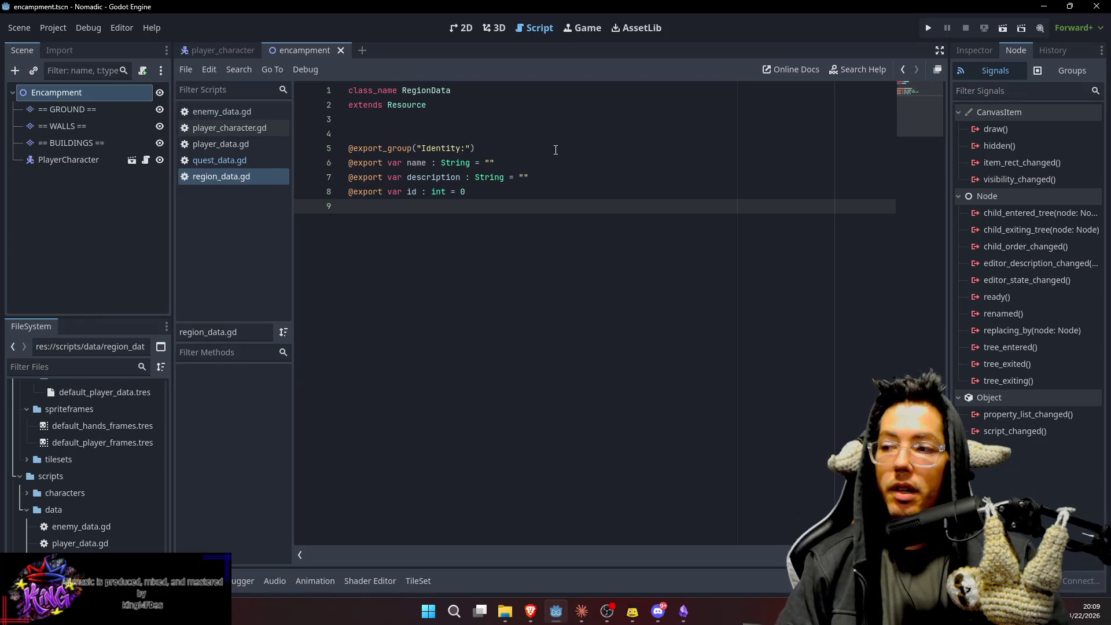
pyautogui.click(194, 164)
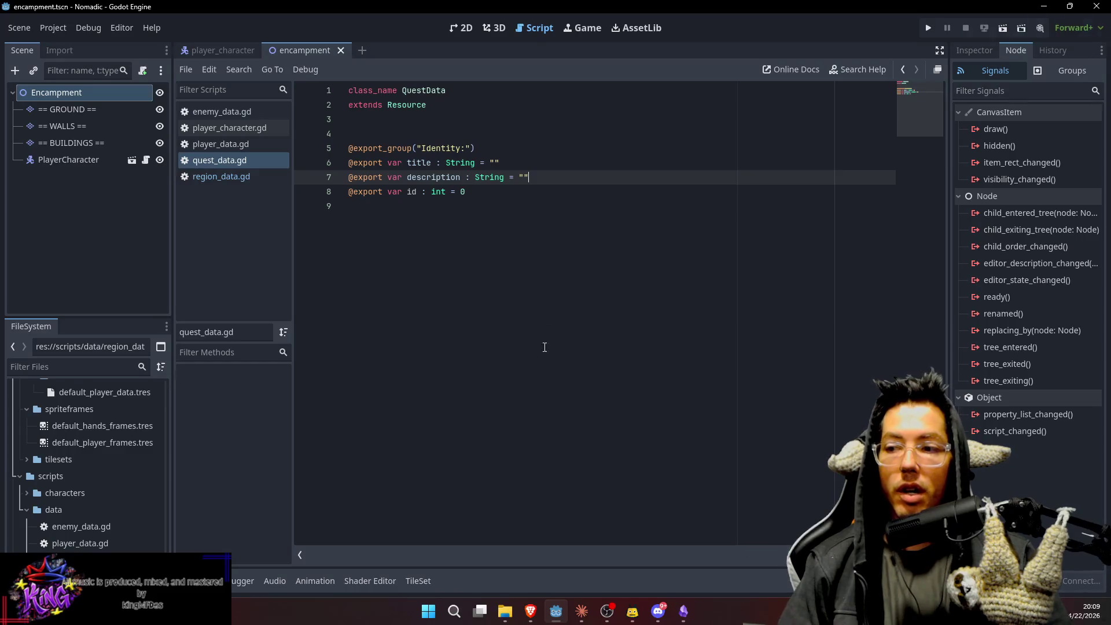
pyautogui.click(974, 52)
pyautogui.click(222, 116)
pyautogui.click(550, 216)
pyautogui.click(566, 237)
pyautogui.click(220, 144)
pyautogui.click(470, 149)
pyautogui.scroll(-2, 471, 151)
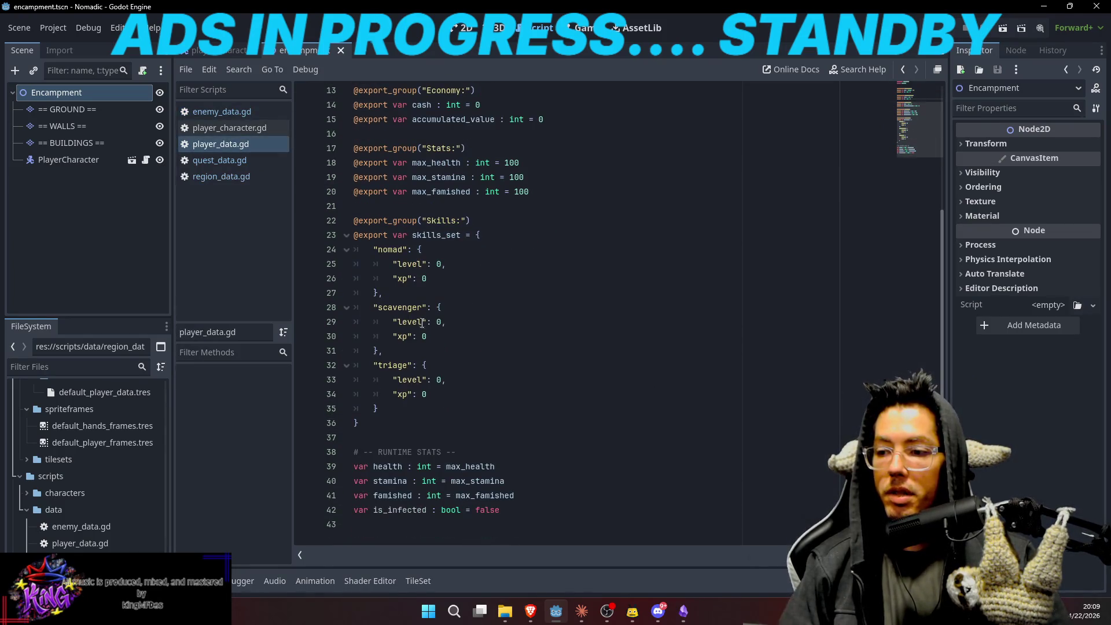
# Step: Open player_character.gd and scroll down to line 66 in the facing code
pyautogui.click(252, 129)
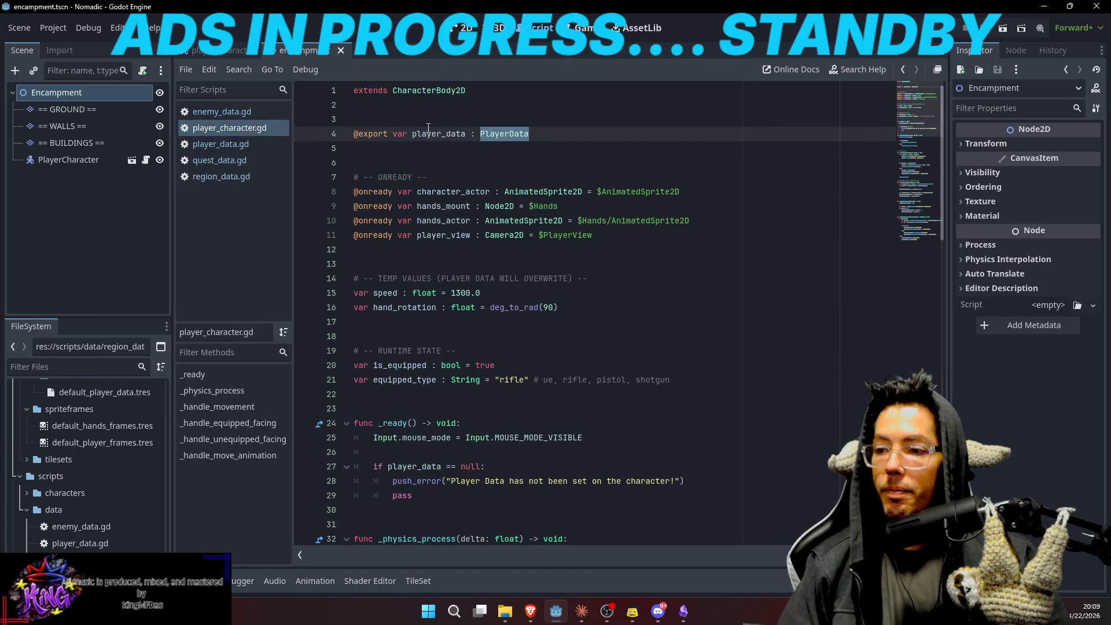
pyautogui.scroll(-7, 569, 222)
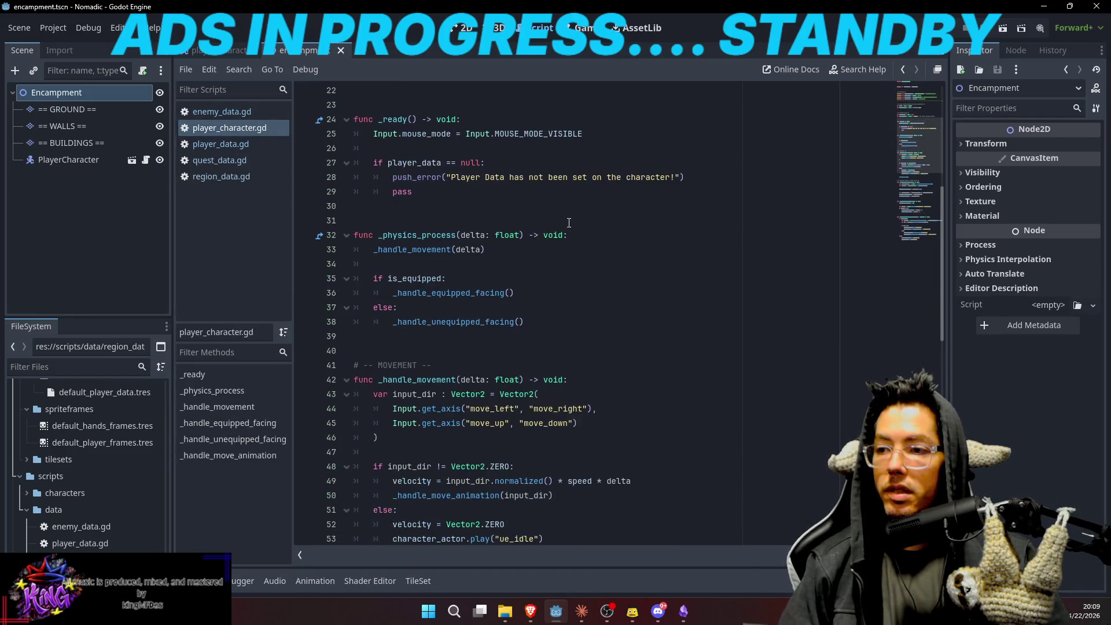
pyautogui.scroll(-14, 568, 223)
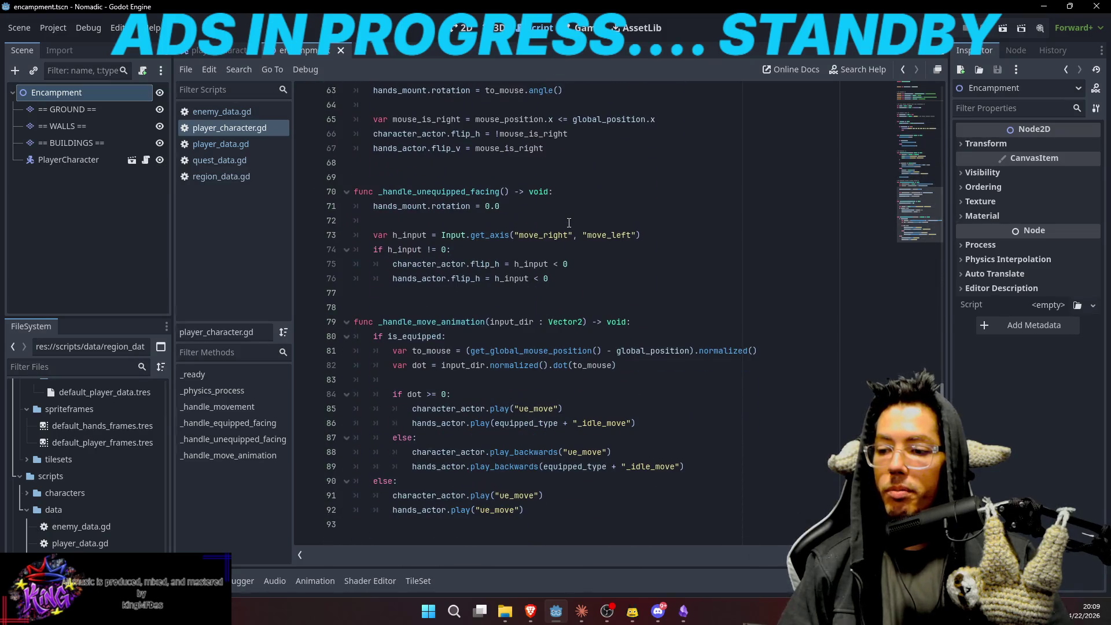
pyautogui.click(549, 131)
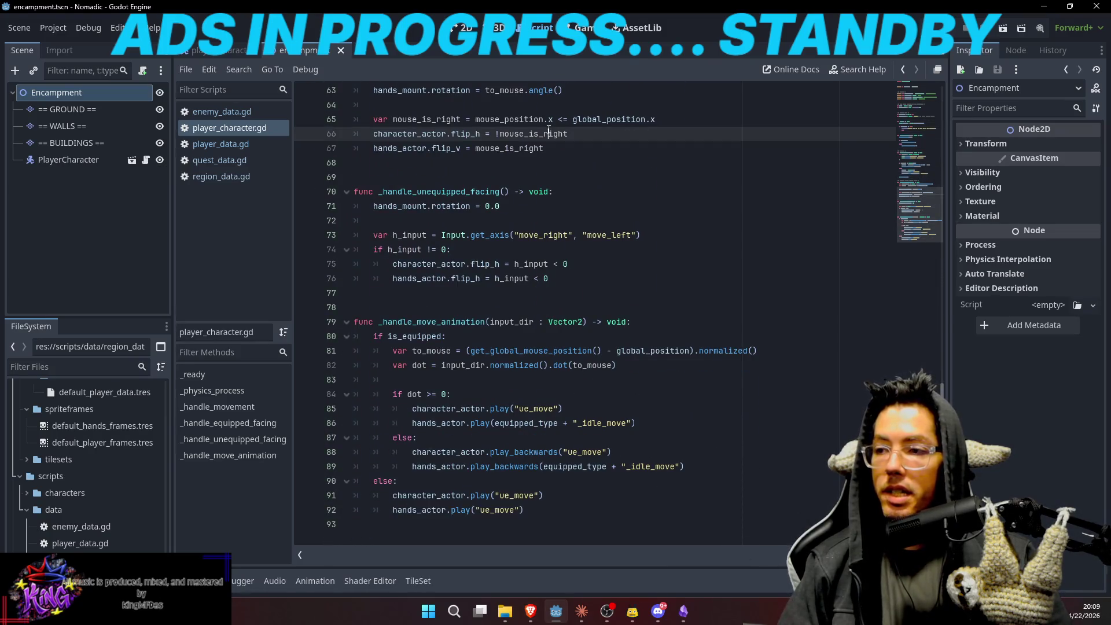
# Step: Run the game and walk the character right and up past the building, then stop it
pyautogui.press('F5')
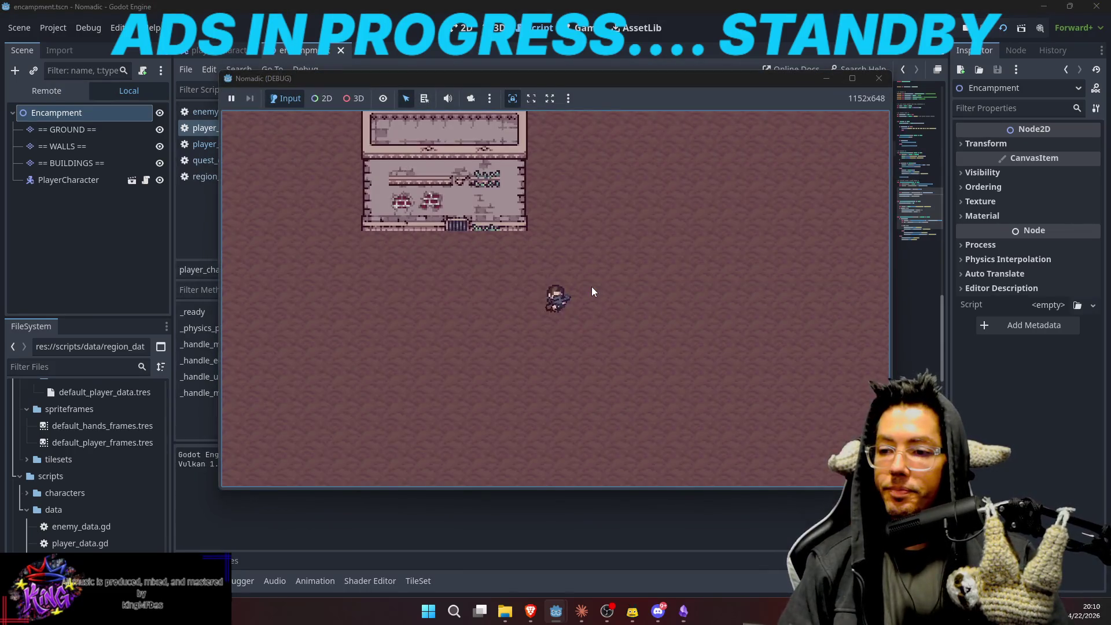
pyautogui.press('d')
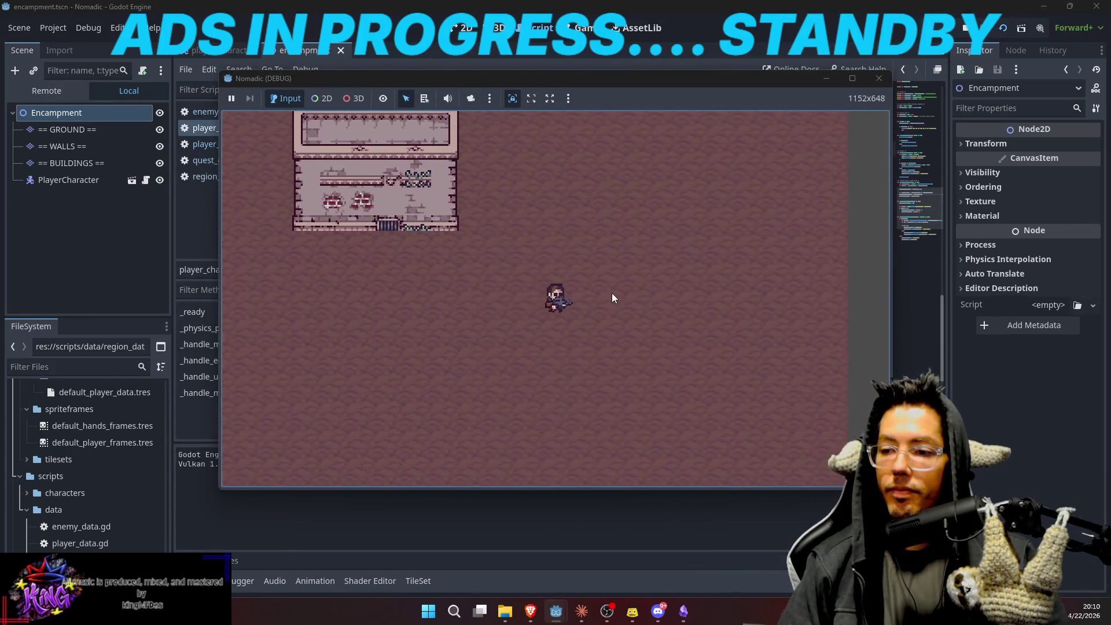
pyautogui.press('w')
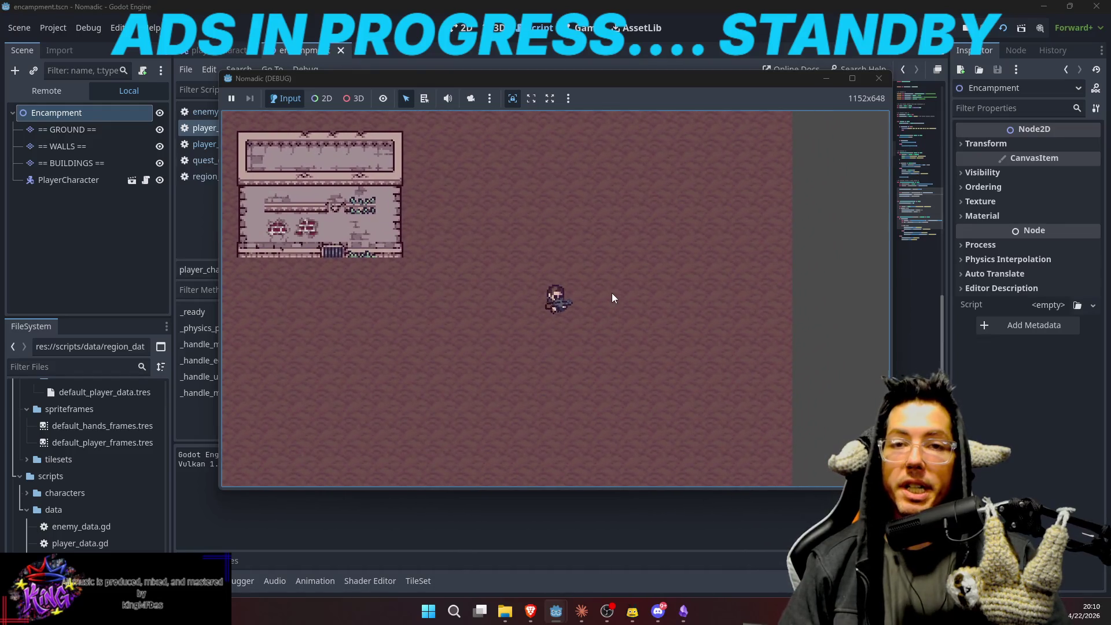
pyautogui.press('d')
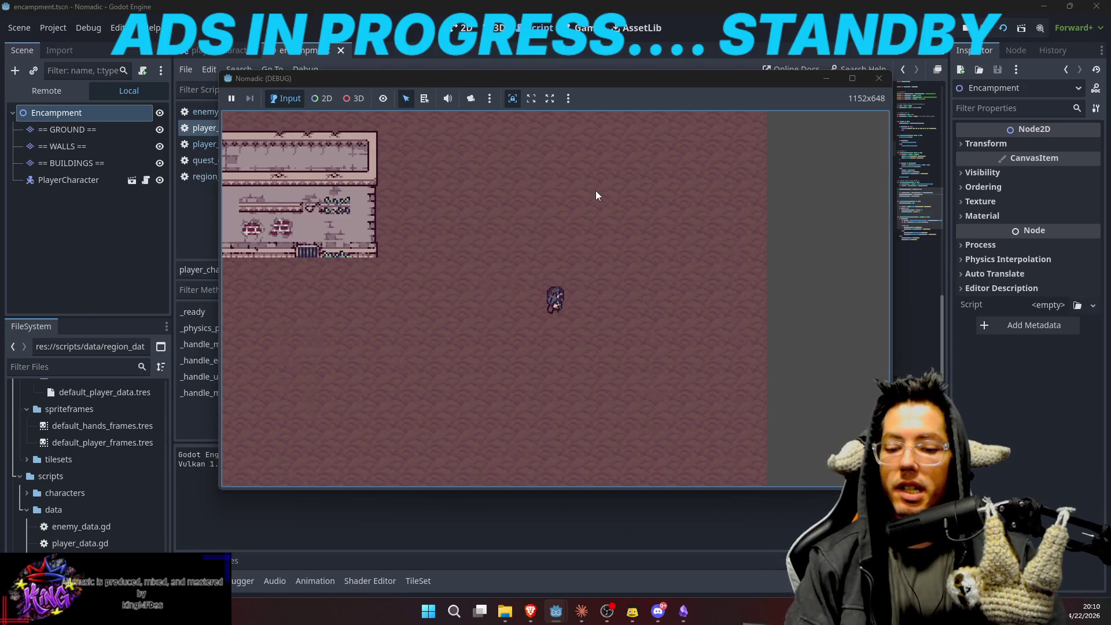
pyautogui.press('F8')
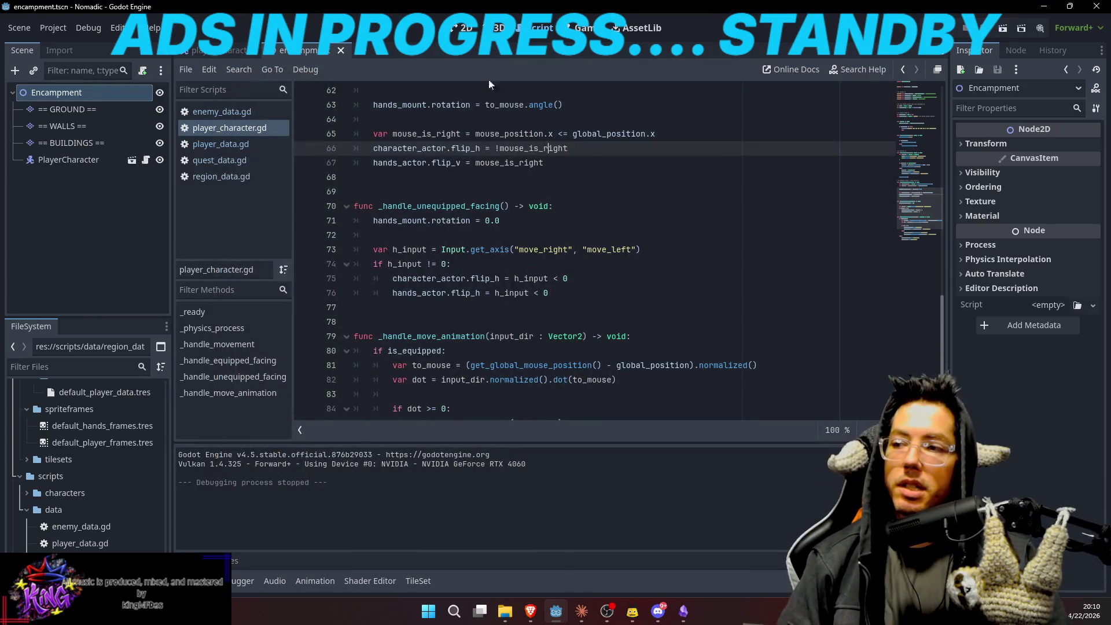
# Step: Return to the 2D view, save the encampment scene, and switch to the player_character scene
pyautogui.click(463, 28)
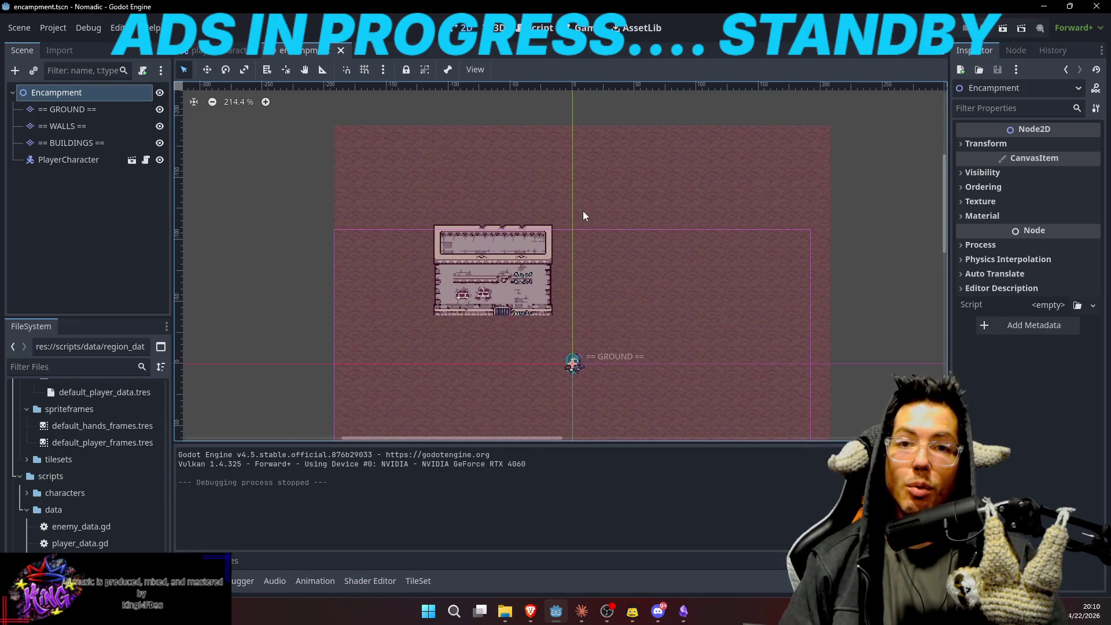
pyautogui.hotkey('ctrl', 's')
pyautogui.hotkey('ctrl', 'Tab')
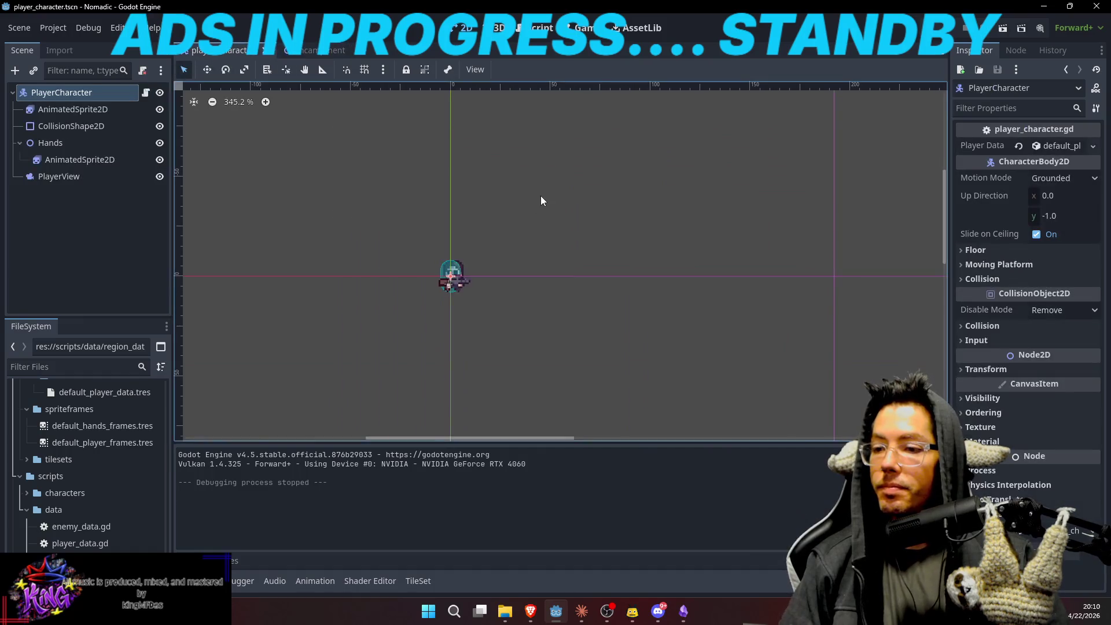
pyautogui.click(683, 611)
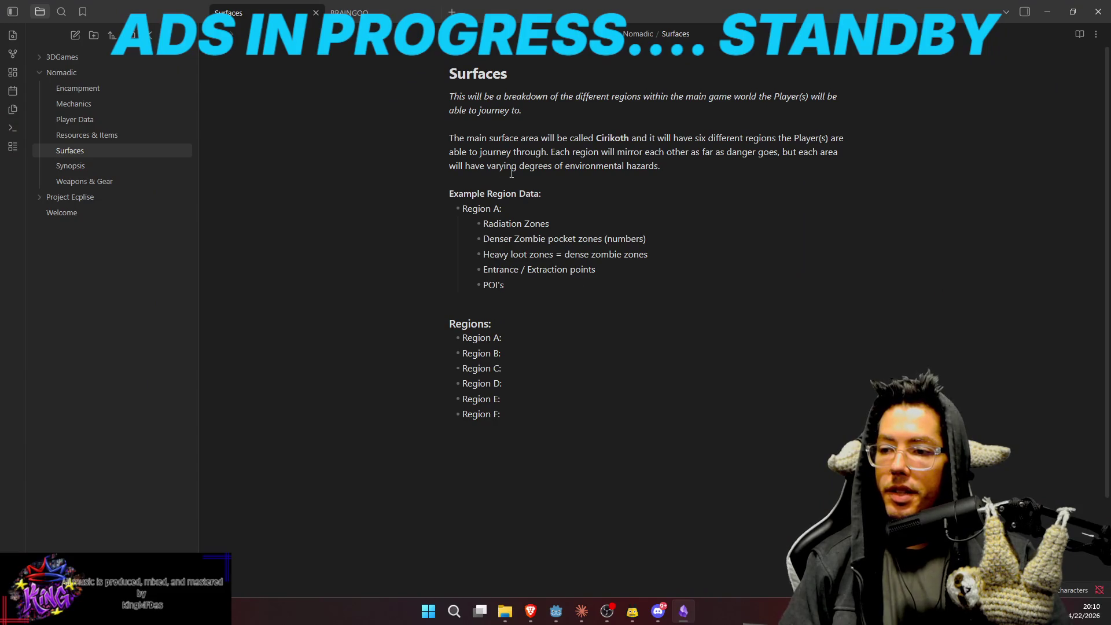
# Step: Rename the Surfaces note to 'Surface' by removing the trailing s
pyautogui.click(567, 225)
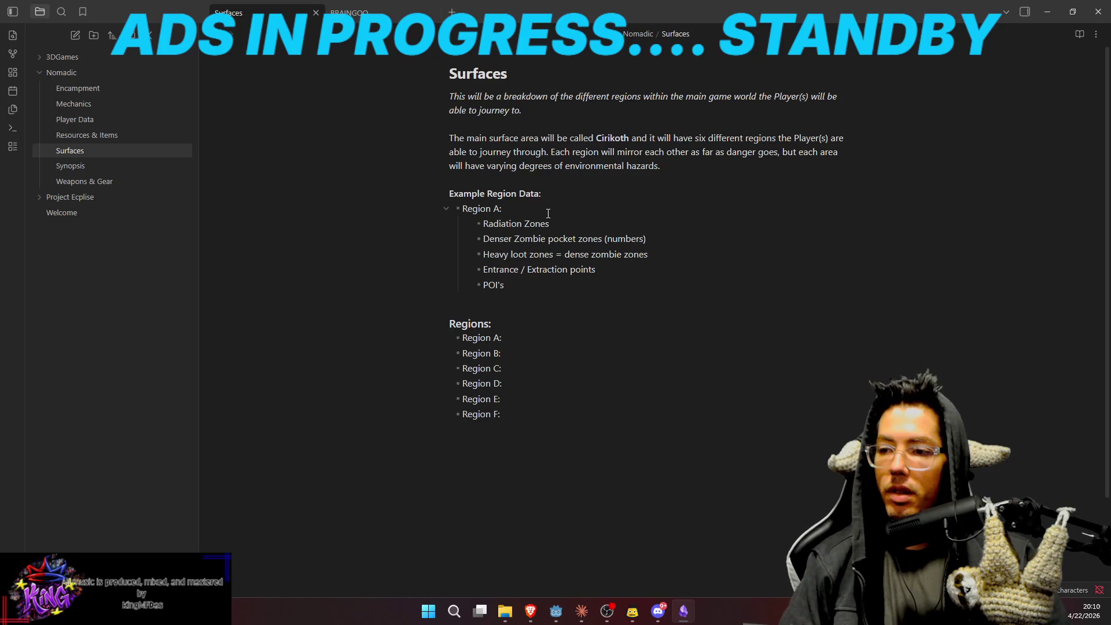
pyautogui.click(486, 72)
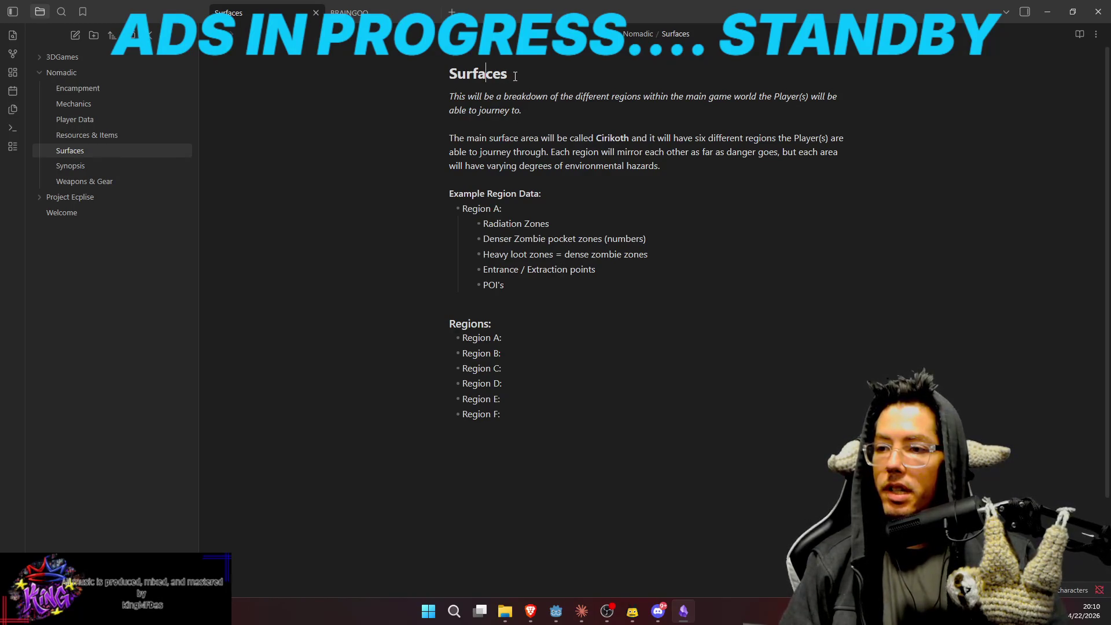
pyautogui.press('BackSpace')
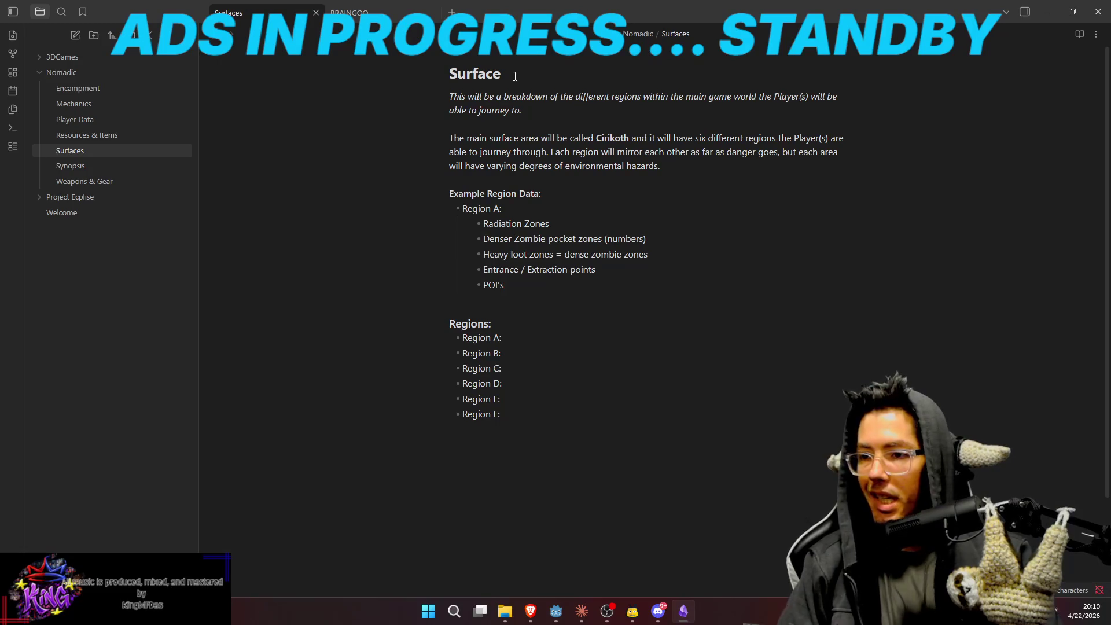
pyautogui.click(137, 147)
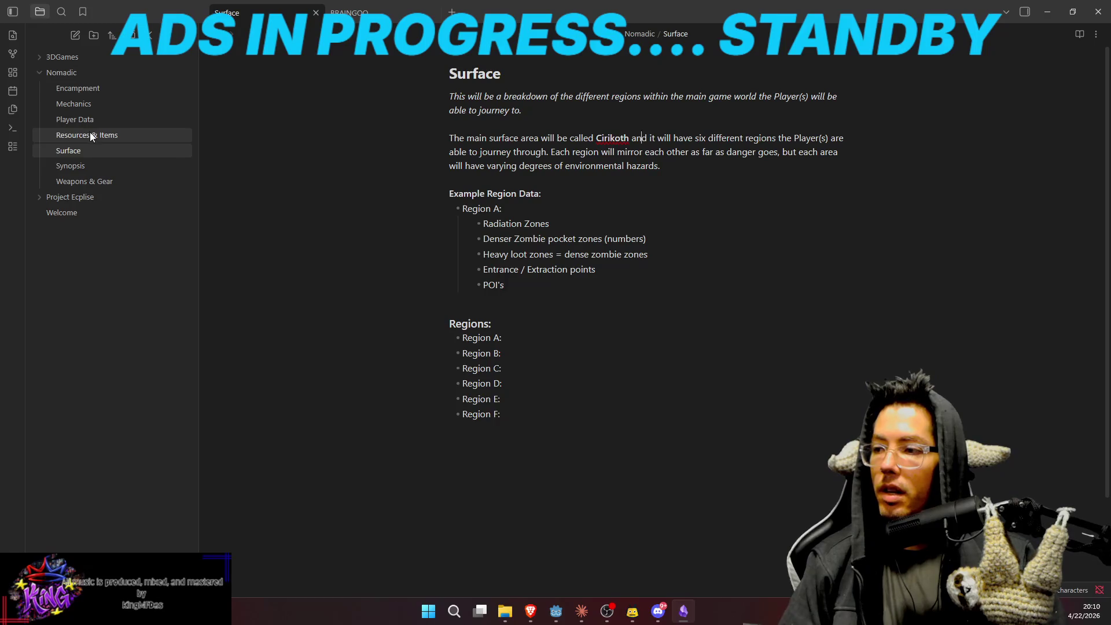
# Step: Skim the Resources & Items, Player Data, Mechanics, Encampment and Weapons & Gear notes
pyautogui.click(113, 134)
pyautogui.click(117, 117)
pyautogui.click(121, 98)
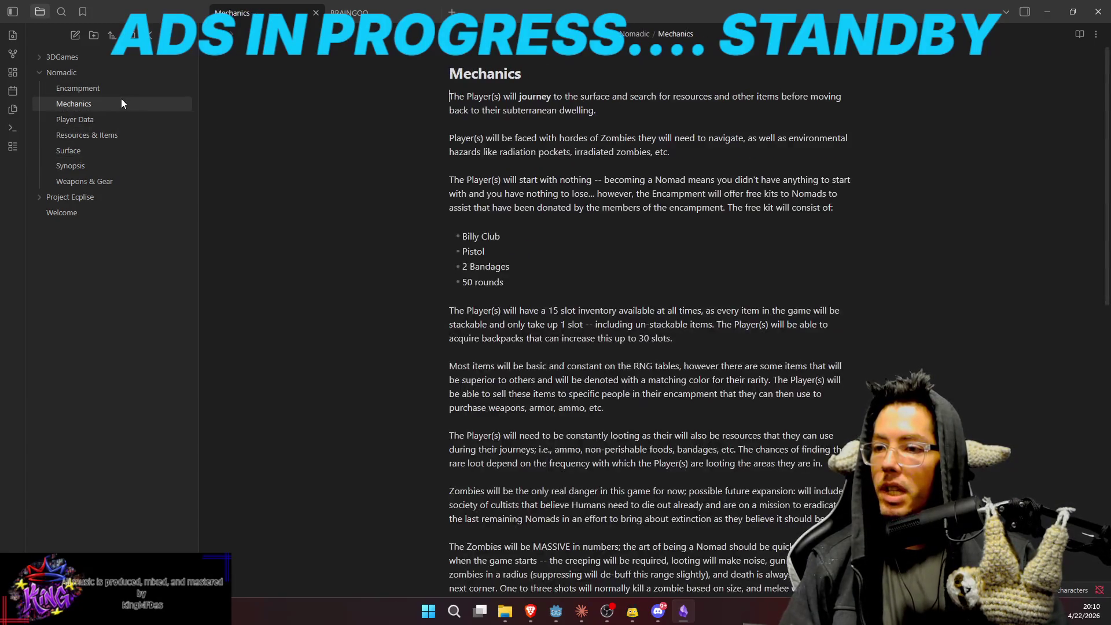
pyautogui.click(121, 85)
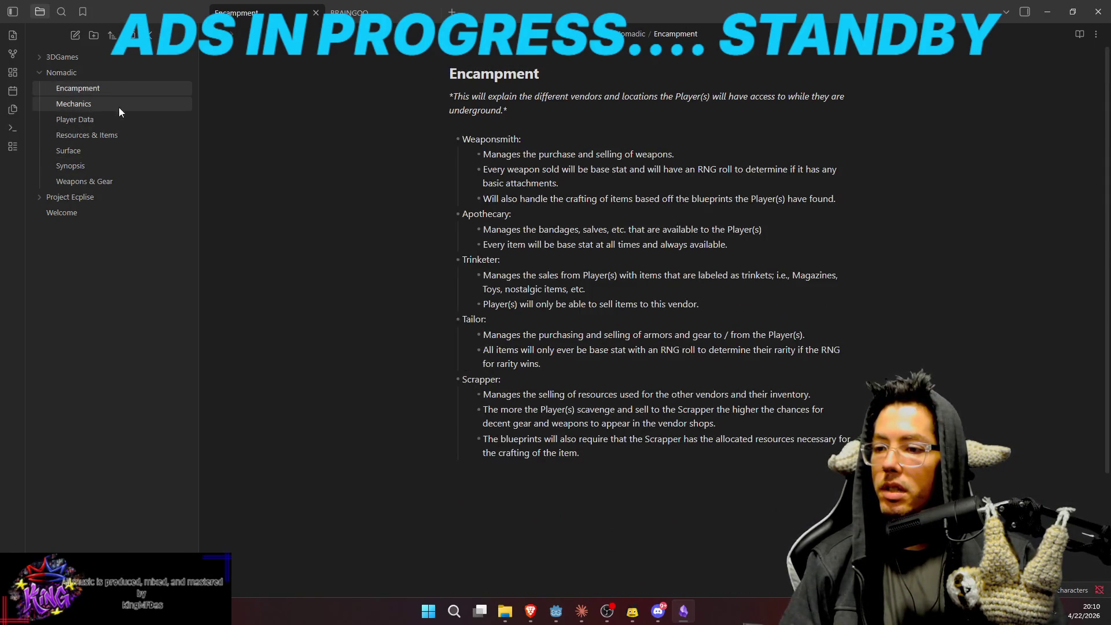
pyautogui.click(116, 181)
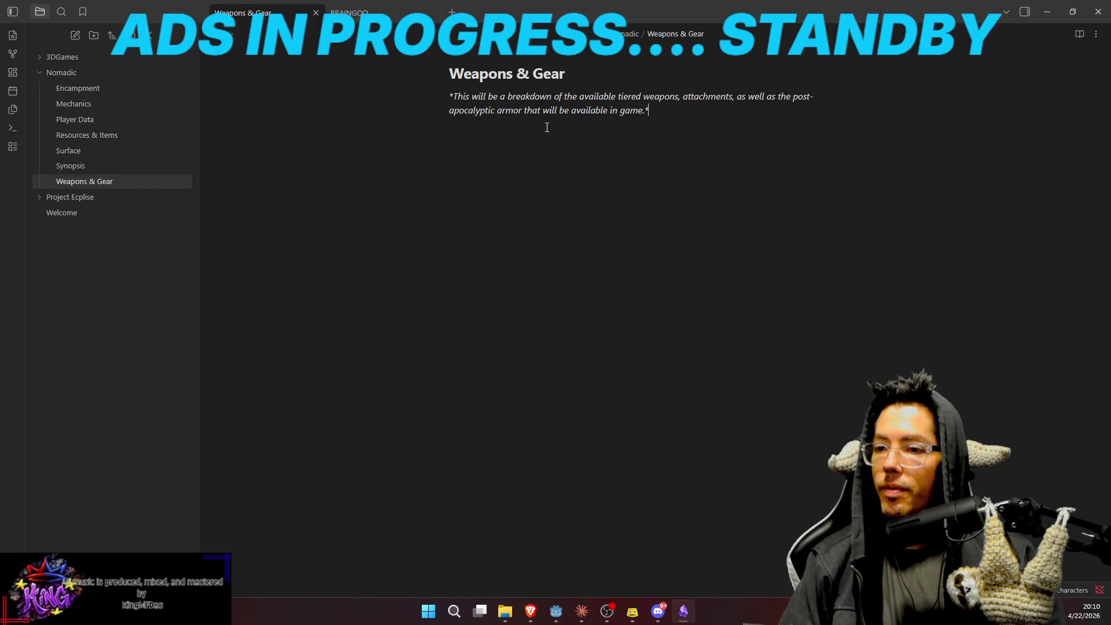
pyautogui.hotkey('alt', 'Tab')
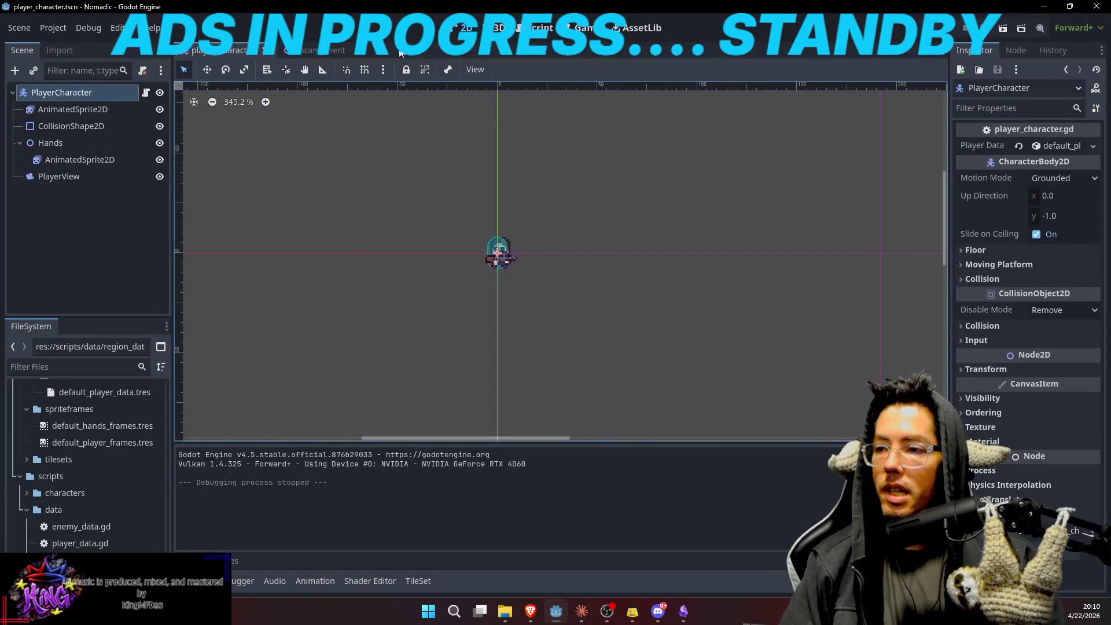
# Step: Open the encampment scene, select the WALLS layer and pick a stone wall tile
pyautogui.click(305, 52)
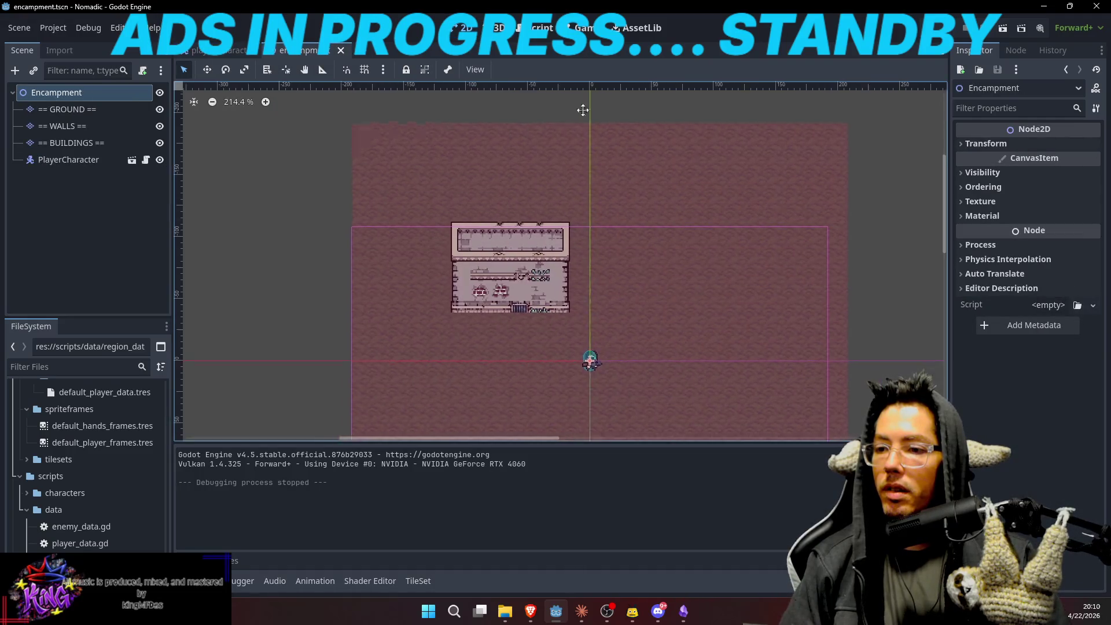
pyautogui.scroll(4, 596, 162)
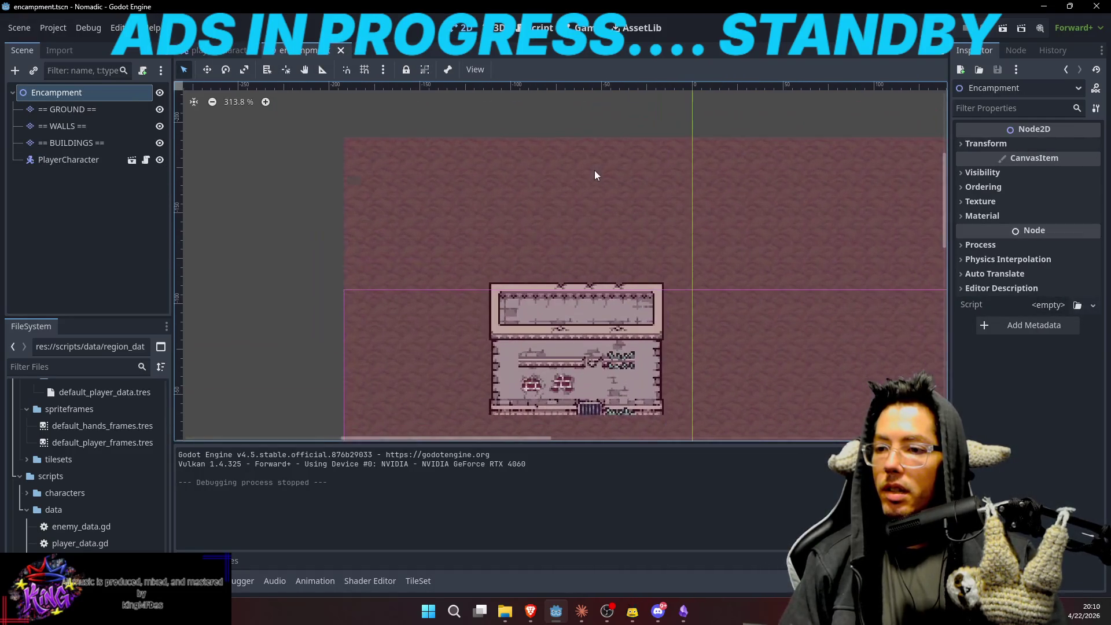
pyautogui.click(87, 127)
pyautogui.scroll(-2, 700, 512)
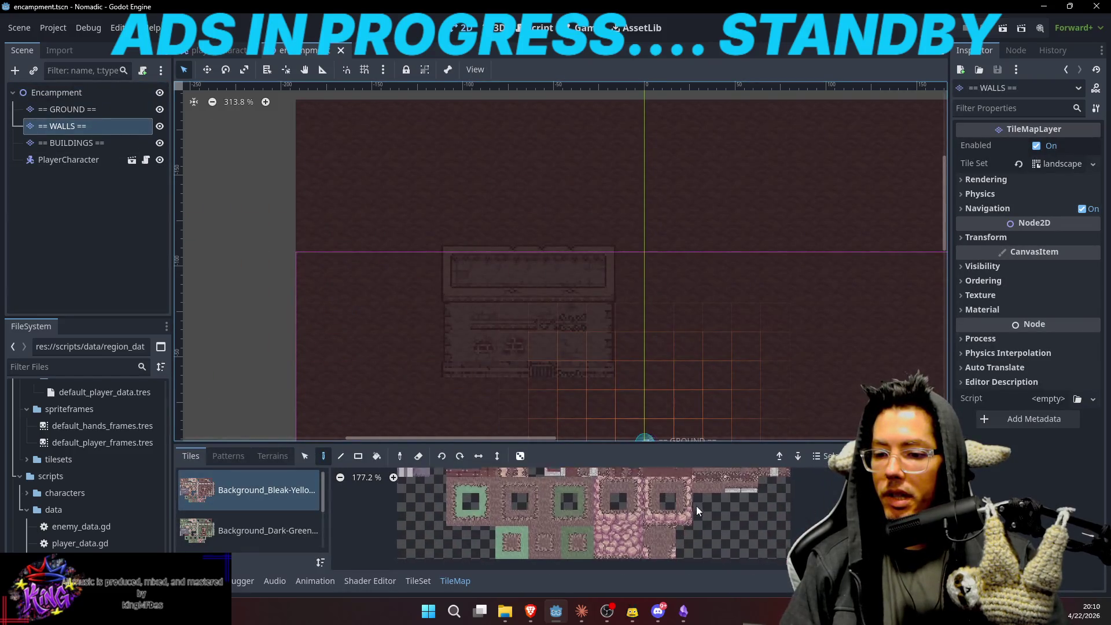
pyautogui.click(602, 508)
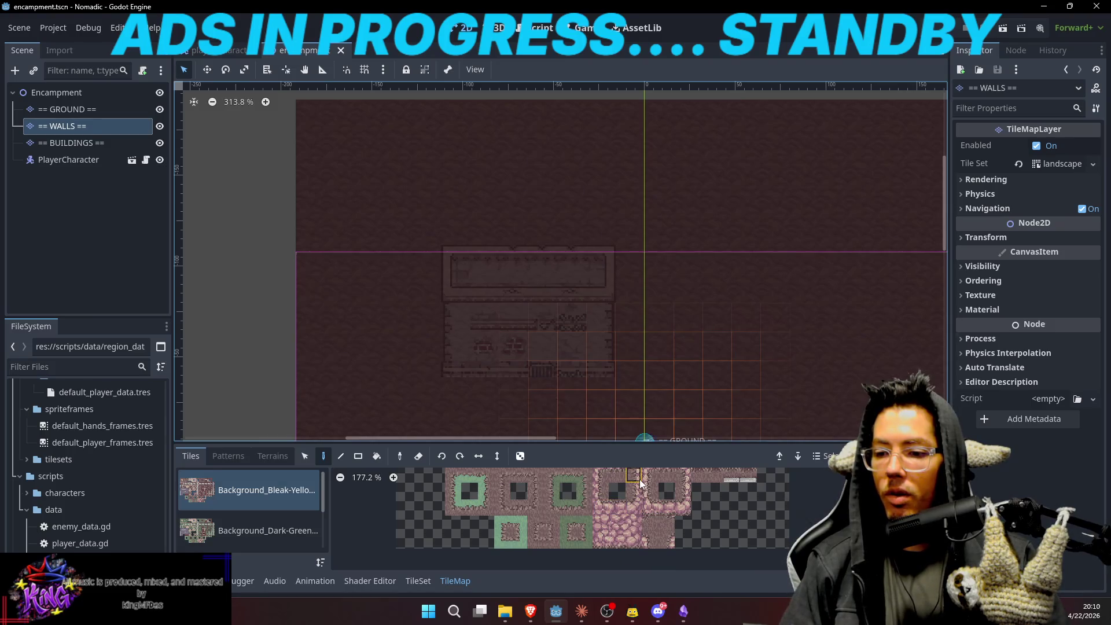
pyautogui.click(634, 493)
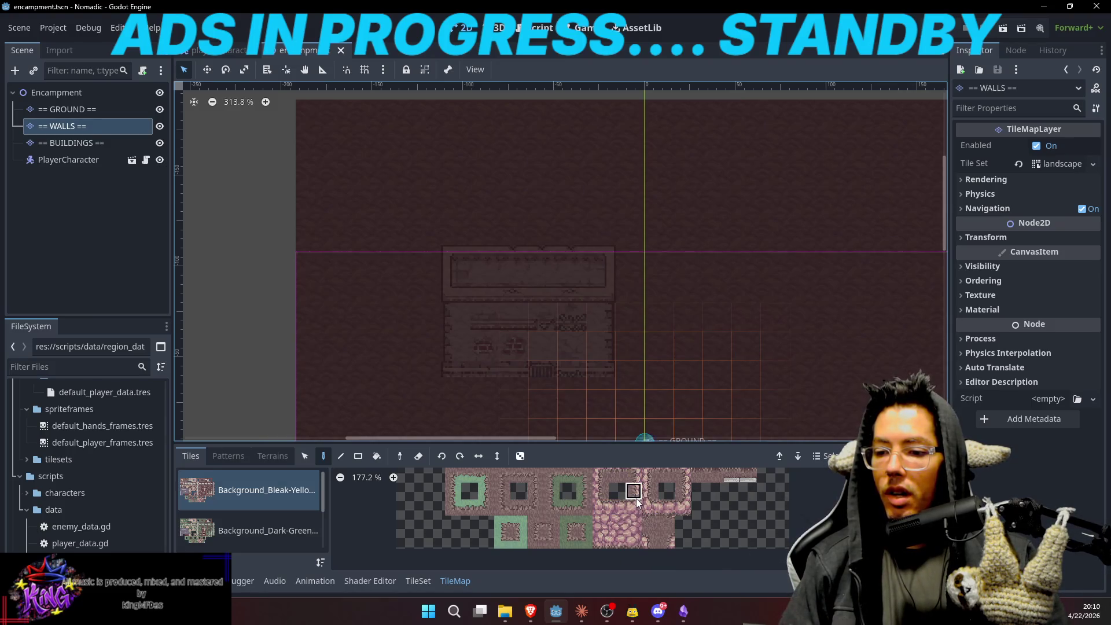
pyautogui.scroll(-4, 327, 166)
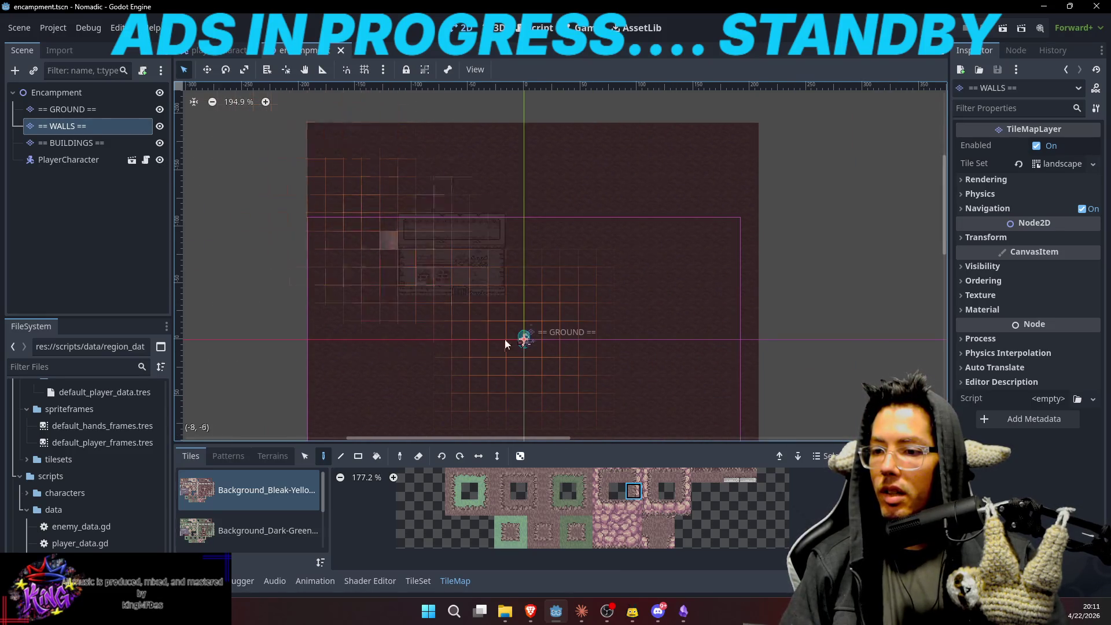
pyautogui.scroll(-3, 509, 260)
# Step: On the GROUND layer, box-select and erase the surplus bottom rows of ground tiles
pyautogui.click(133, 109)
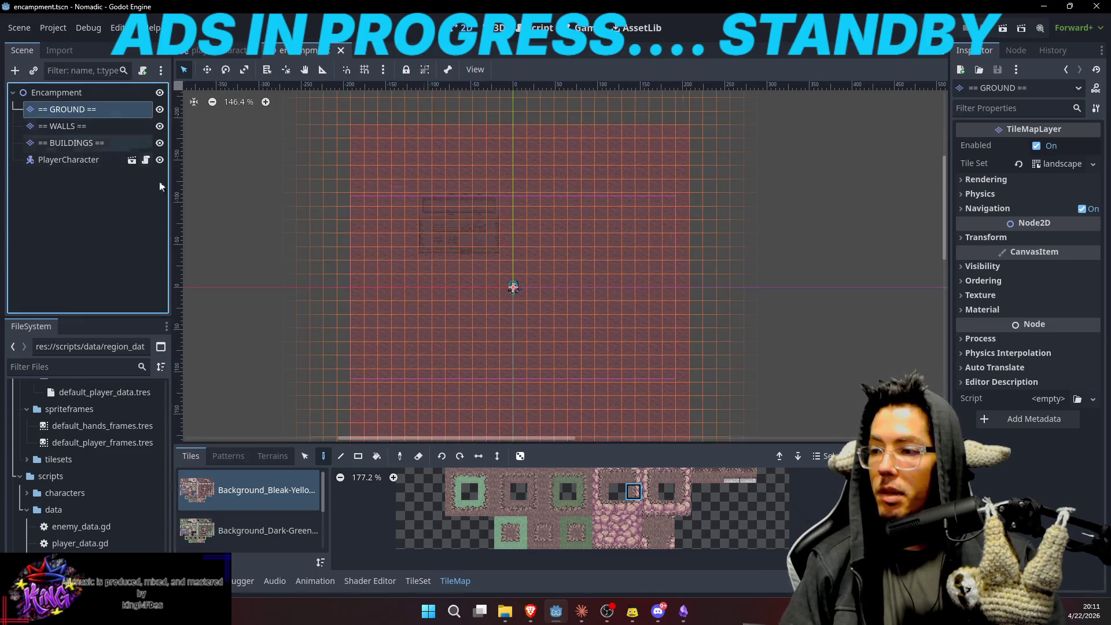
pyautogui.scroll(-3, 509, 272)
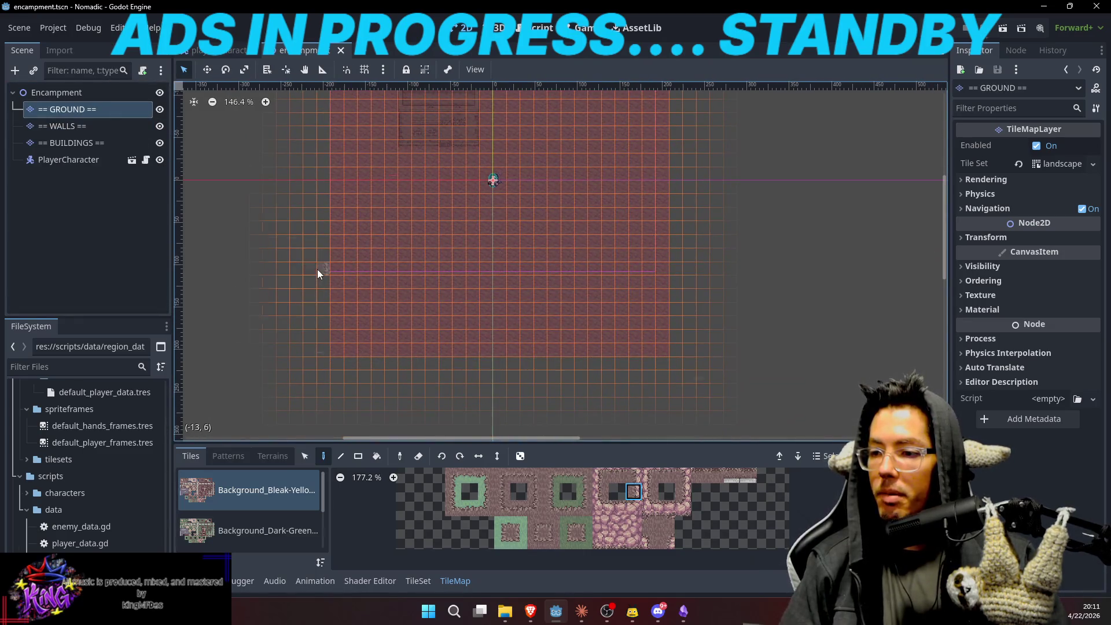
pyautogui.press('s')
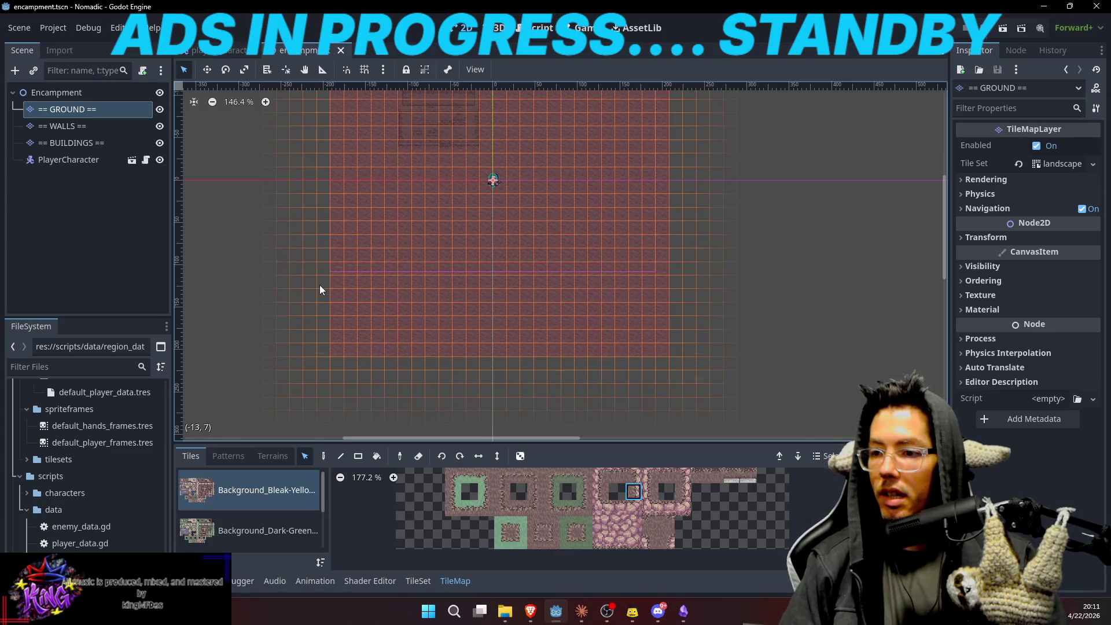
pyautogui.moveTo(320, 290); pyautogui.dragTo(714, 380)
pyautogui.moveTo(682, 285)
pyautogui.mouseDown()
pyautogui.moveTo(544, 334)
pyautogui.moveTo(329, 376)
pyautogui.mouseUp()
pyautogui.press('Delete')
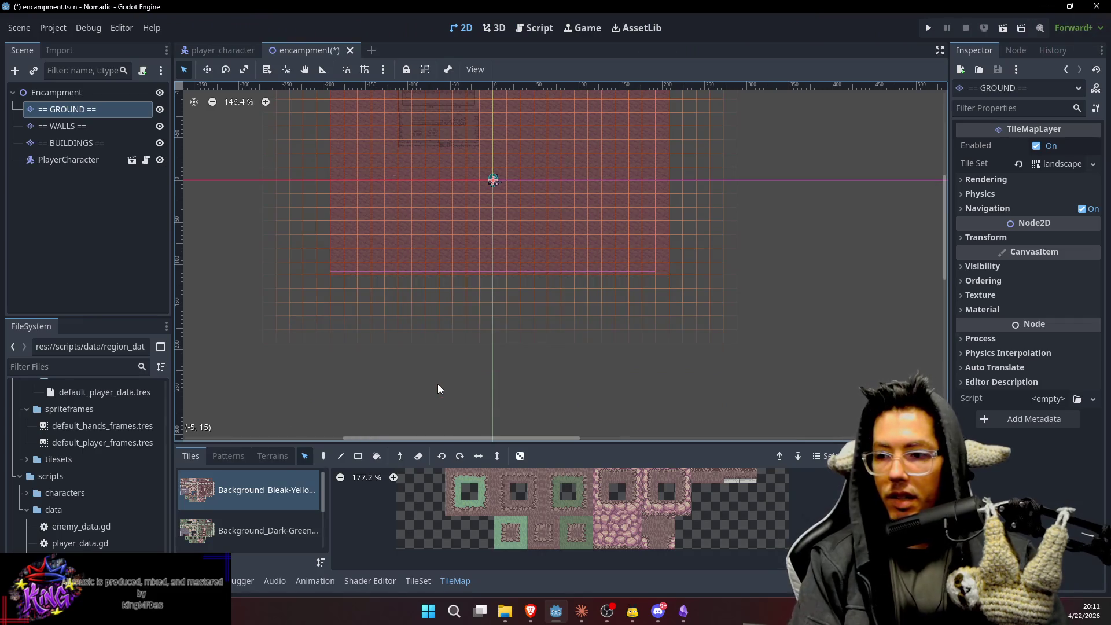
# Step: Erase the surplus top rows of ground tiles and recentre the view on the ground
pyautogui.moveTo(537, 245); pyautogui.dragTo(547, 350)
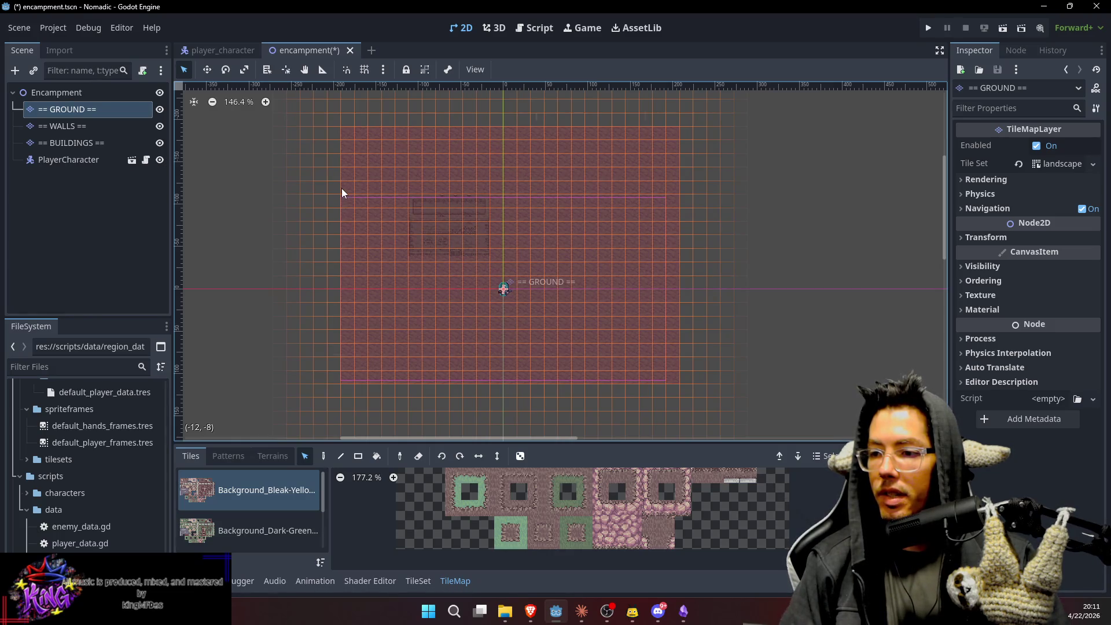
pyautogui.moveTo(336, 194); pyautogui.dragTo(698, 125)
pyautogui.press('Delete')
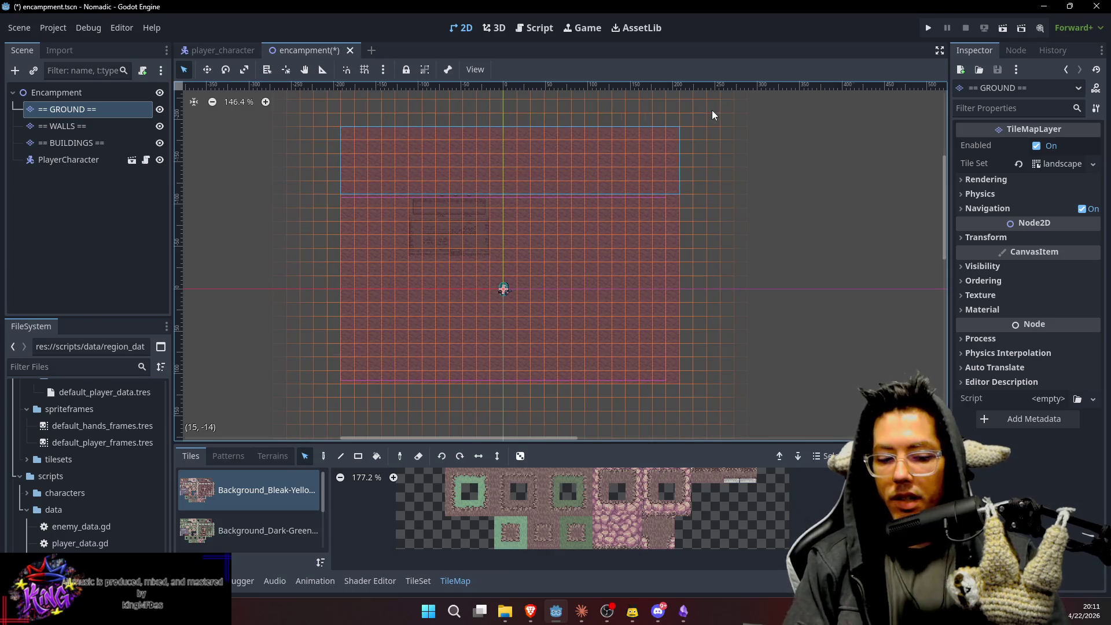
pyautogui.scroll(-2, 749, 199)
pyautogui.scroll(3, 626, 231)
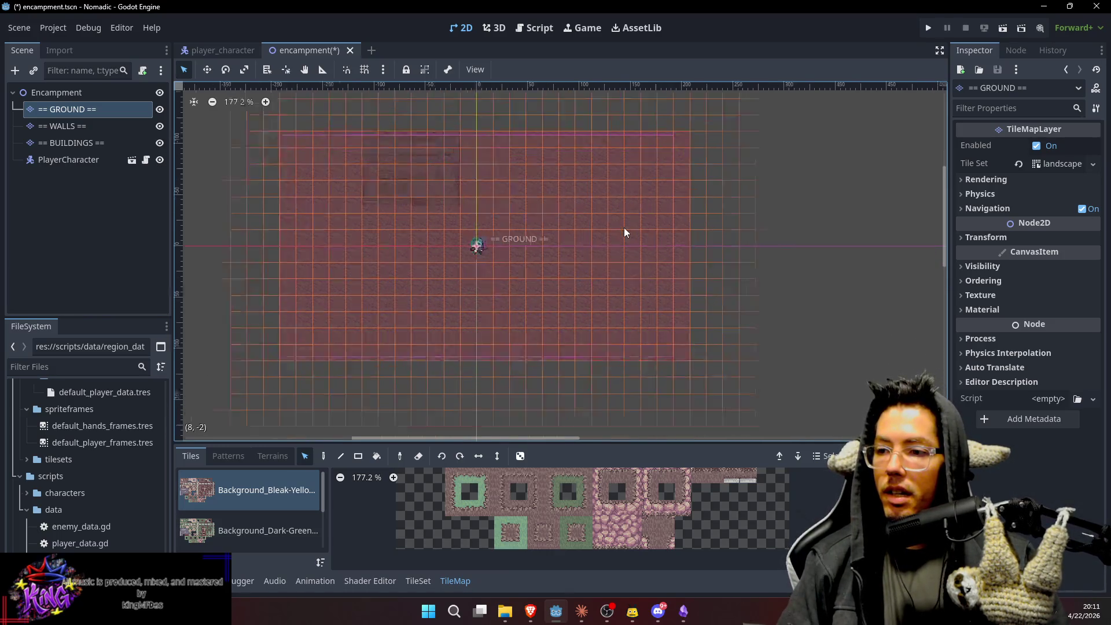
pyautogui.moveTo(575, 177); pyautogui.dragTo(594, 189)
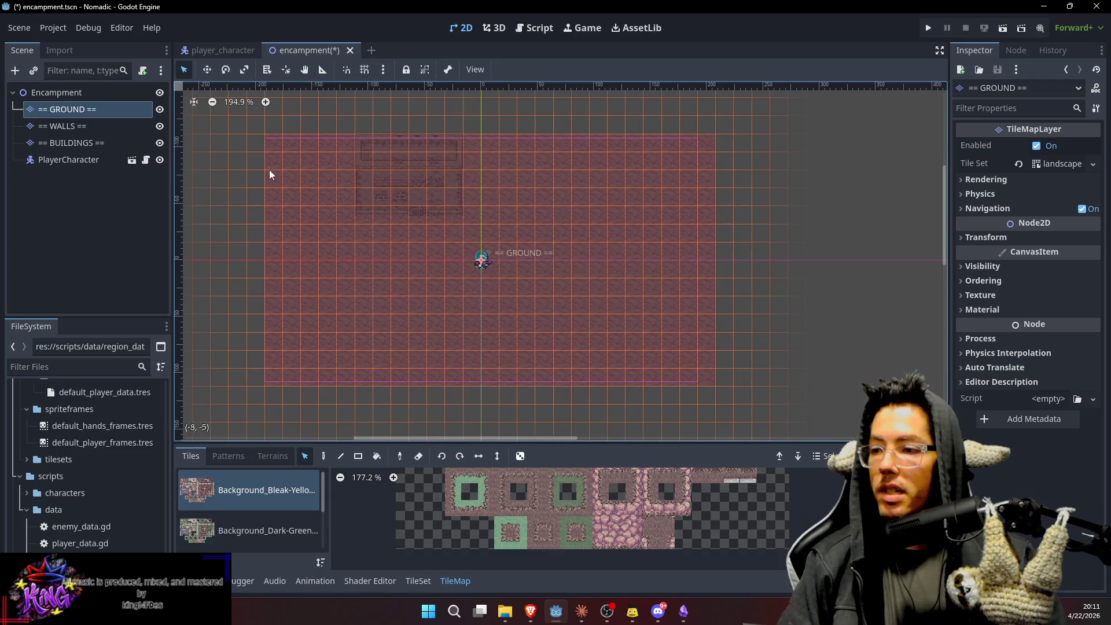
pyautogui.click(97, 126)
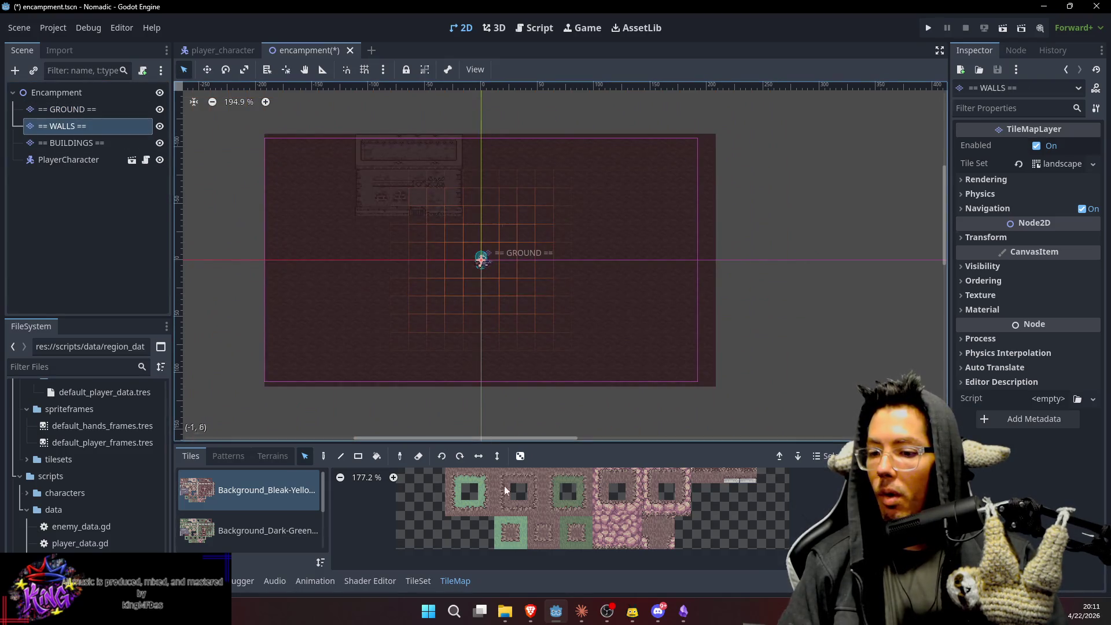
# Step: Paint stone wall tiles down the left edge, along part of the bottom, plus a bottom-left corner
pyautogui.click(618, 525)
pyautogui.click(637, 492)
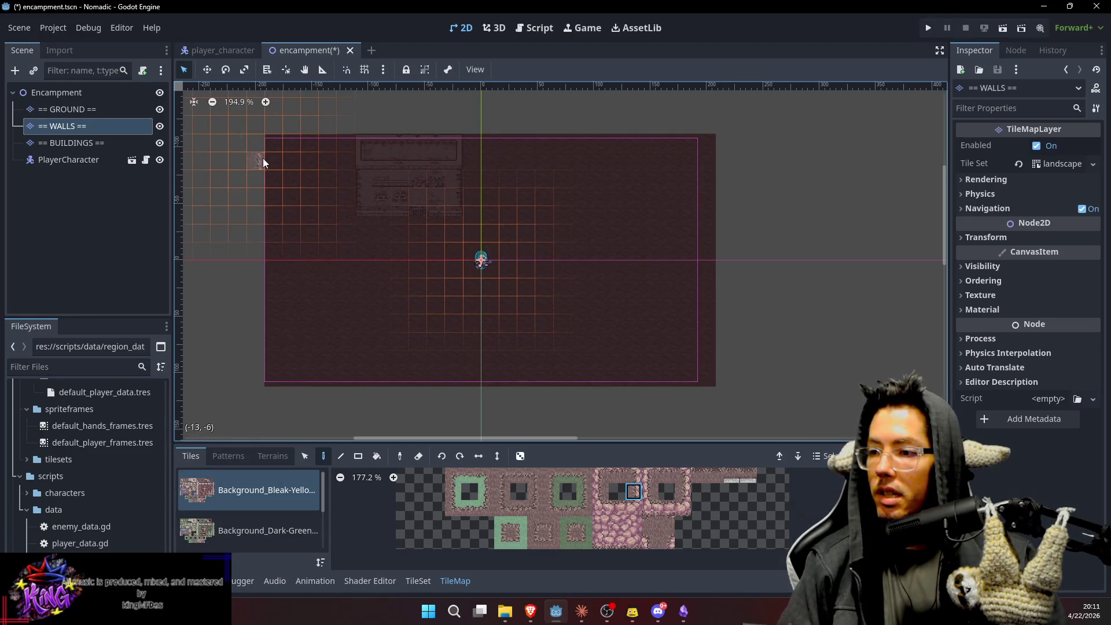
pyautogui.moveTo(257, 164); pyautogui.dragTo(264, 340)
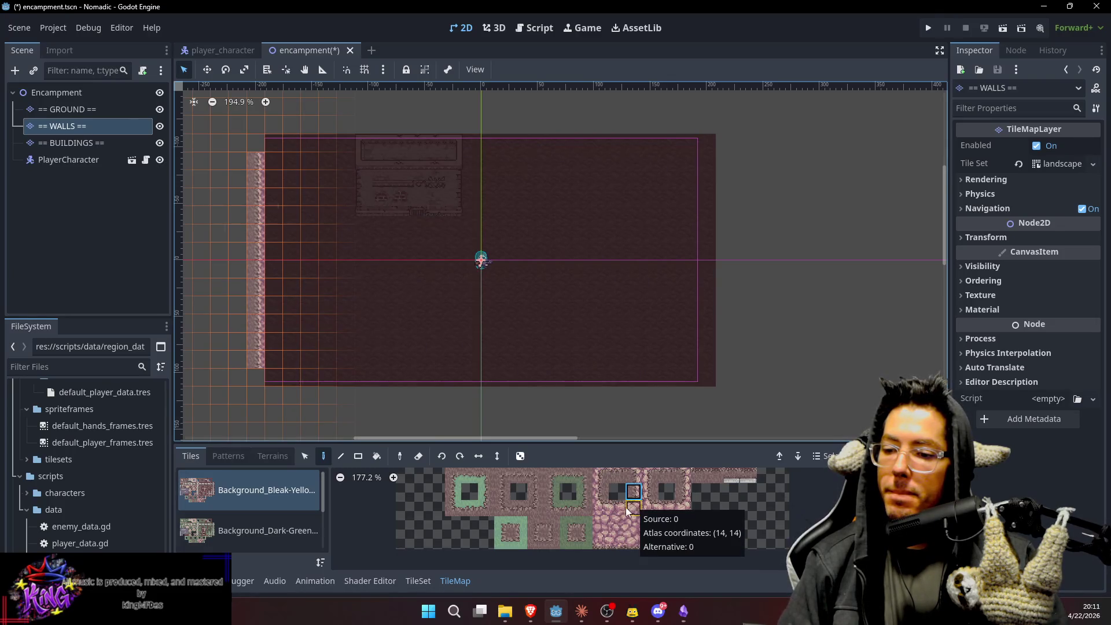
pyautogui.click(649, 542)
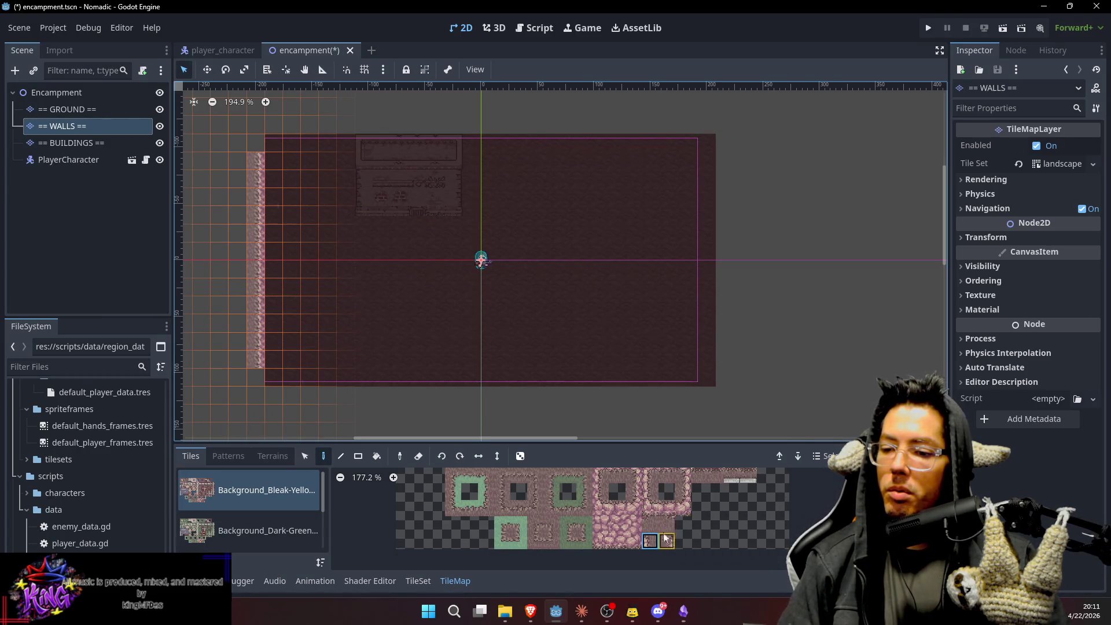
pyautogui.click(613, 475)
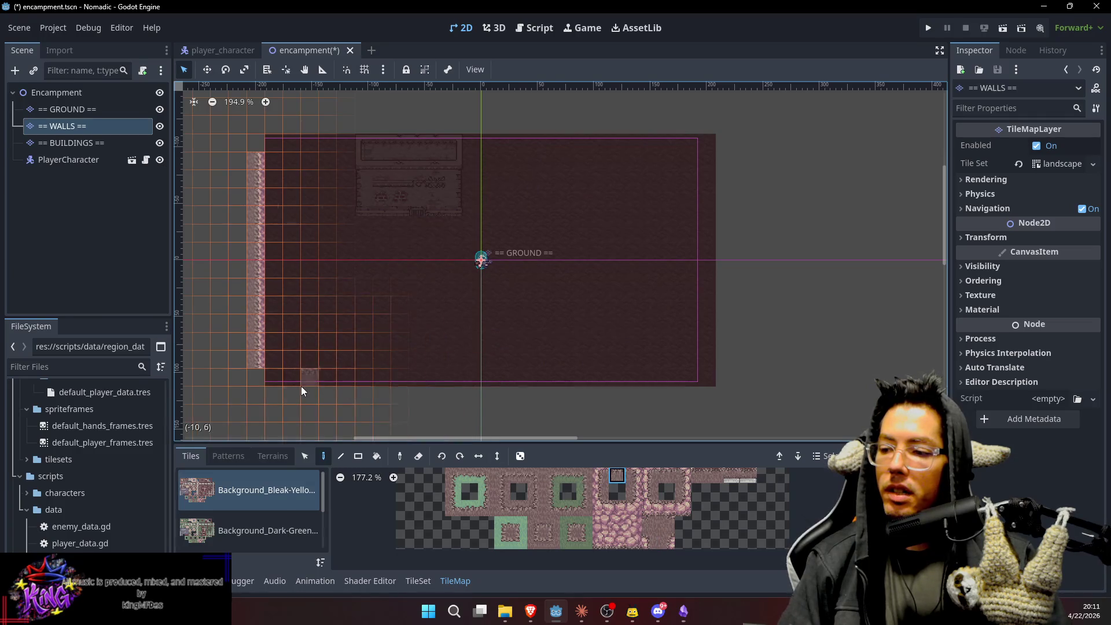
pyautogui.moveTo(280, 394); pyautogui.dragTo(405, 395)
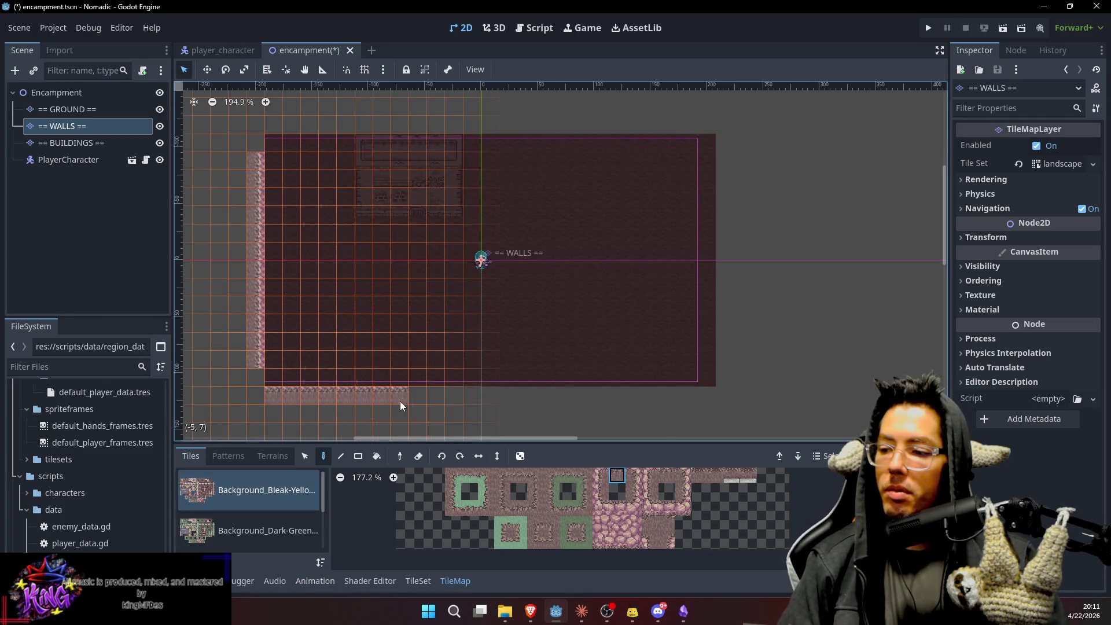
pyautogui.click(634, 491)
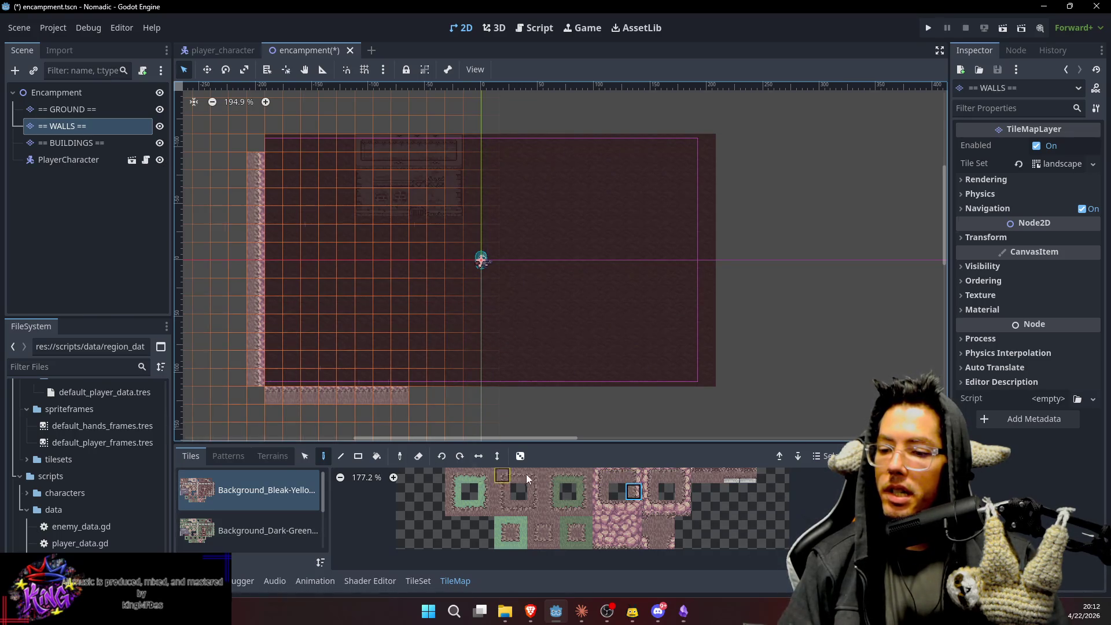
pyautogui.click(648, 541)
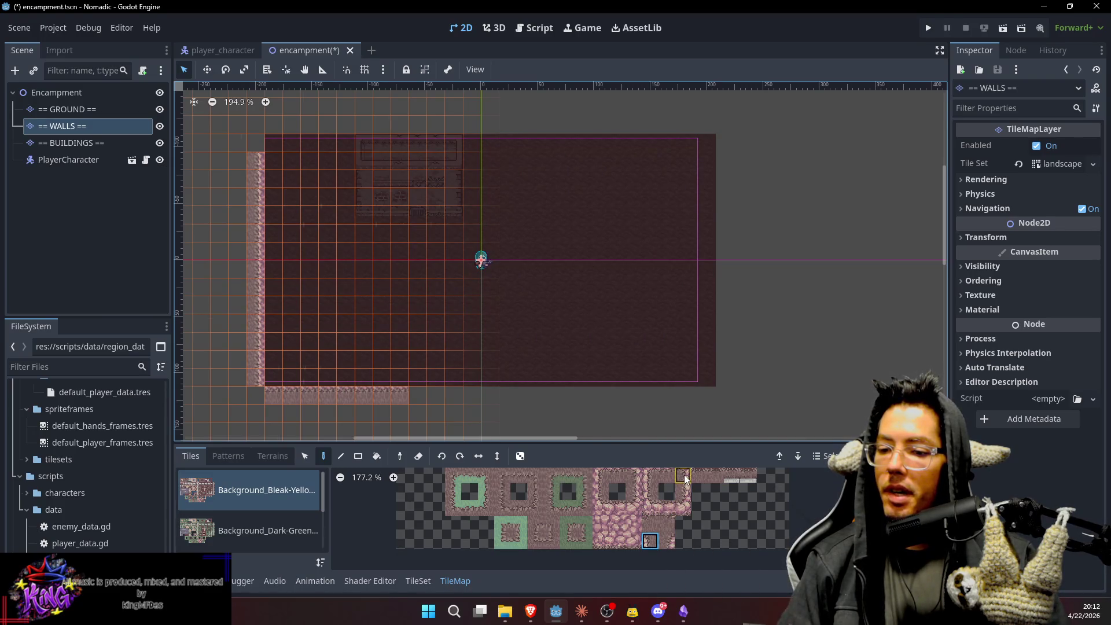
pyautogui.click(255, 397)
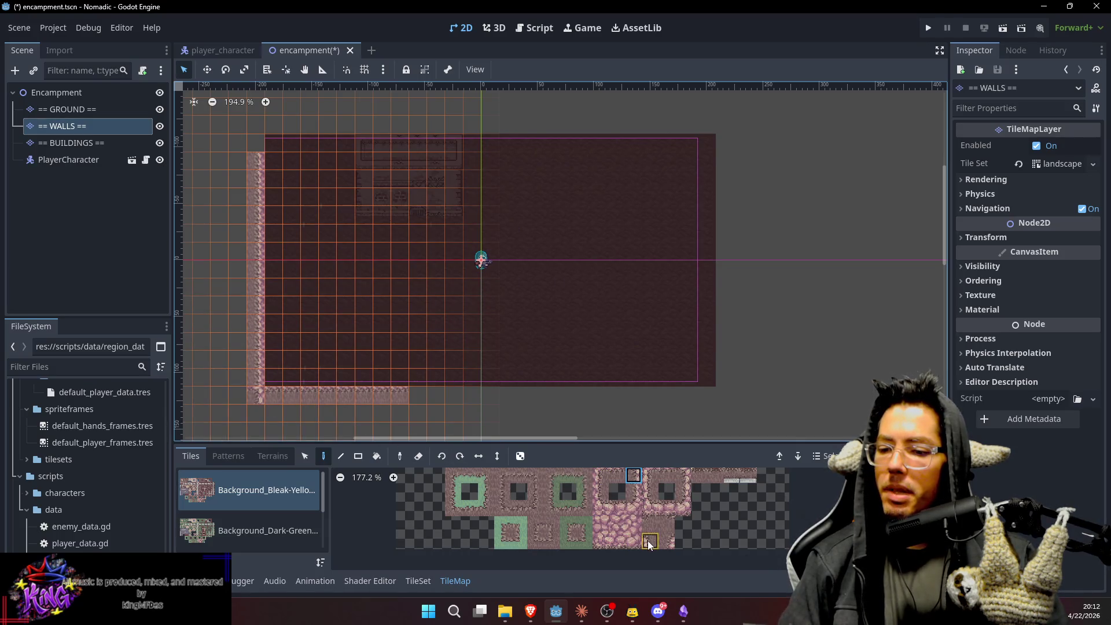
# Step: Extend the left wall upward with a three-tile wall piece and cap it with a top-left corner
pyautogui.click(668, 526)
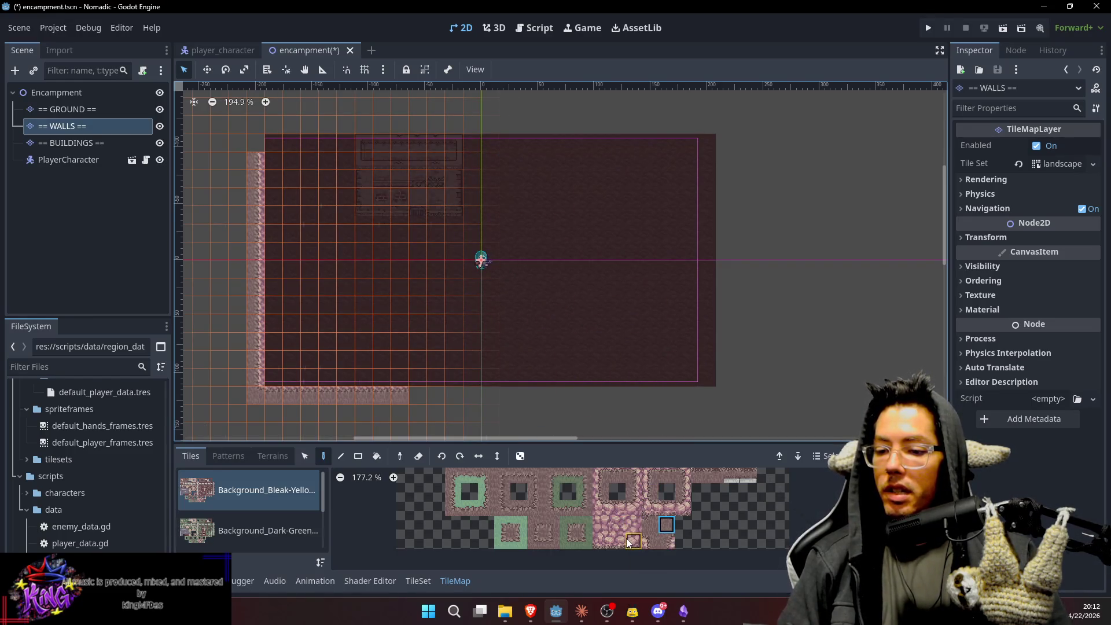
pyautogui.moveTo(622, 541); pyautogui.dragTo(622, 516)
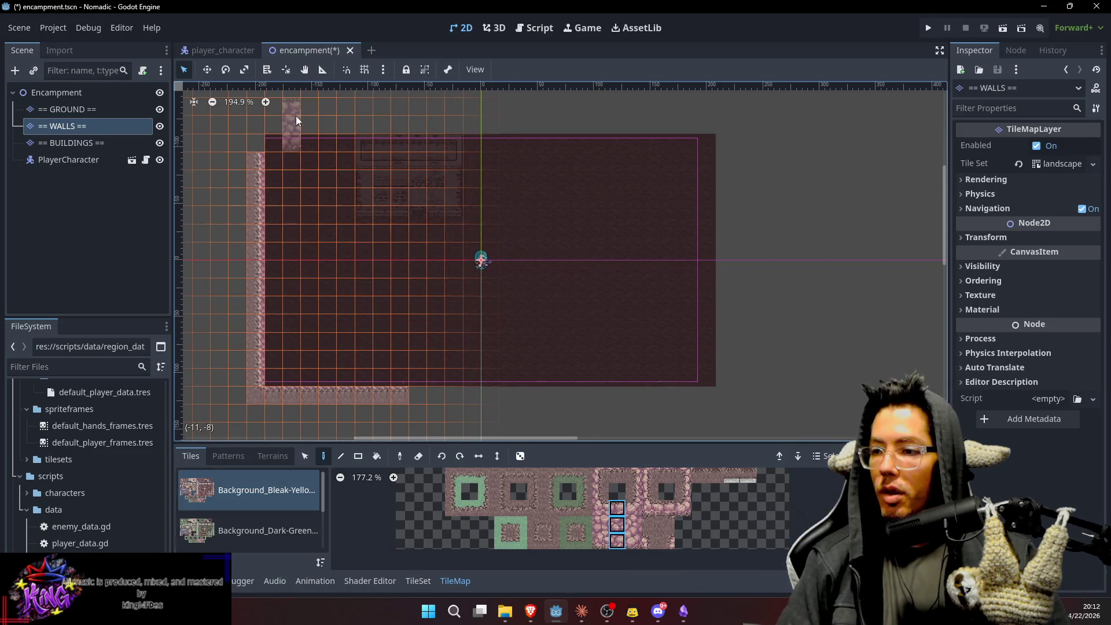
pyautogui.moveTo(376, 139); pyautogui.dragTo(422, 220)
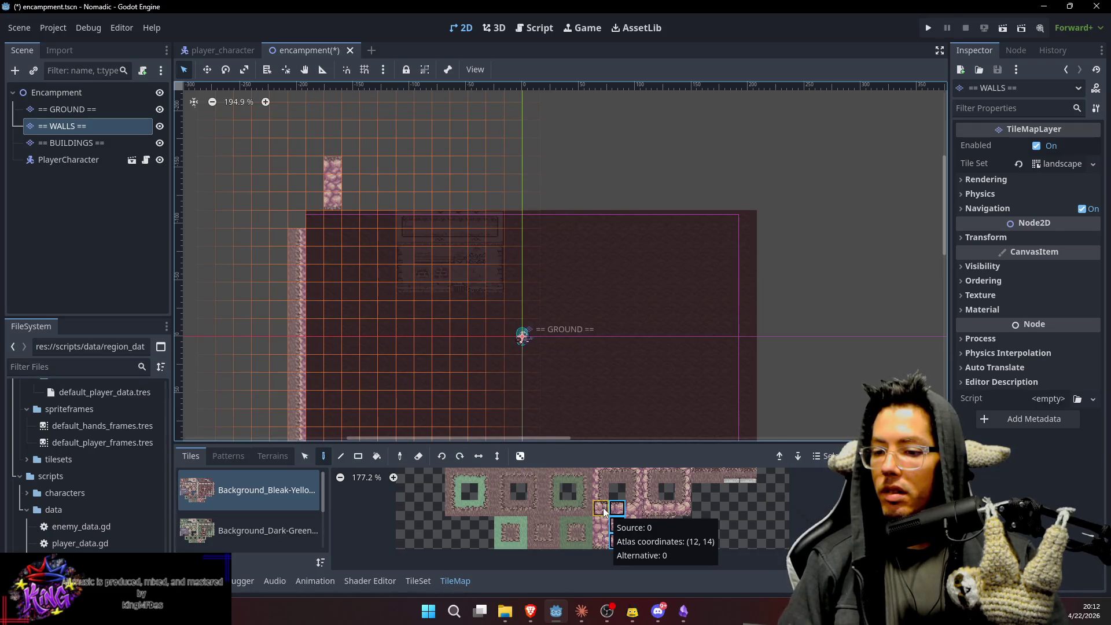
pyautogui.click(312, 183)
pyautogui.click(683, 491)
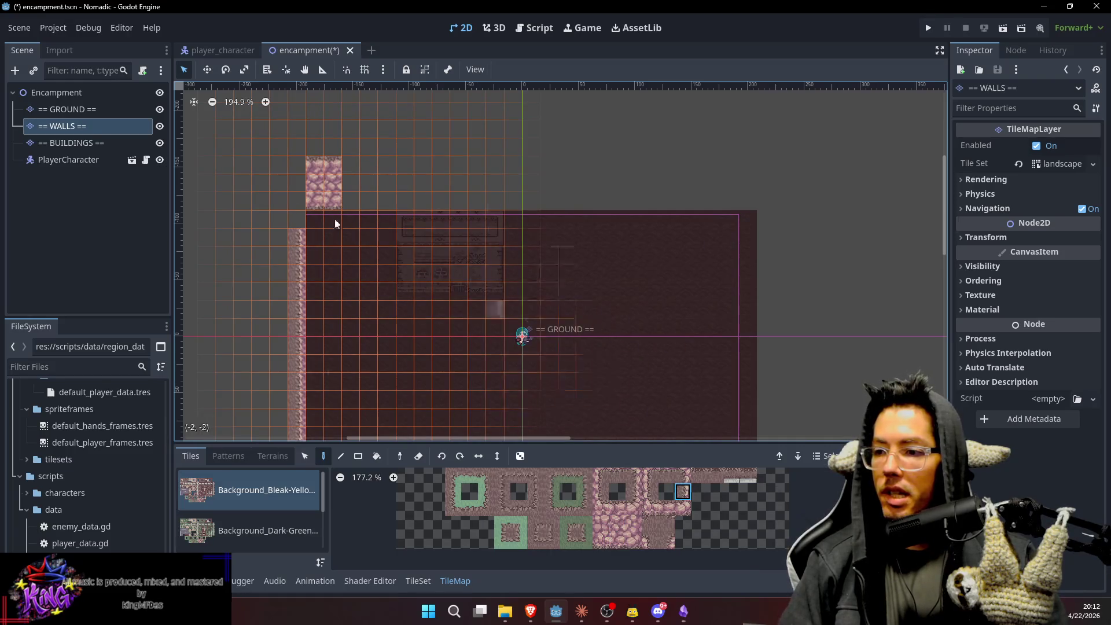
pyautogui.moveTo(303, 186); pyautogui.dragTo(302, 217)
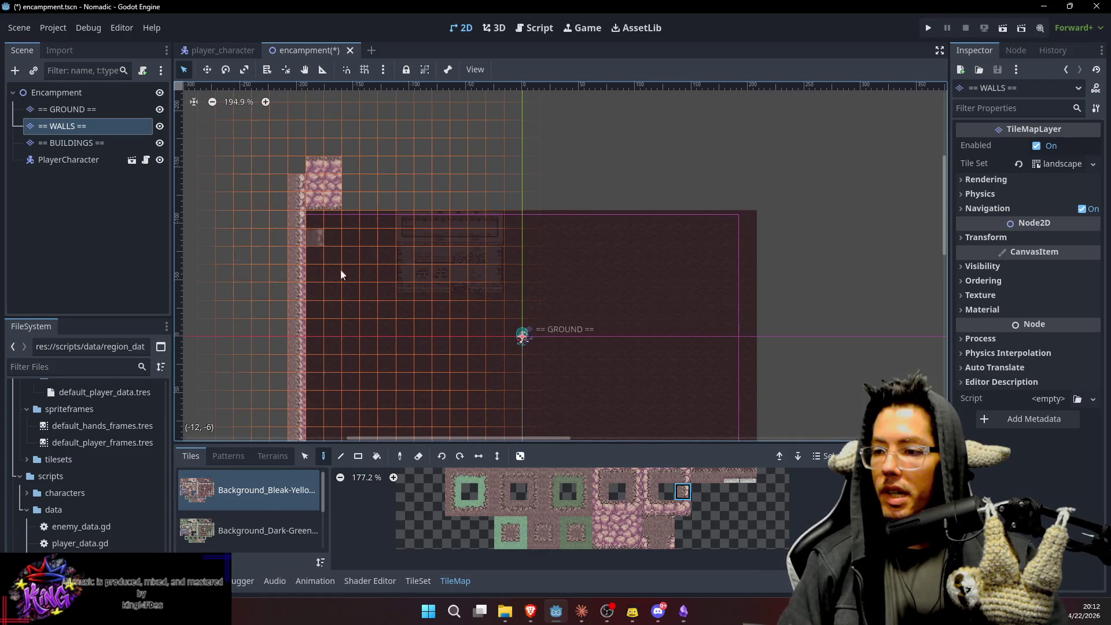
pyautogui.click(650, 540)
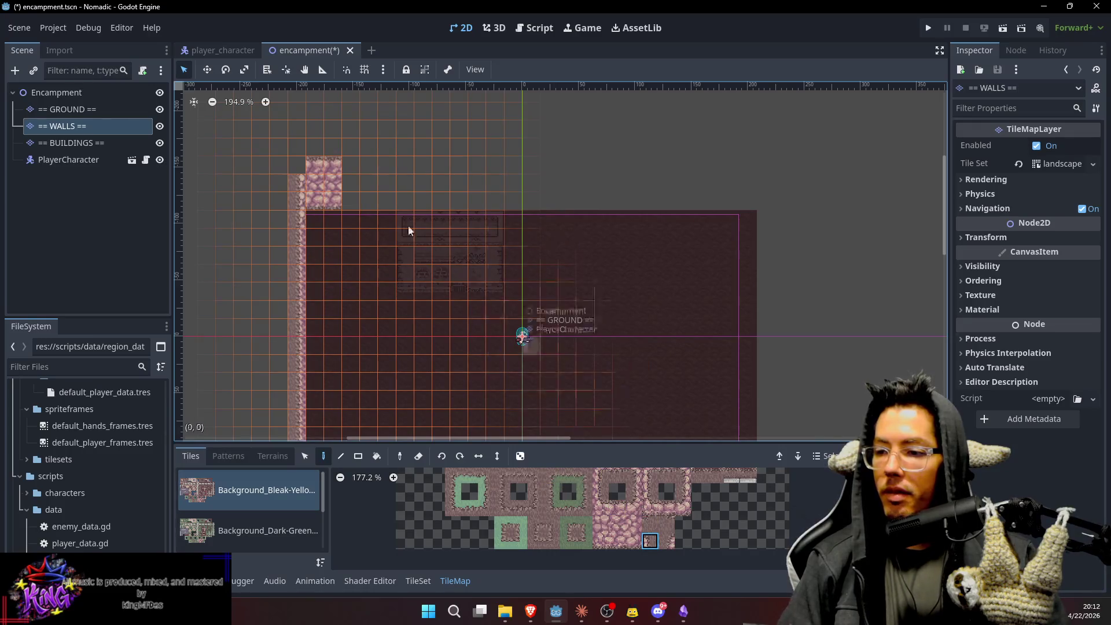
pyautogui.click(667, 540)
pyautogui.click(297, 165)
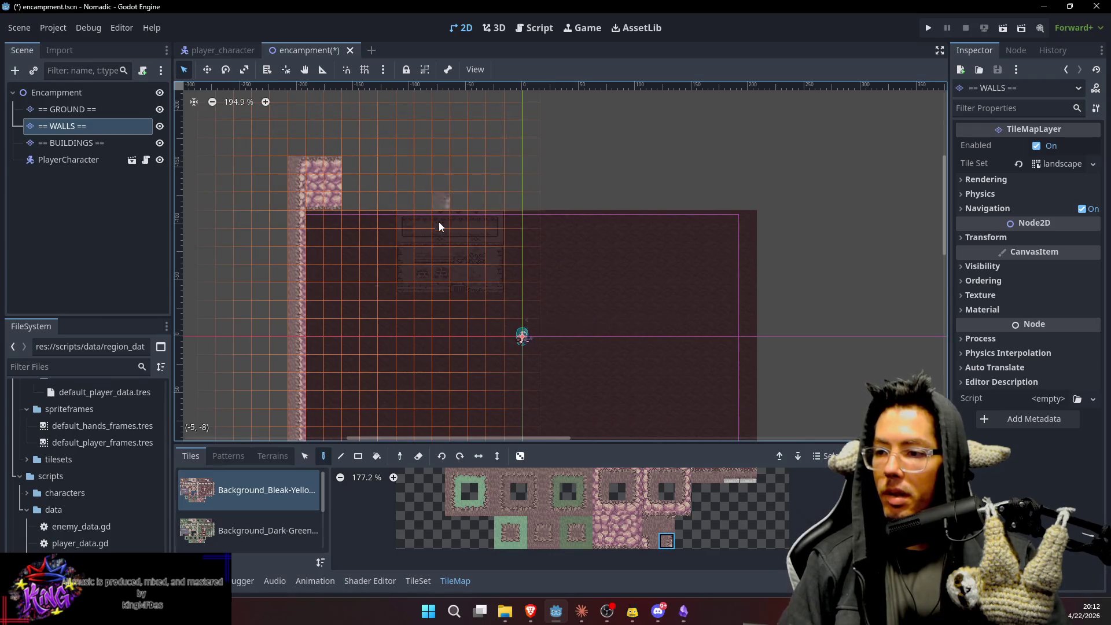
pyautogui.scroll(-5, 440, 231)
pyautogui.scroll(3, 438, 119)
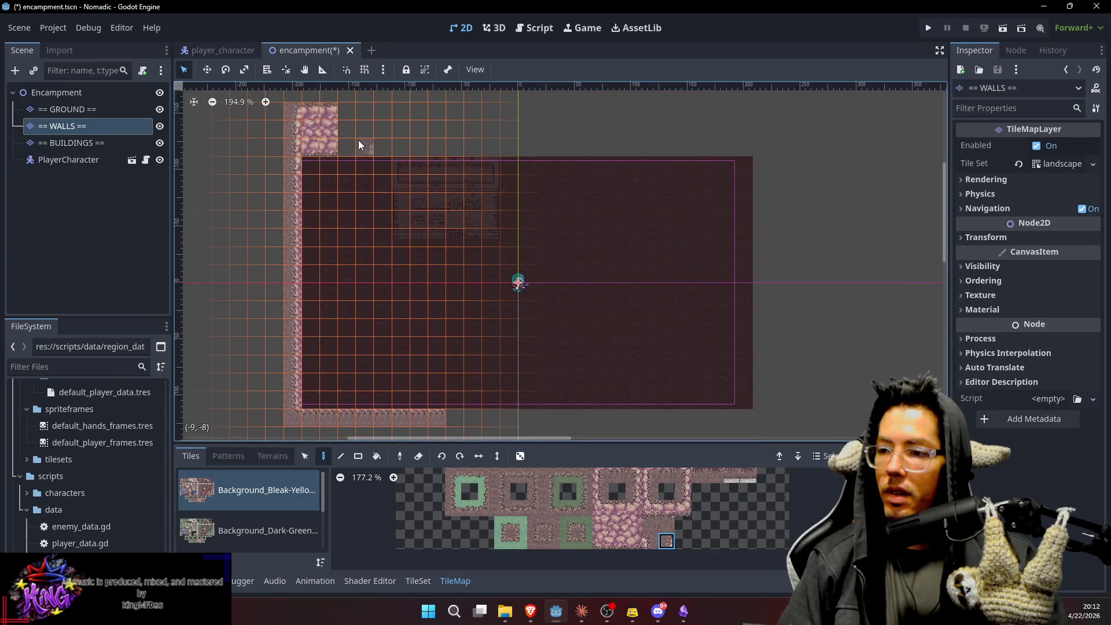
# Step: Paint the top wall row, a top-right corner tile, and a wall column down the right edge
pyautogui.press('s')
pyautogui.moveTo(328, 106)
pyautogui.mouseDown()
pyautogui.moveTo(329, 152)
pyautogui.moveTo(411, 124)
pyautogui.moveTo(733, 129)
pyautogui.mouseUp()
pyautogui.press('d')
pyautogui.hscroll(2, 689, 134)
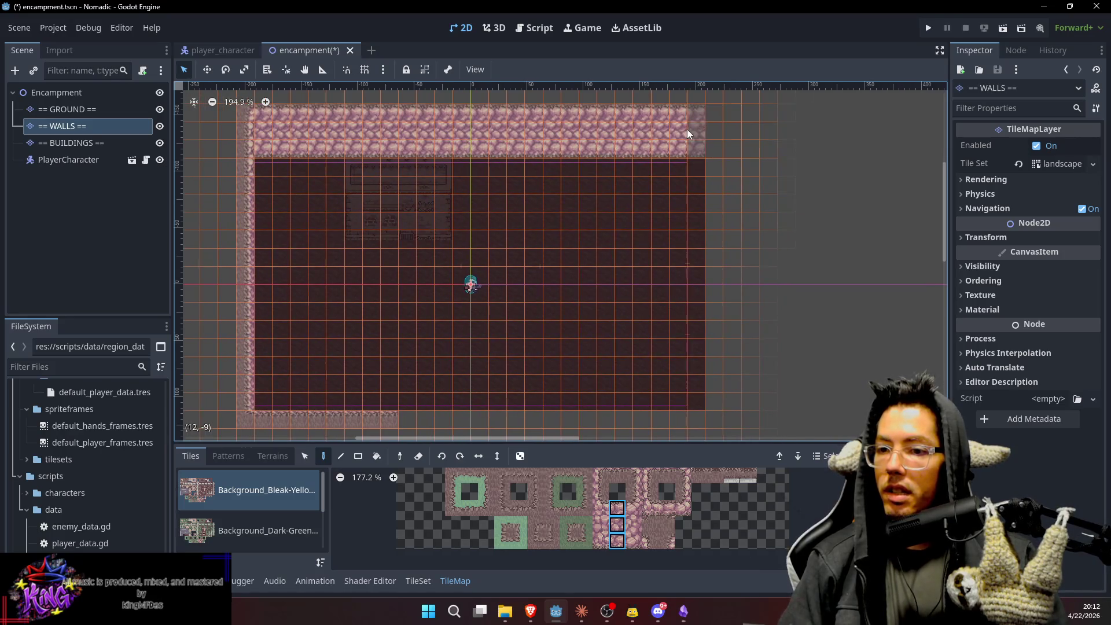
pyautogui.click(649, 541)
pyautogui.click(713, 114)
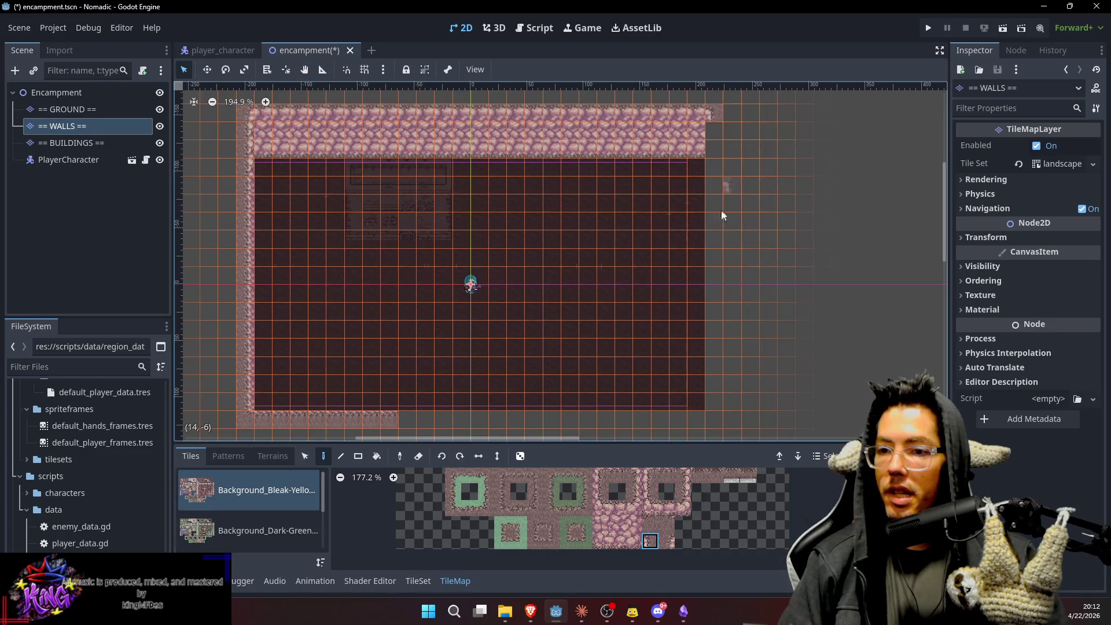
pyautogui.click(651, 493)
pyautogui.moveTo(714, 132); pyautogui.dragTo(717, 402)
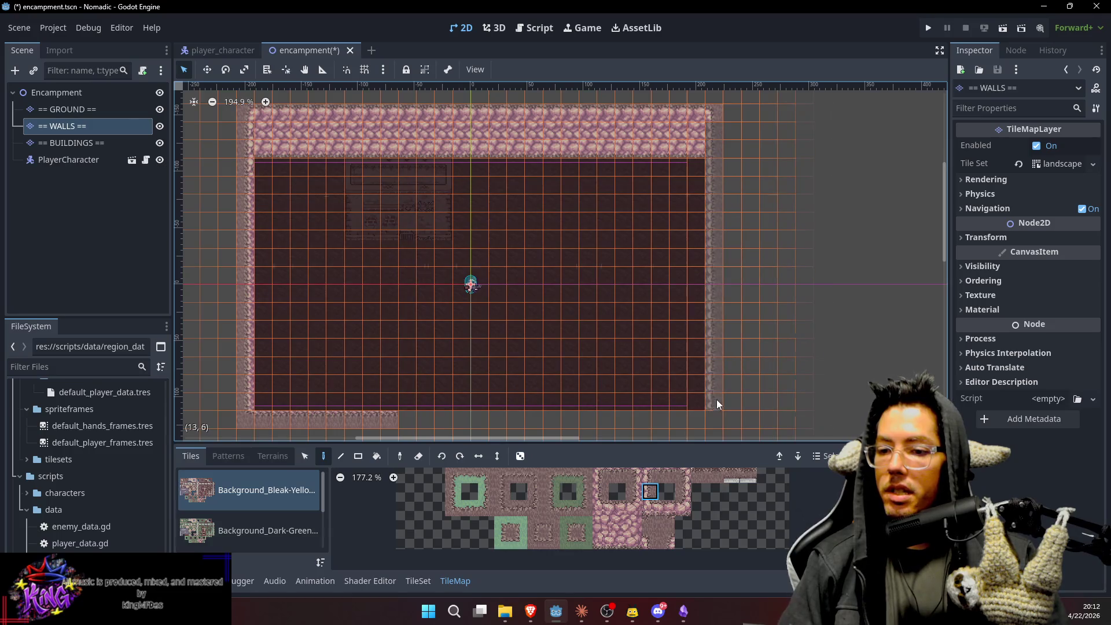
pyautogui.scroll(-5, 719, 287)
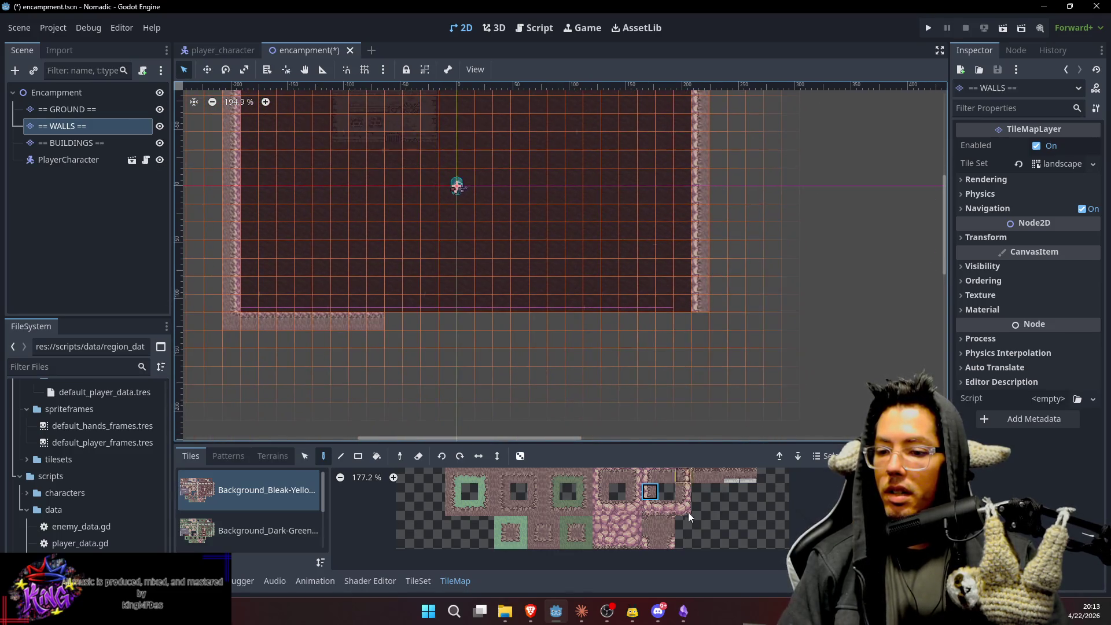
# Step: Pick a different wall tile and paint a wall row along the bottom-left edge
pyautogui.click(650, 525)
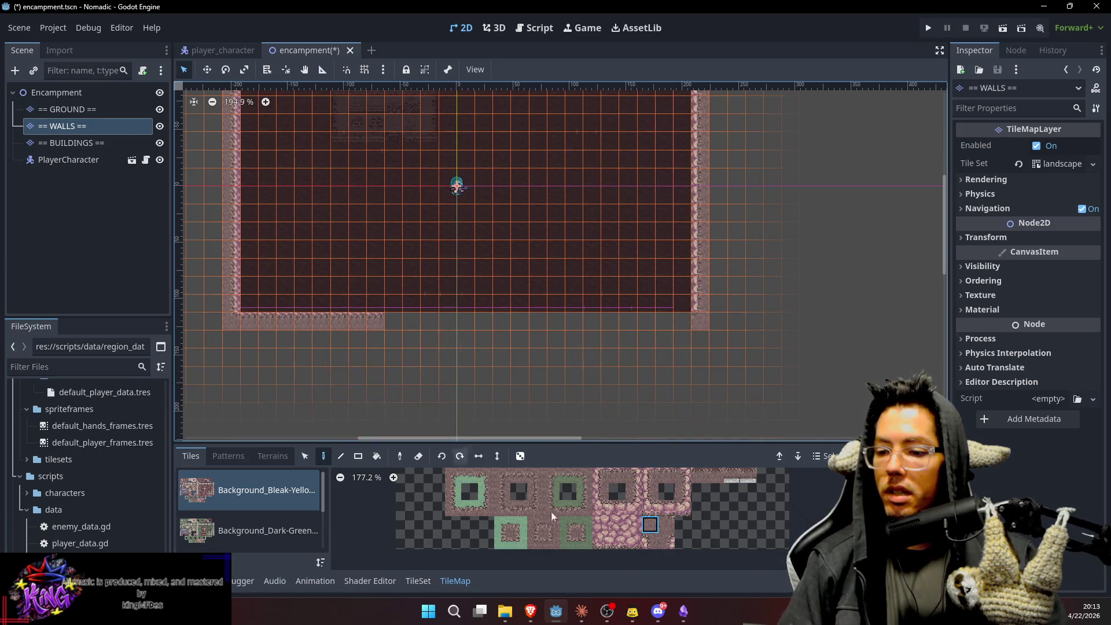
pyautogui.scroll(2, 630, 515)
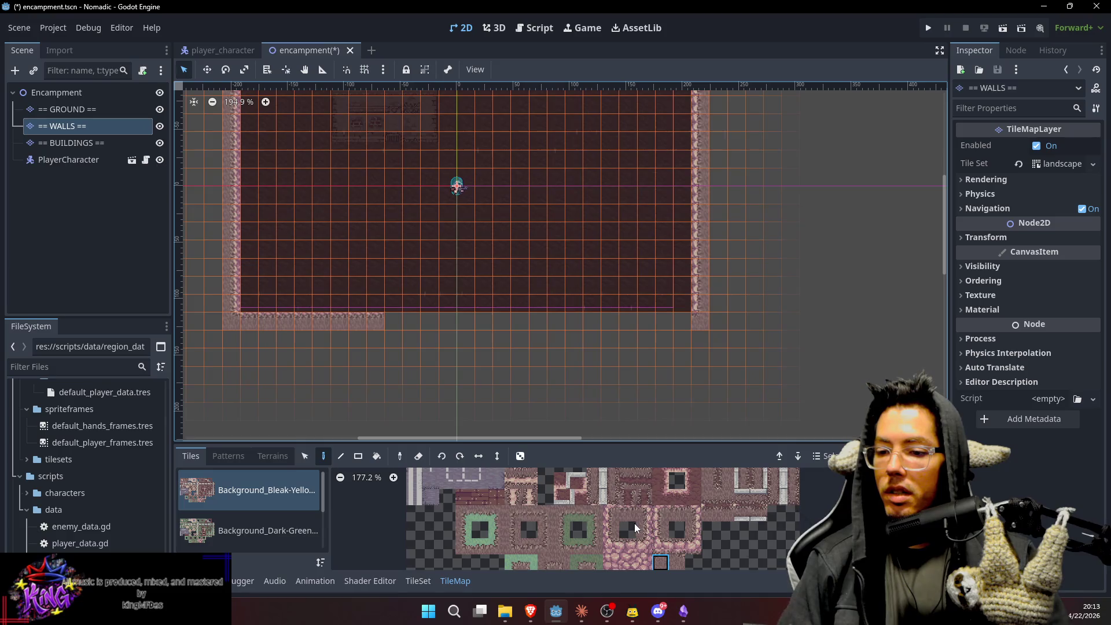
pyautogui.scroll(2, 636, 521)
pyautogui.scroll(3, 643, 523)
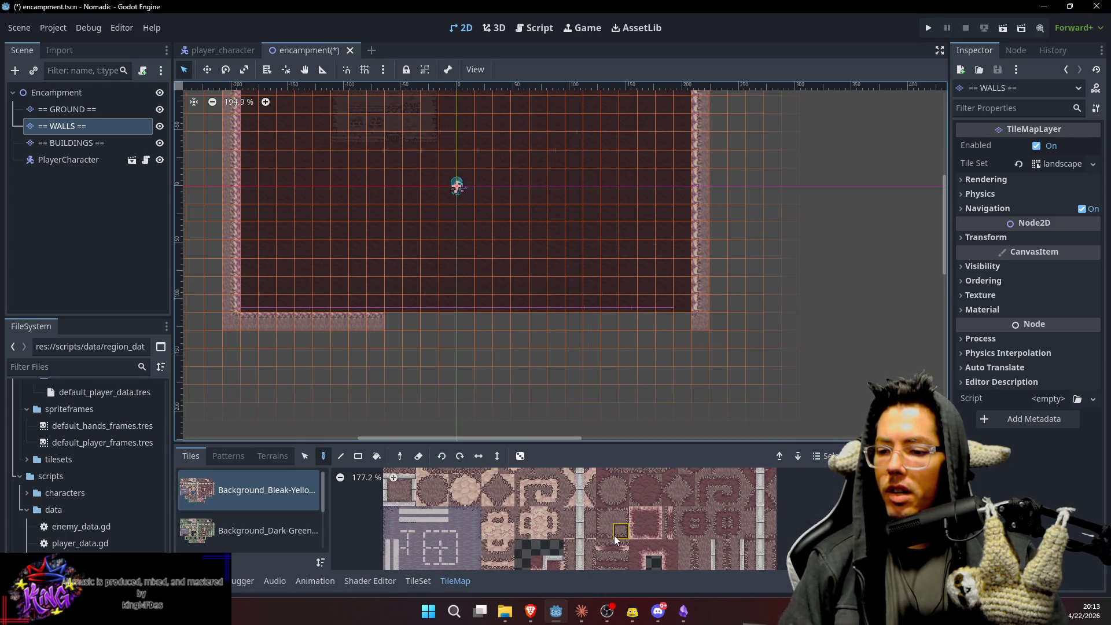
pyautogui.scroll(-3, 704, 532)
pyautogui.click(688, 537)
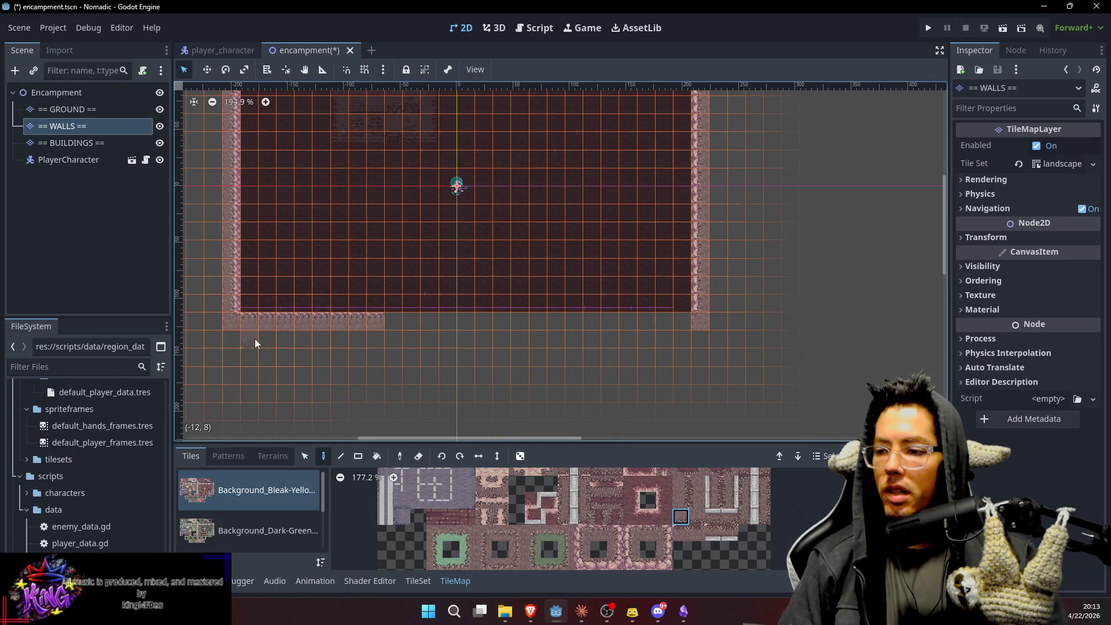
pyautogui.moveTo(253, 340); pyautogui.dragTo(357, 349)
pyautogui.click(368, 347)
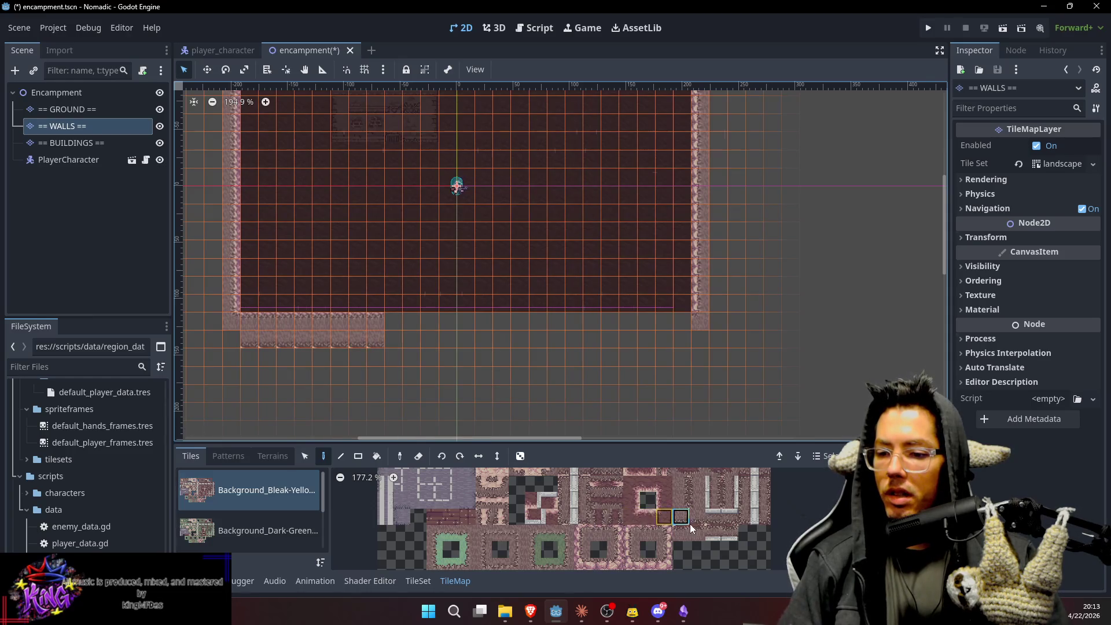
# Step: Switch to the stone wall tile and extend the bottom wall row to the right
pyautogui.scroll(3, 692, 523)
pyautogui.scroll(-3, 714, 493)
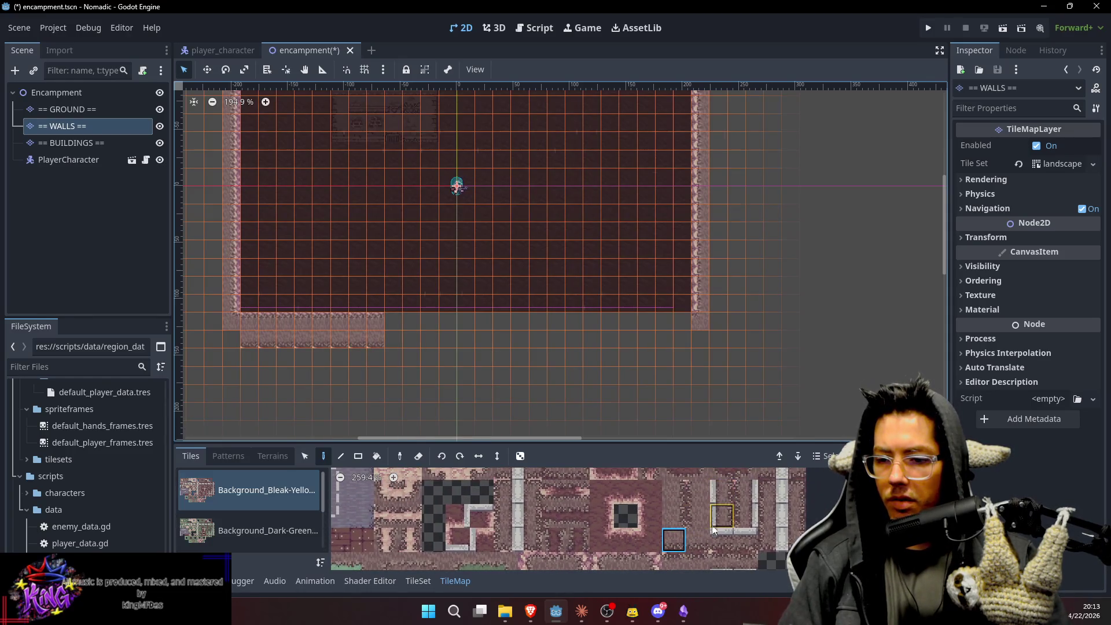
pyautogui.scroll(3, 690, 508)
pyautogui.scroll(2, 690, 533)
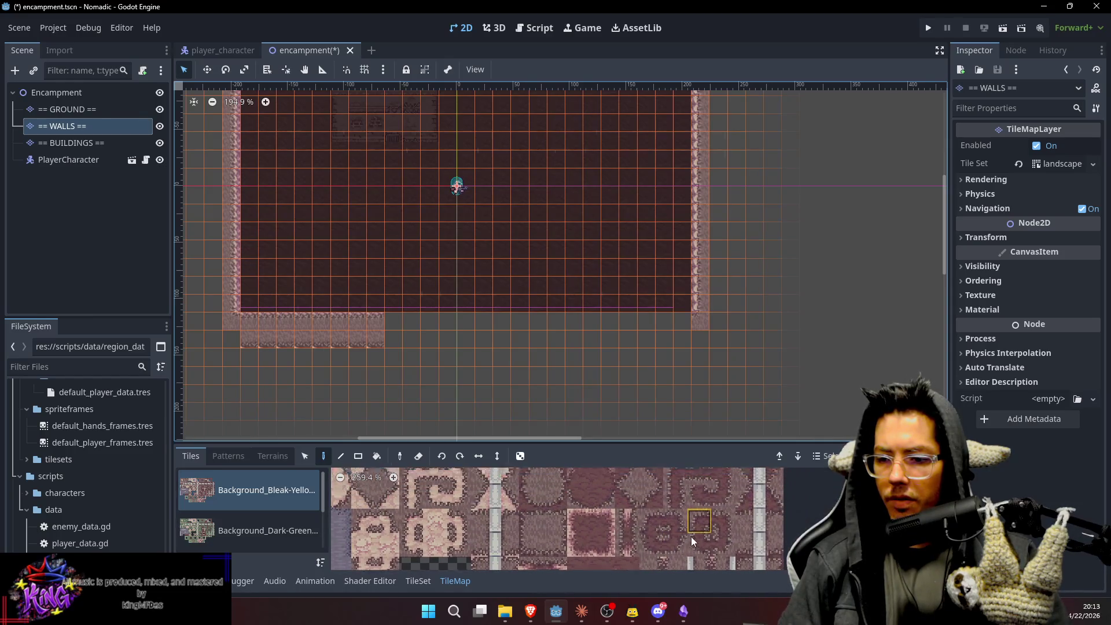
pyautogui.scroll(3, 637, 524)
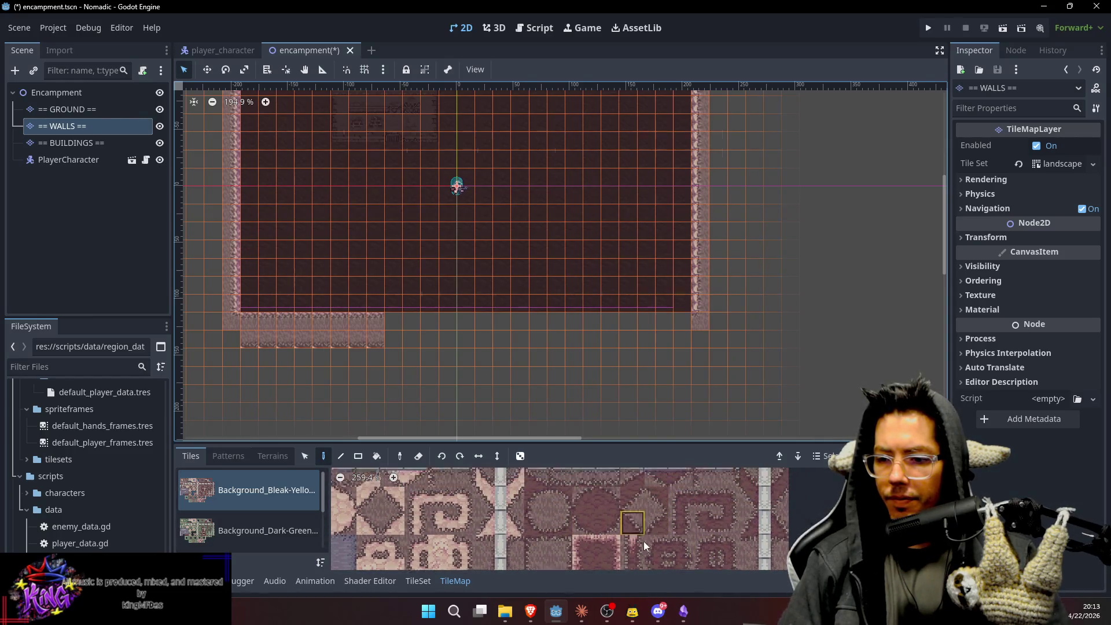
pyautogui.scroll(4, 619, 485)
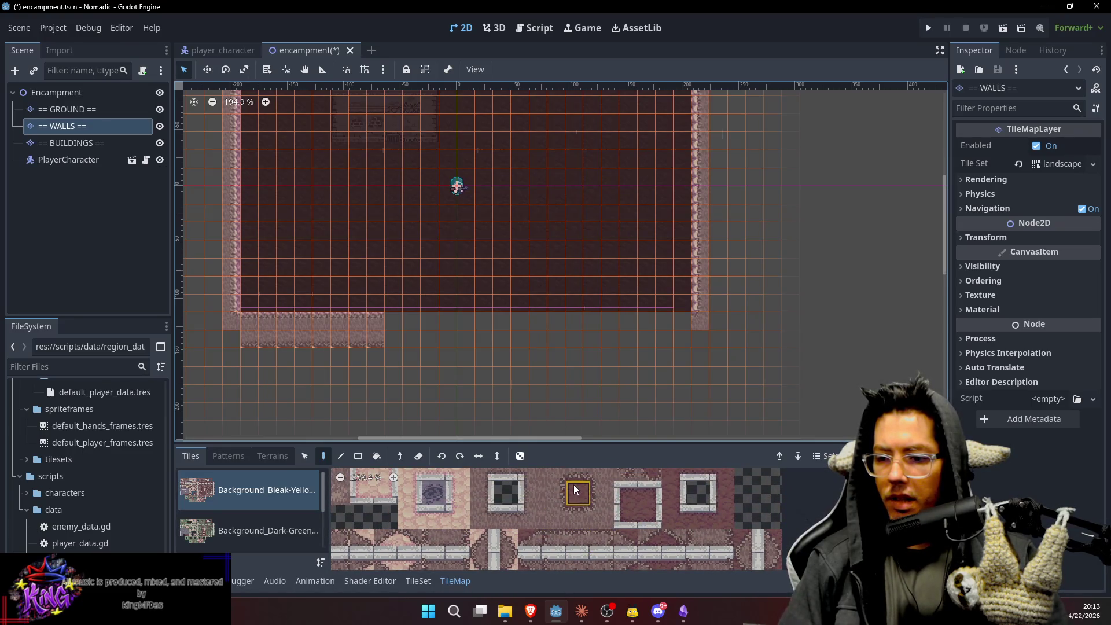
pyautogui.scroll(3, 574, 482)
pyautogui.click(575, 509)
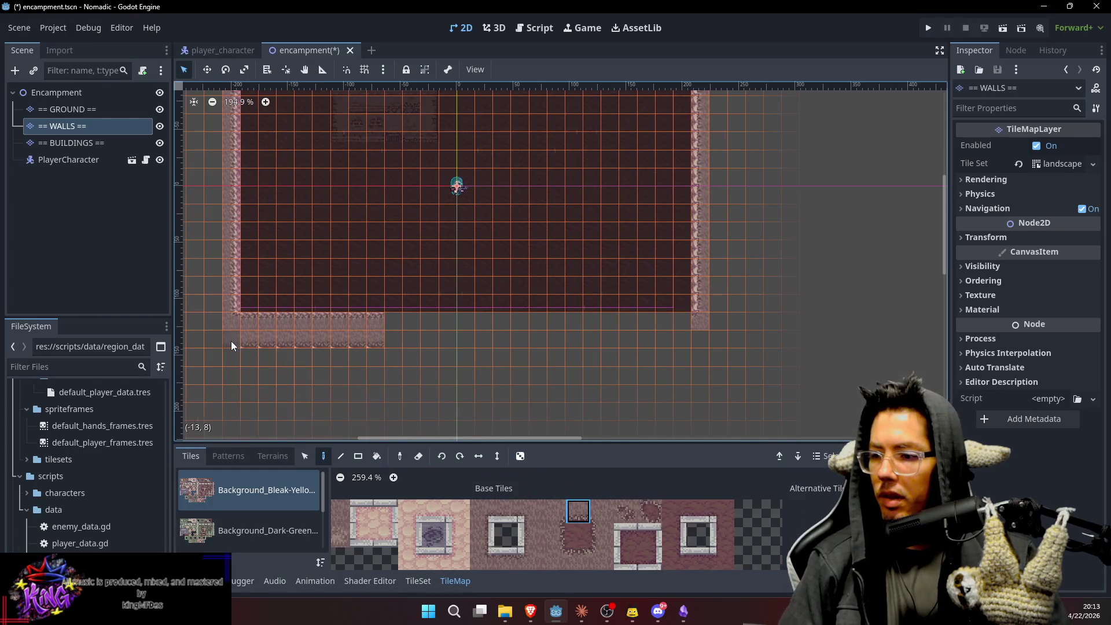
pyautogui.moveTo(243, 339); pyautogui.dragTo(384, 349)
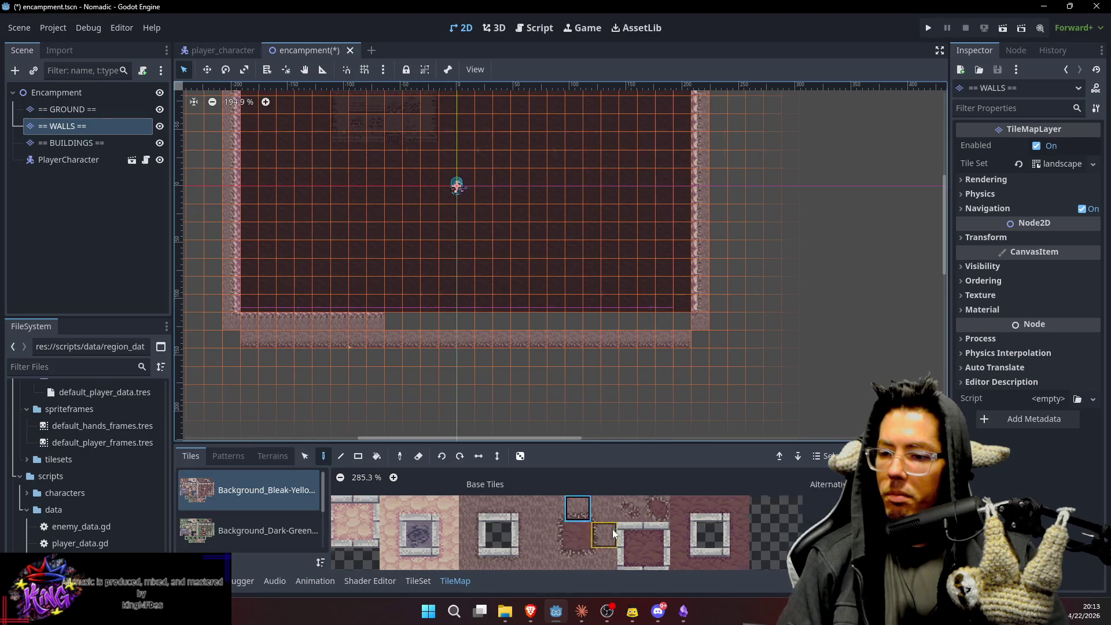
# Step: Paint stone wall along the rest of the bottom edge, then view the whole Encampment scene
pyautogui.press('s')
pyautogui.press('d')
pyautogui.moveTo(389, 321); pyautogui.dragTo(661, 321)
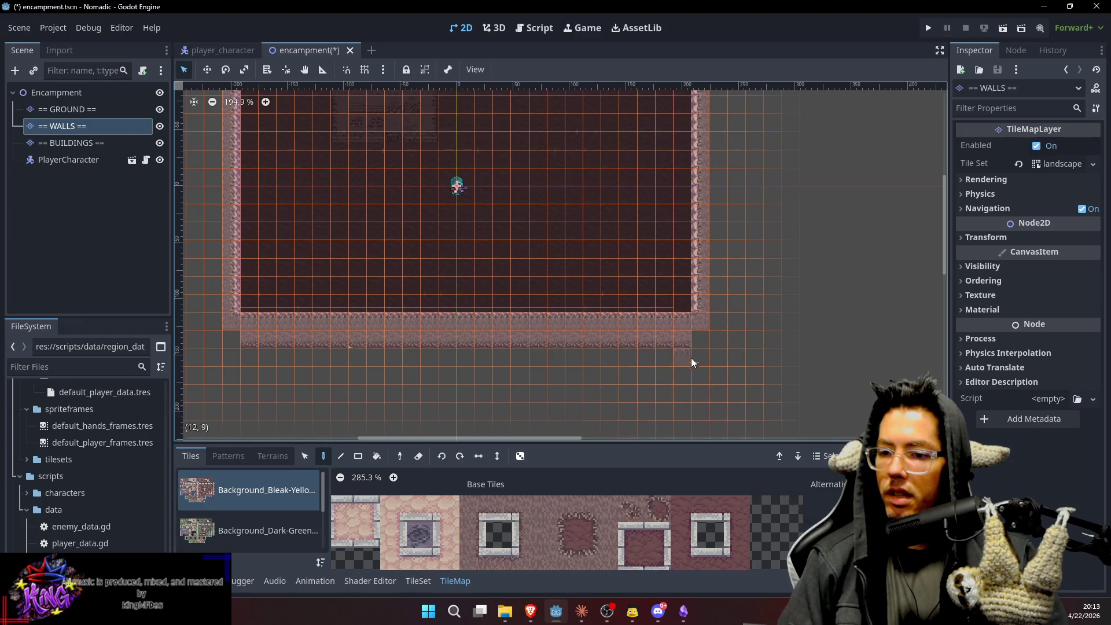
pyautogui.scroll(5, 665, 278)
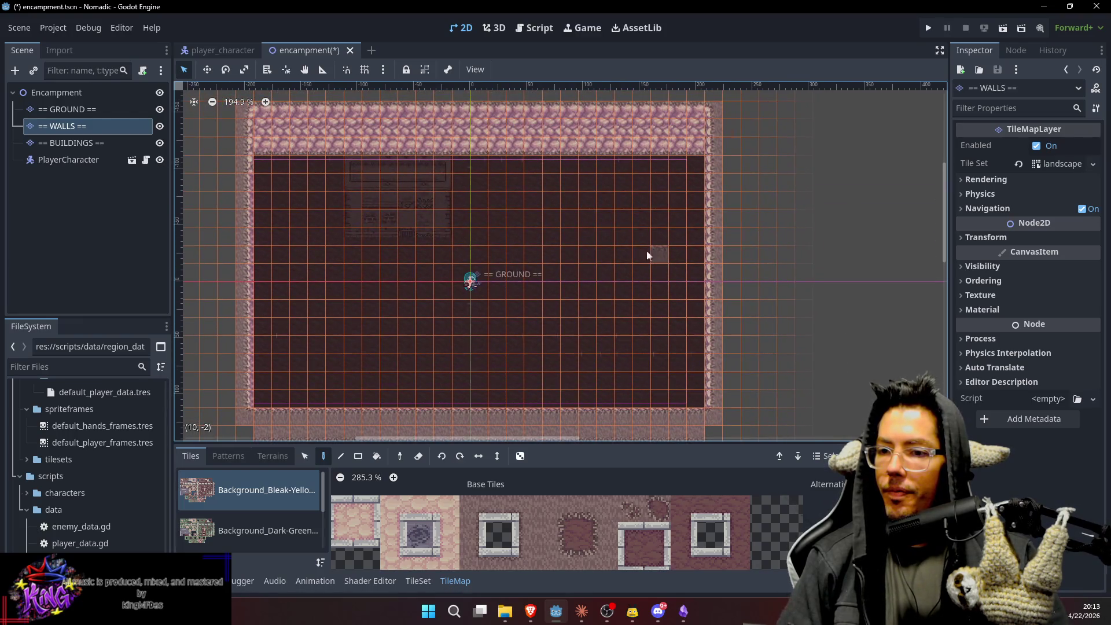
pyautogui.click(39, 91)
pyautogui.scroll(2, 509, 231)
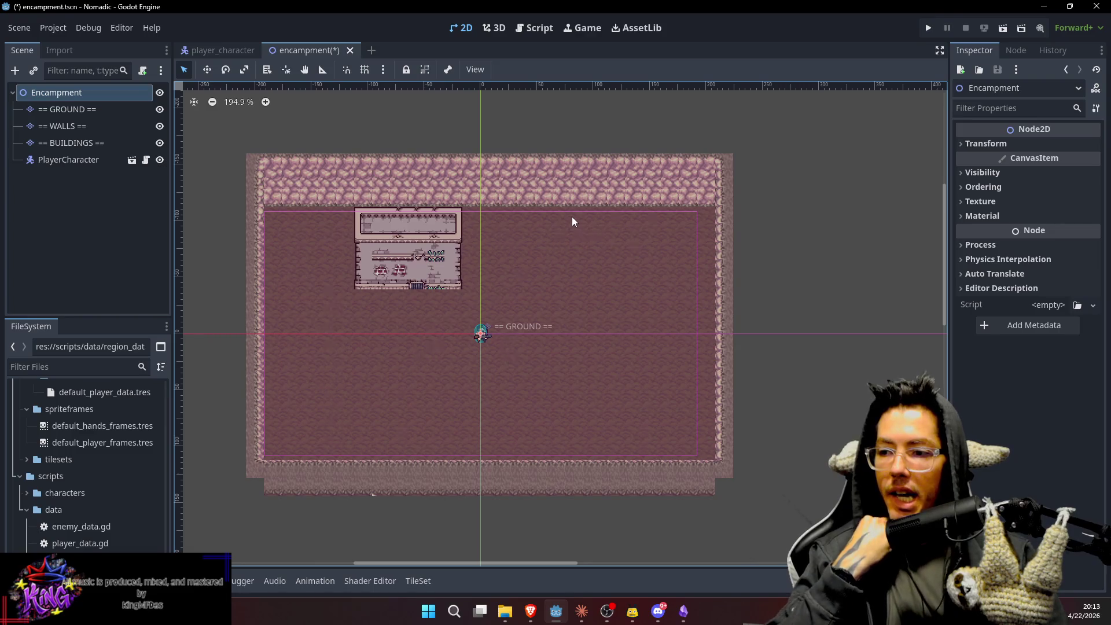
# Step: Cut the building's tiles on the BUILDINGS layer and paste them in the top-left corner
pyautogui.click(101, 142)
pyautogui.press('s')
pyautogui.moveTo(362, 203)
pyautogui.mouseDown()
pyautogui.moveTo(402, 252)
pyautogui.moveTo(459, 284)
pyautogui.mouseUp()
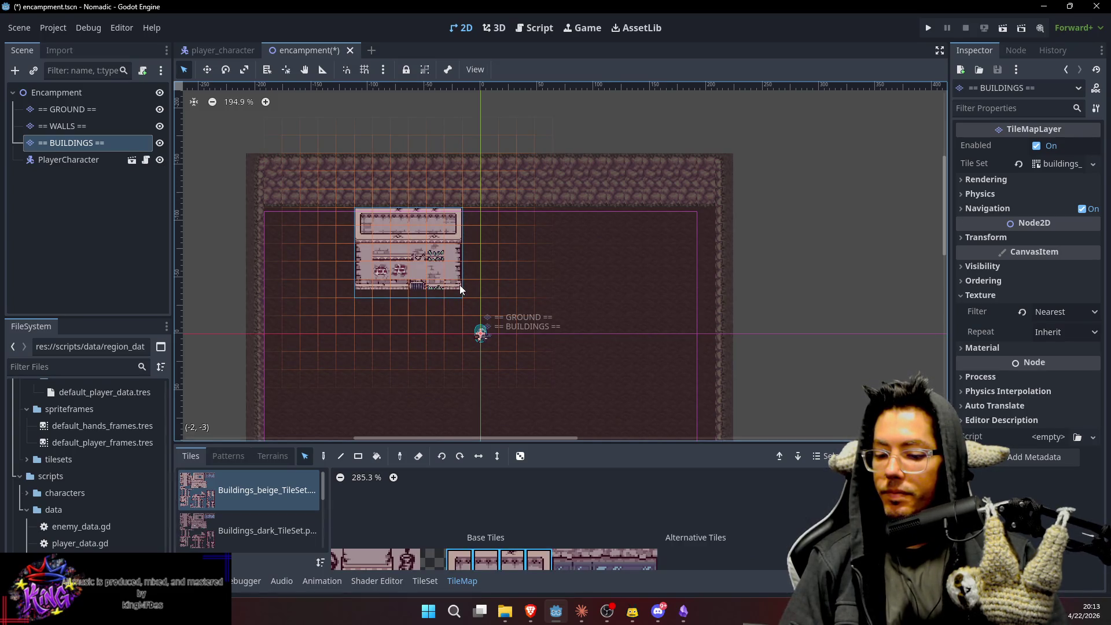
pyautogui.hotkey('ctrl', 'x')
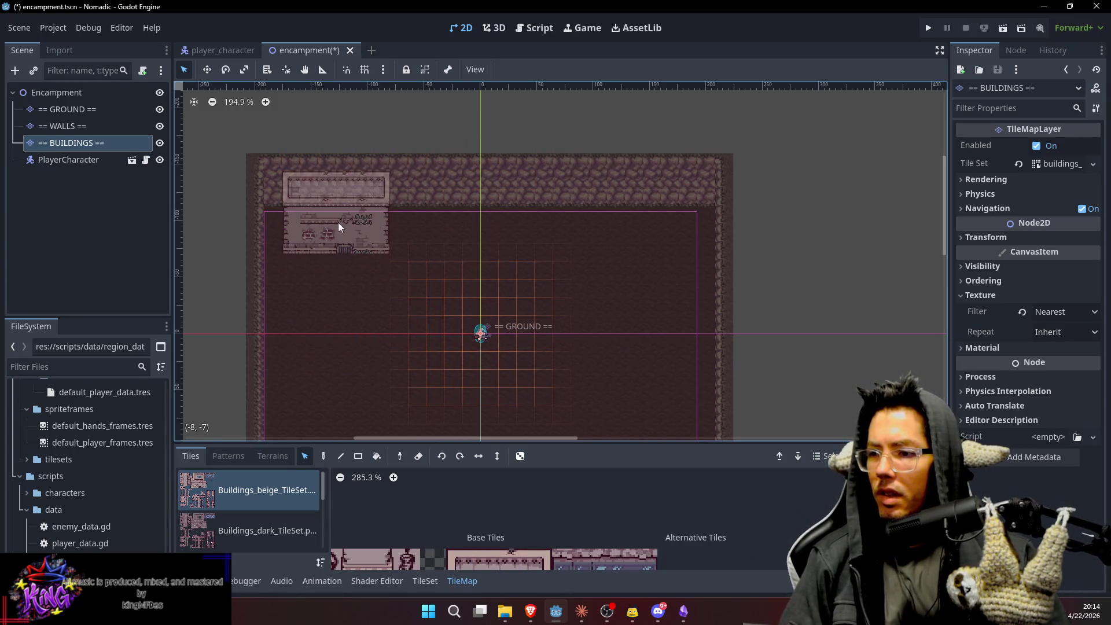
pyautogui.click(337, 218)
# Step: Zoom in on the top wall beside the moved building to check the fit
pyautogui.click(68, 124)
pyautogui.scroll(4, 396, 182)
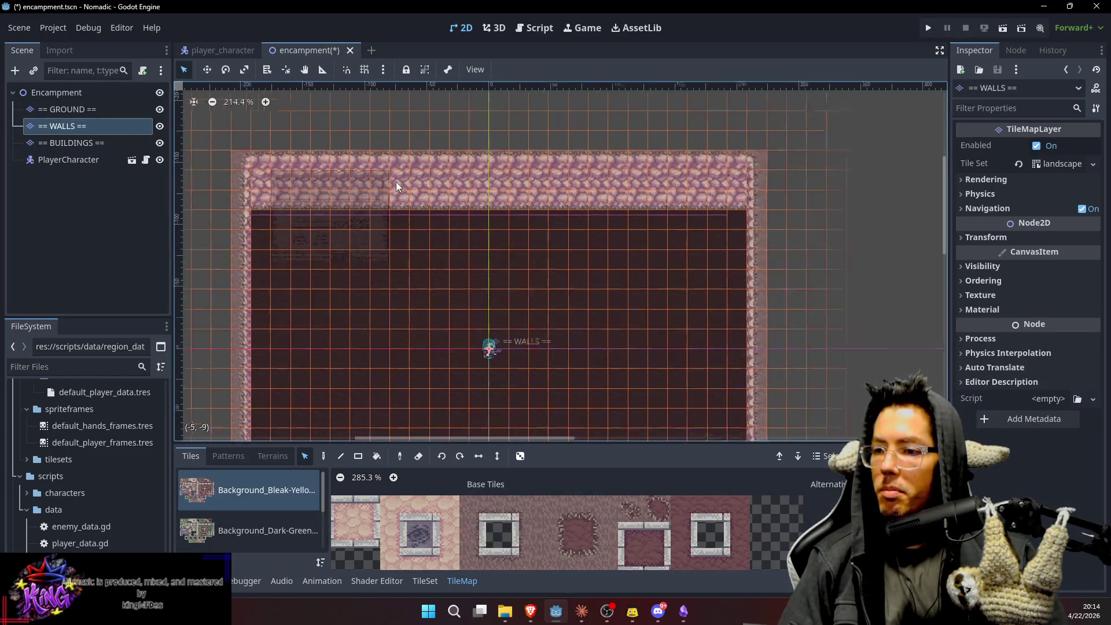
pyautogui.moveTo(401, 158); pyautogui.dragTo(437, 180)
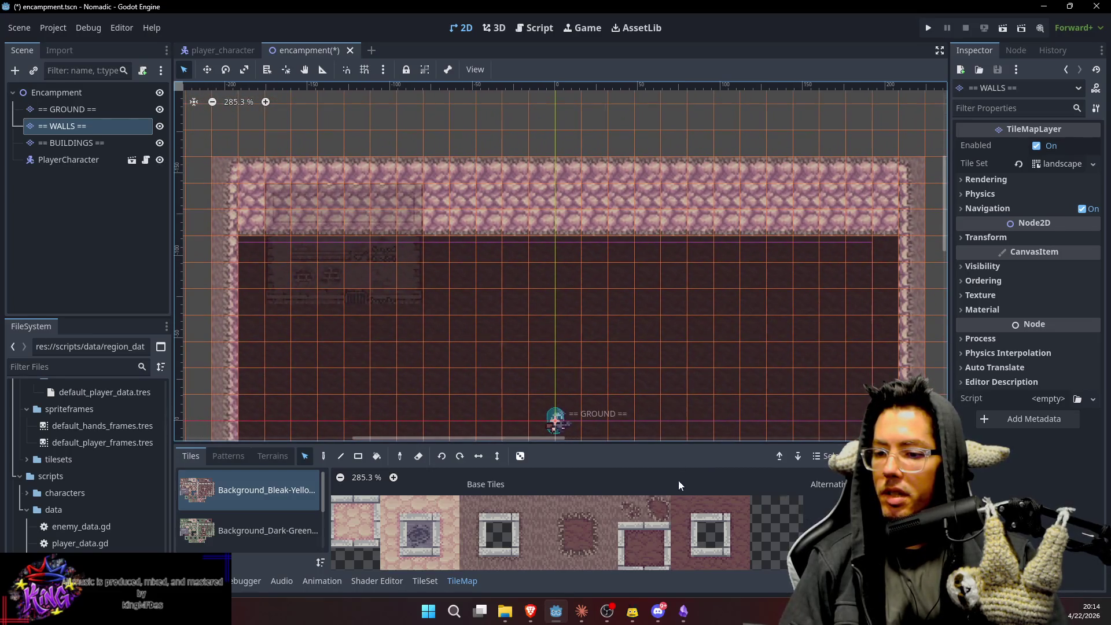
pyautogui.scroll(-3, 671, 506)
pyautogui.scroll(-3, 678, 512)
pyautogui.scroll(-5, 677, 478)
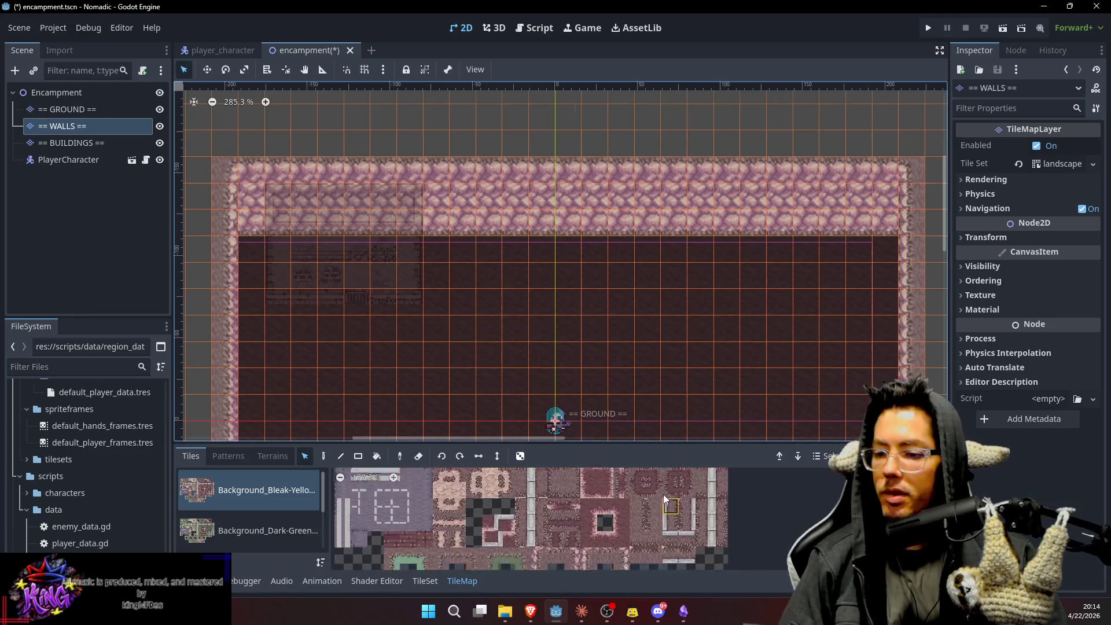
pyautogui.click(62, 146)
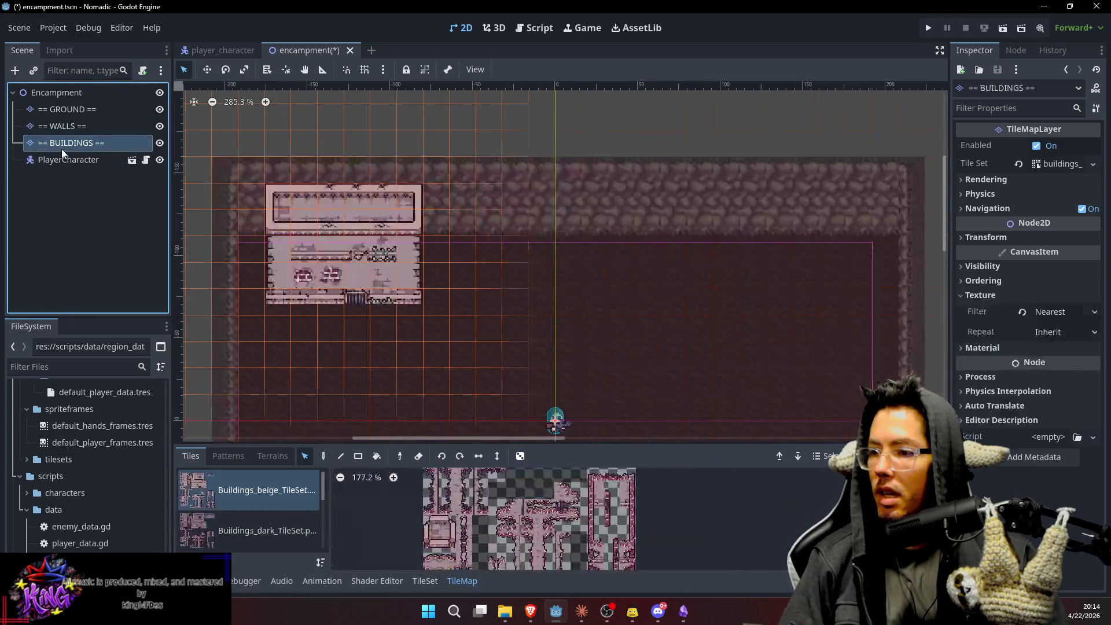
# Step: Look over the whole encampment with the Encampment root selected
pyautogui.scroll(5, 642, 512)
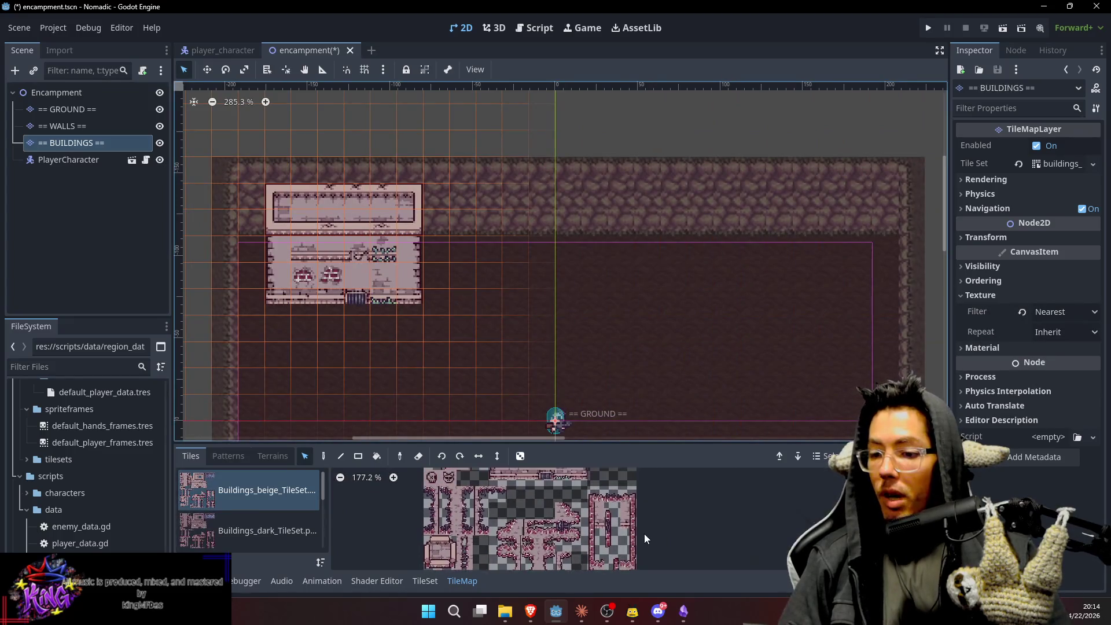
pyautogui.scroll(3, 631, 518)
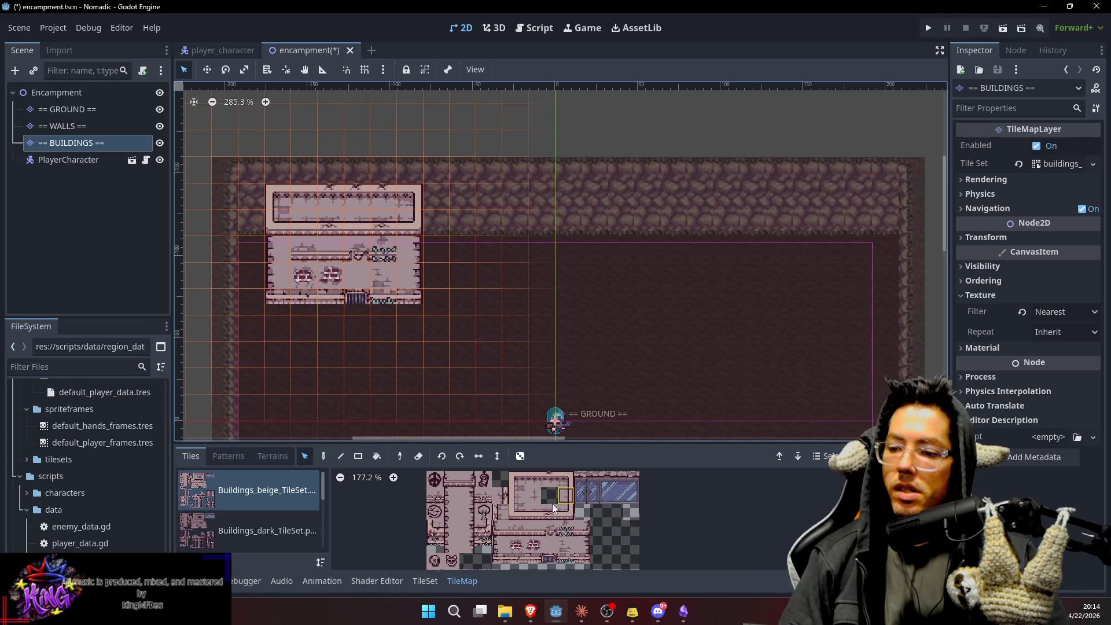
pyautogui.scroll(-10, 682, 491)
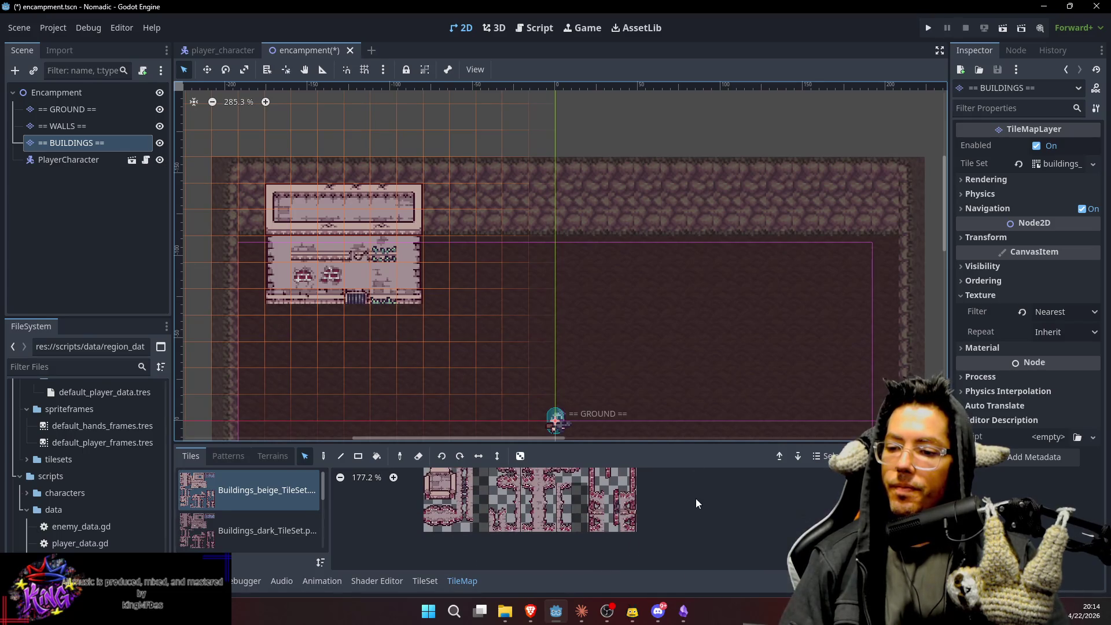
pyautogui.scroll(5, 693, 509)
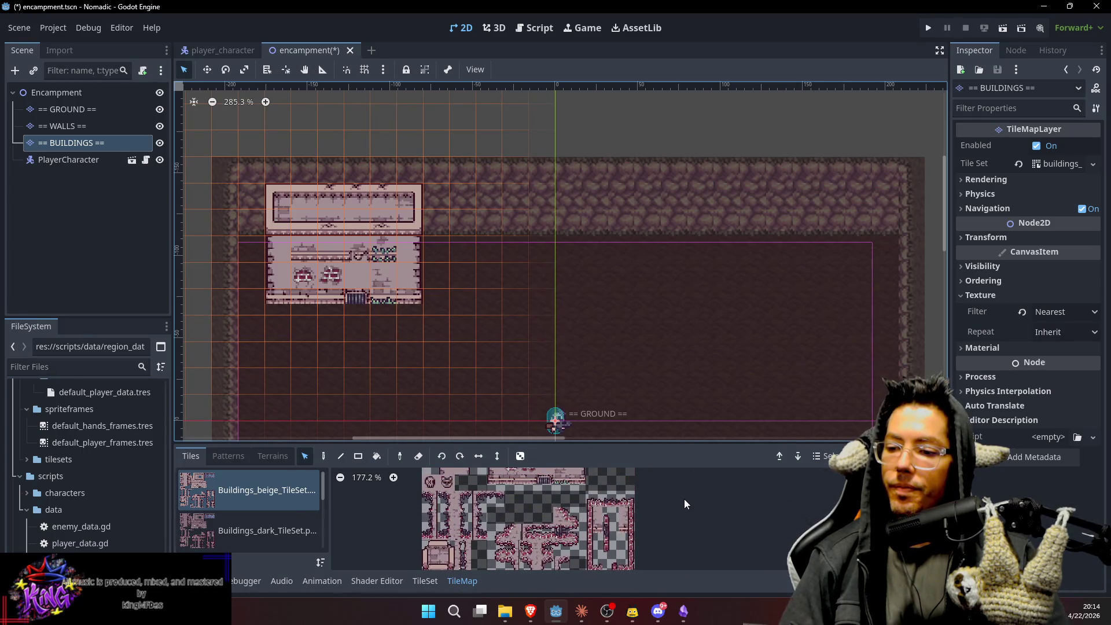
pyautogui.scroll(6, 683, 509)
pyautogui.scroll(1, 662, 534)
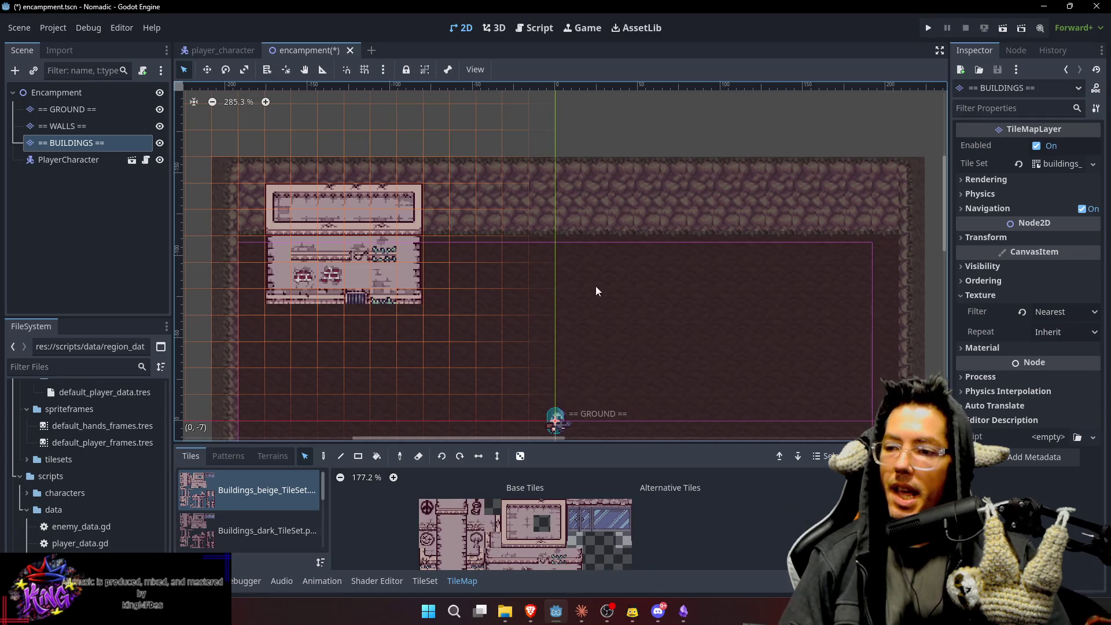
pyautogui.click(87, 92)
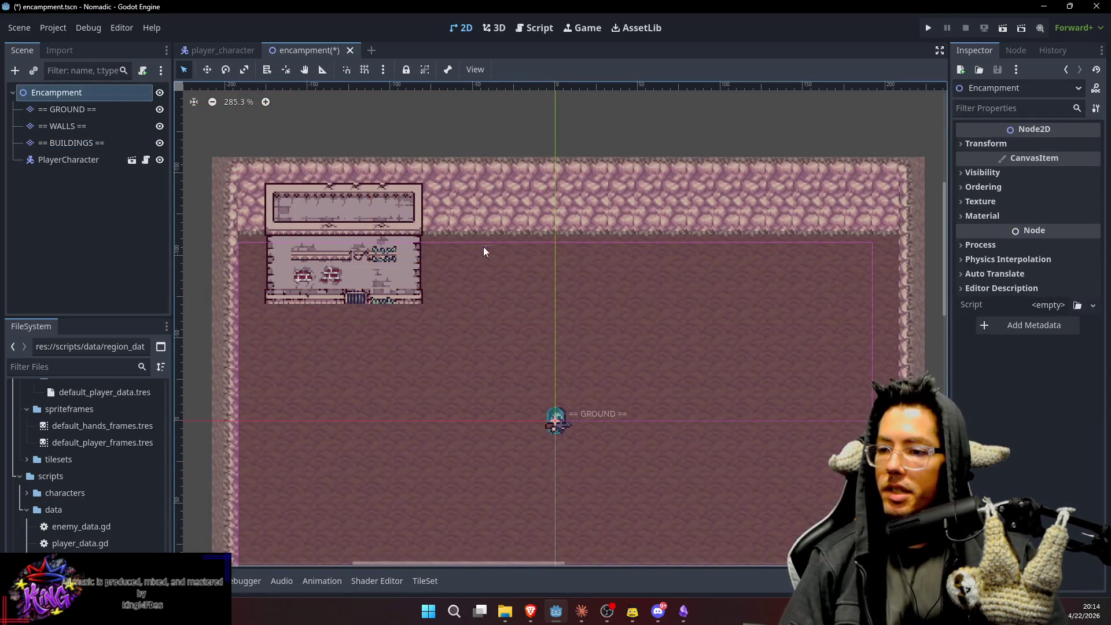
# Step: On the WALLS layer, pick a stone wall tile and switch to the Paint tool
pyautogui.scroll(-3, 480, 250)
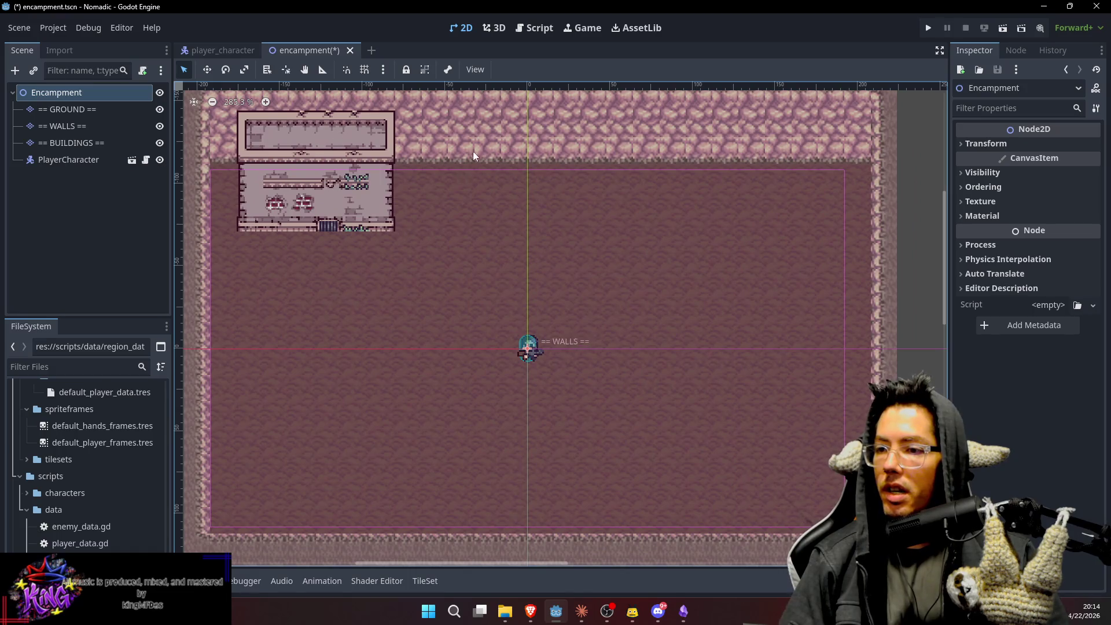
pyautogui.scroll(4, 463, 202)
pyautogui.click(88, 126)
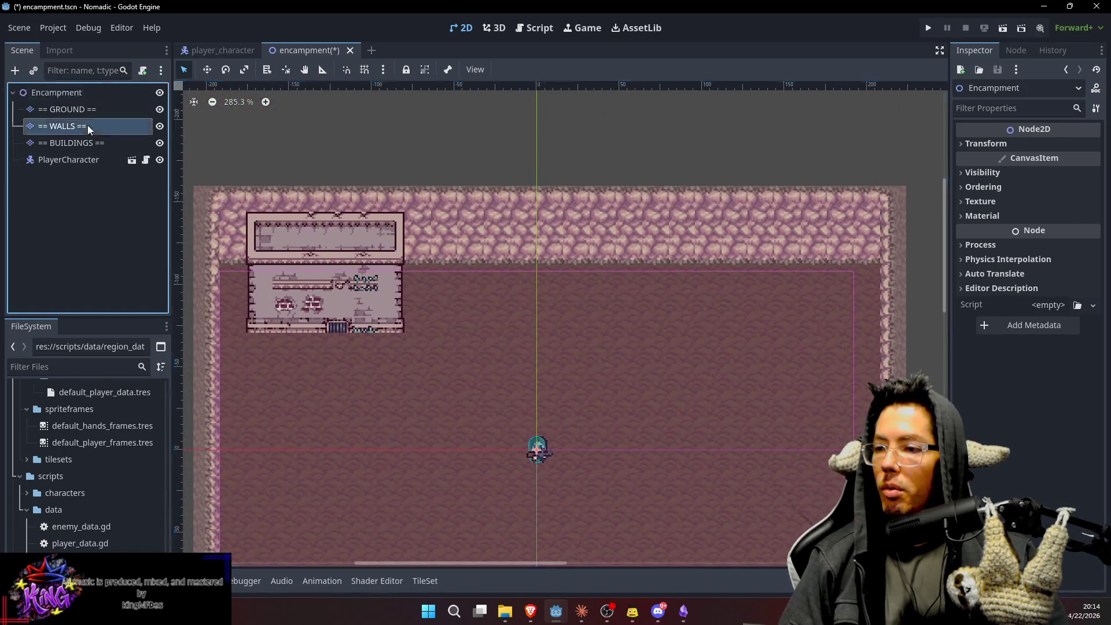
pyautogui.scroll(-8, 582, 518)
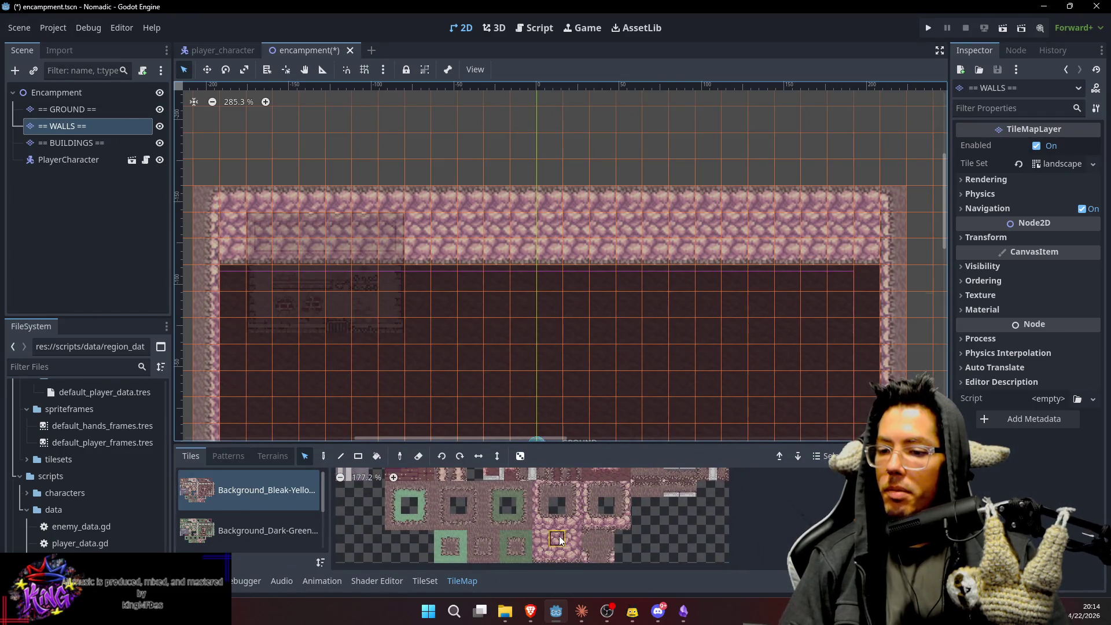
pyautogui.click(558, 540)
pyautogui.press('d')
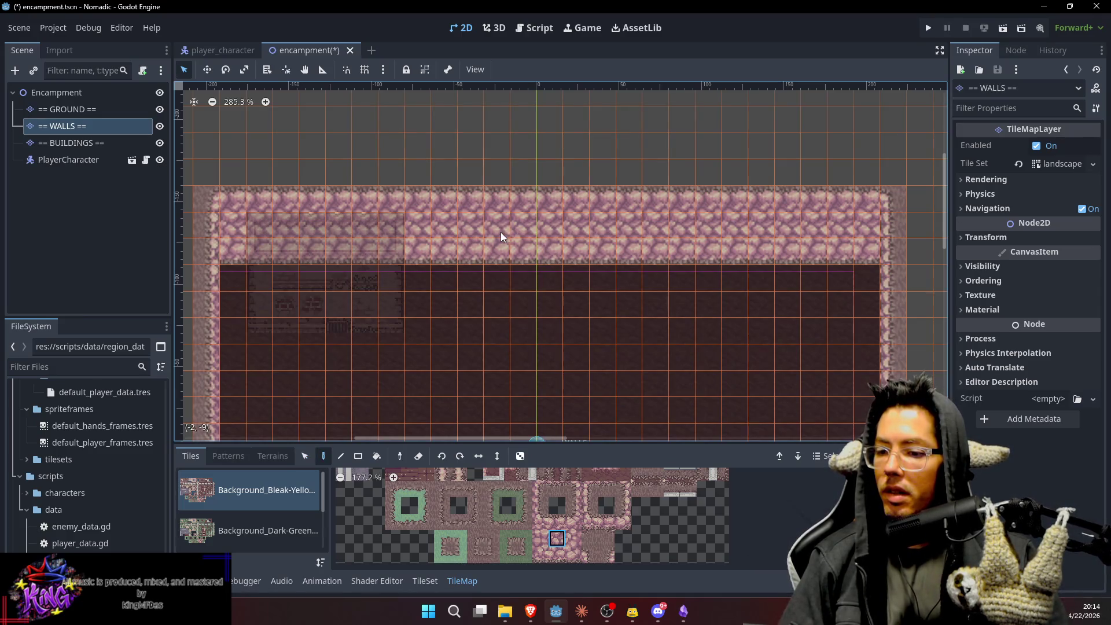
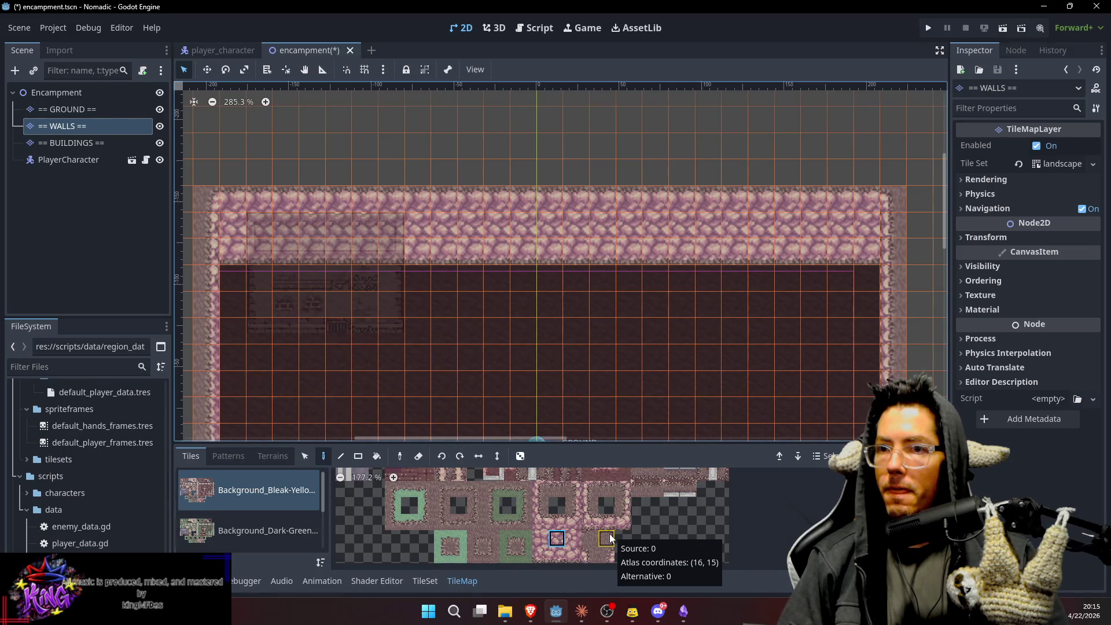
# Step: Paint a grey wall tile column down from the top wall on the WALLS layer
pyautogui.click(610, 538)
pyautogui.click(425, 231)
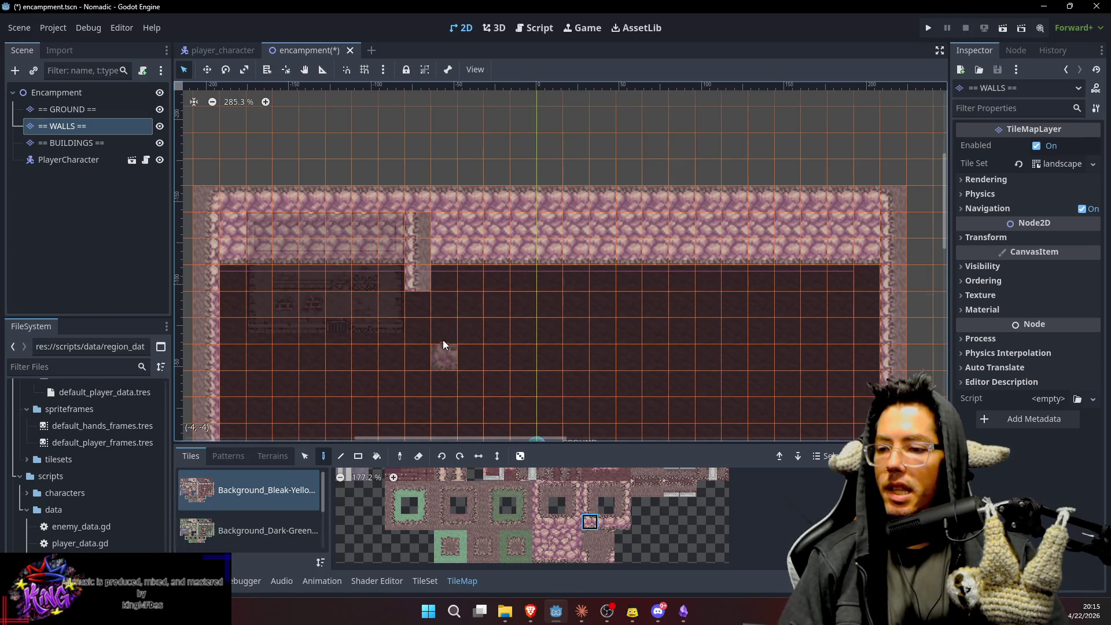
pyautogui.click(422, 309)
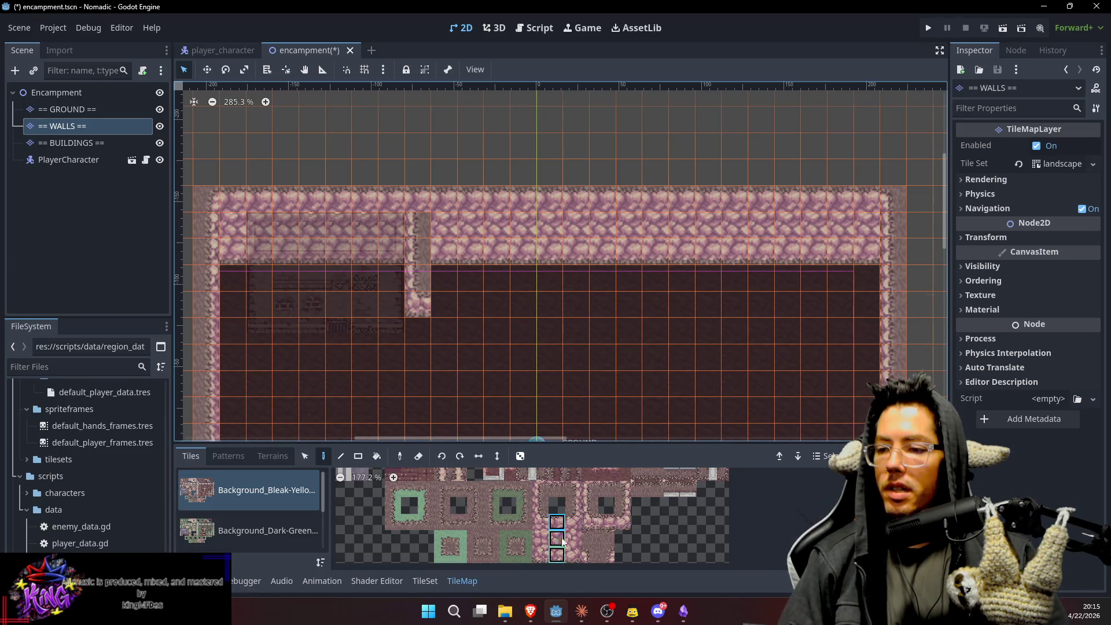
pyautogui.click(446, 335)
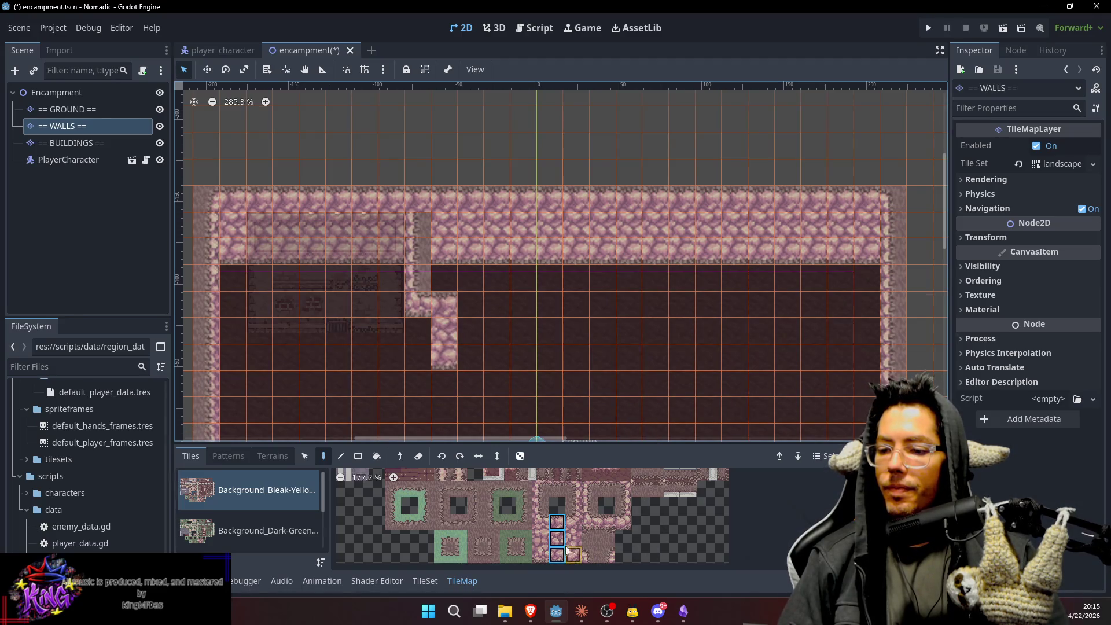
# Step: Paint left and right three-tile wall pillars, extending the right pillar up to the top wall
pyautogui.moveTo(544, 526); pyautogui.dragTo(540, 555)
pyautogui.click(418, 339)
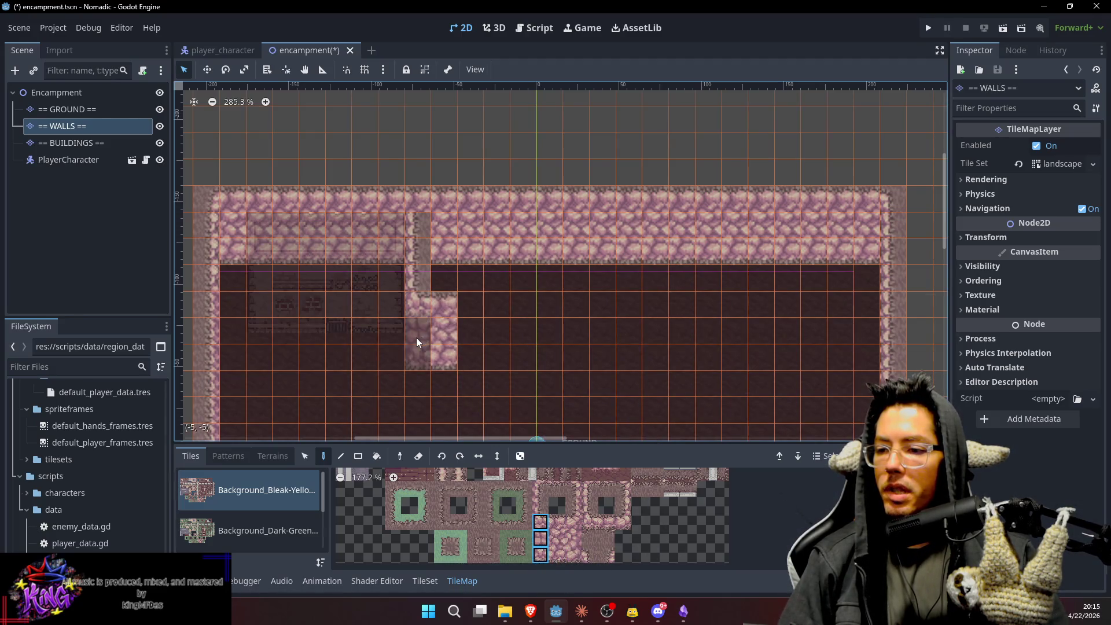
pyautogui.moveTo(578, 524); pyautogui.dragTo(575, 555)
pyautogui.click(503, 334)
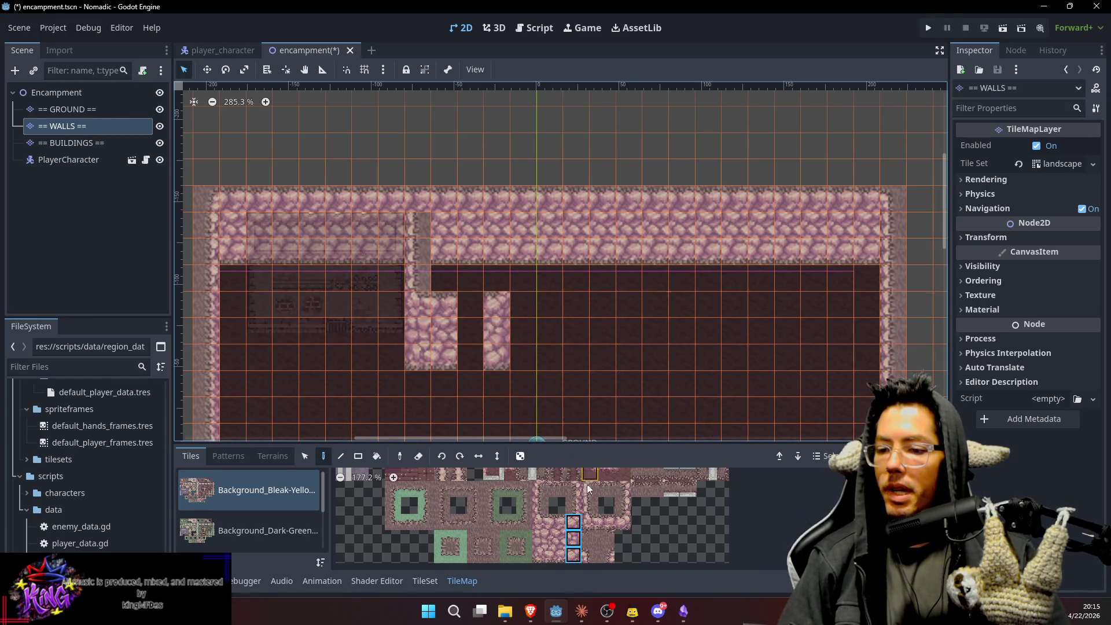
pyautogui.click(576, 496)
pyautogui.moveTo(505, 289); pyautogui.dragTo(498, 223)
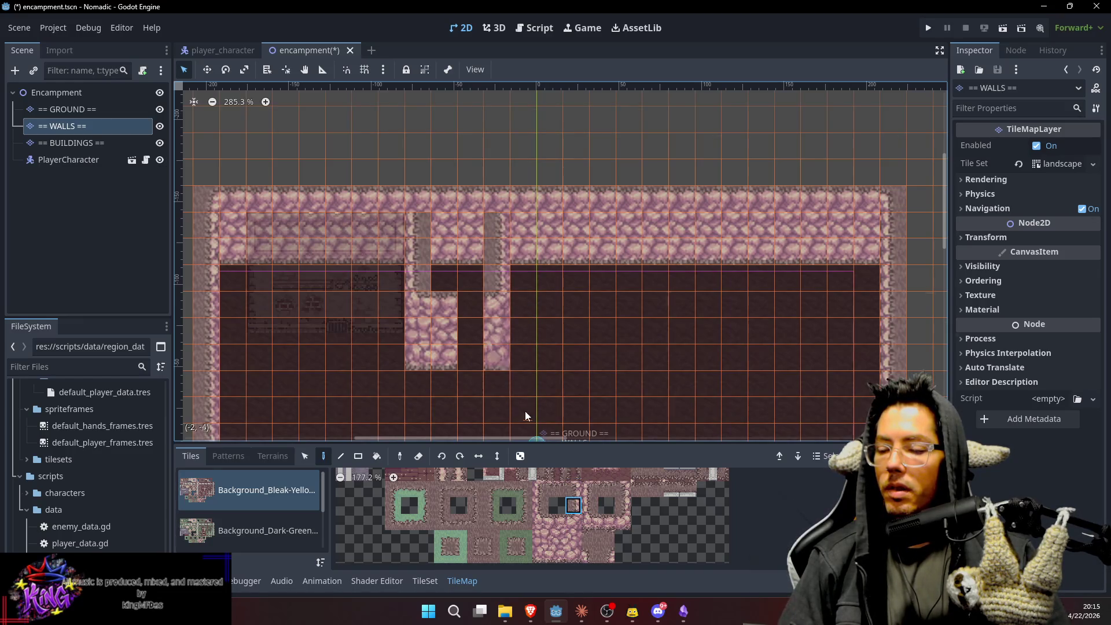
# Step: Replace the right pillar's top tiles with different wall tiles from the atlas
pyautogui.click(590, 538)
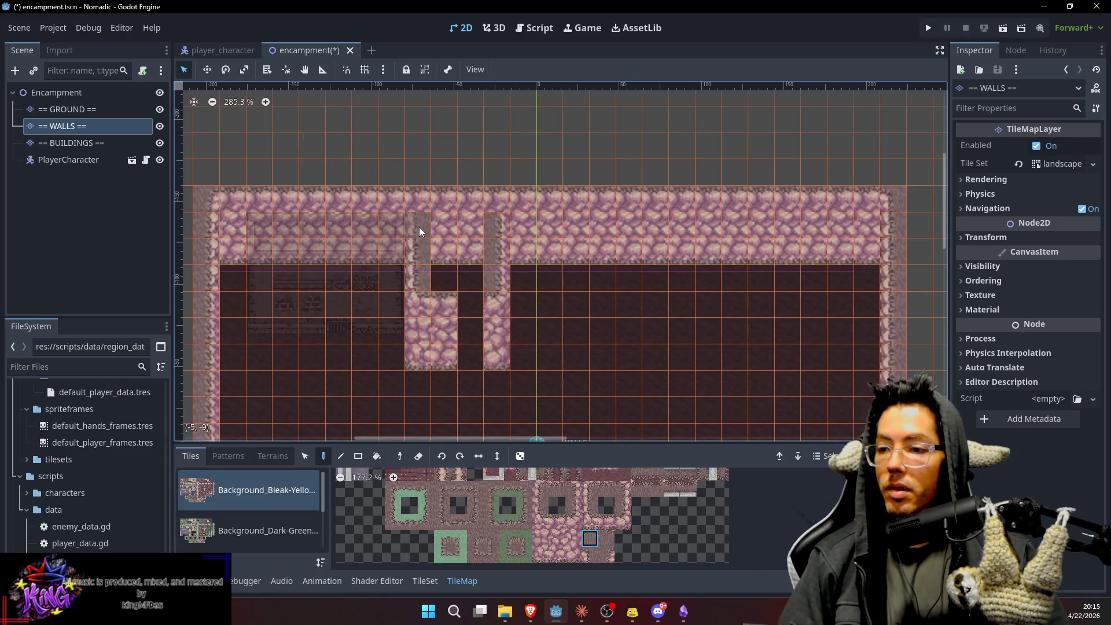
pyautogui.click(607, 539)
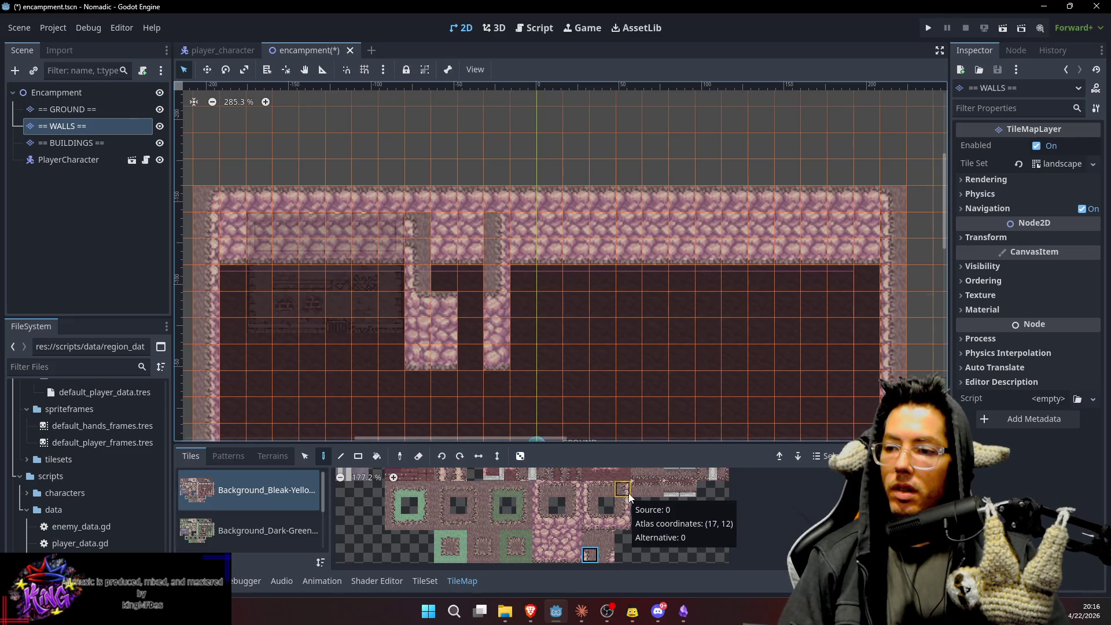
pyautogui.click(564, 559)
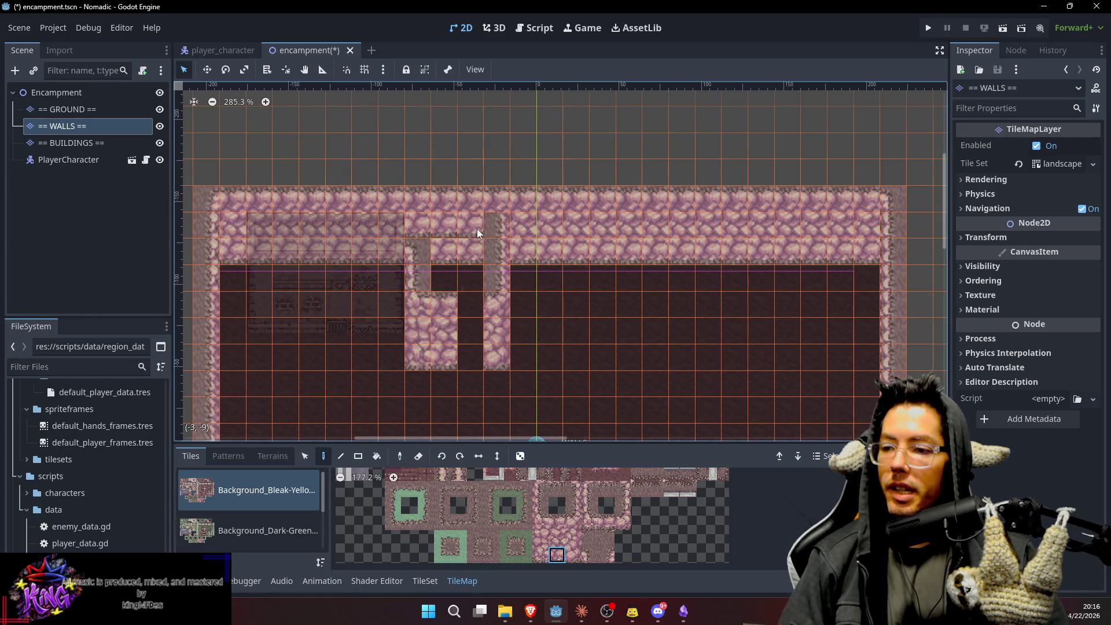
pyautogui.click(496, 225)
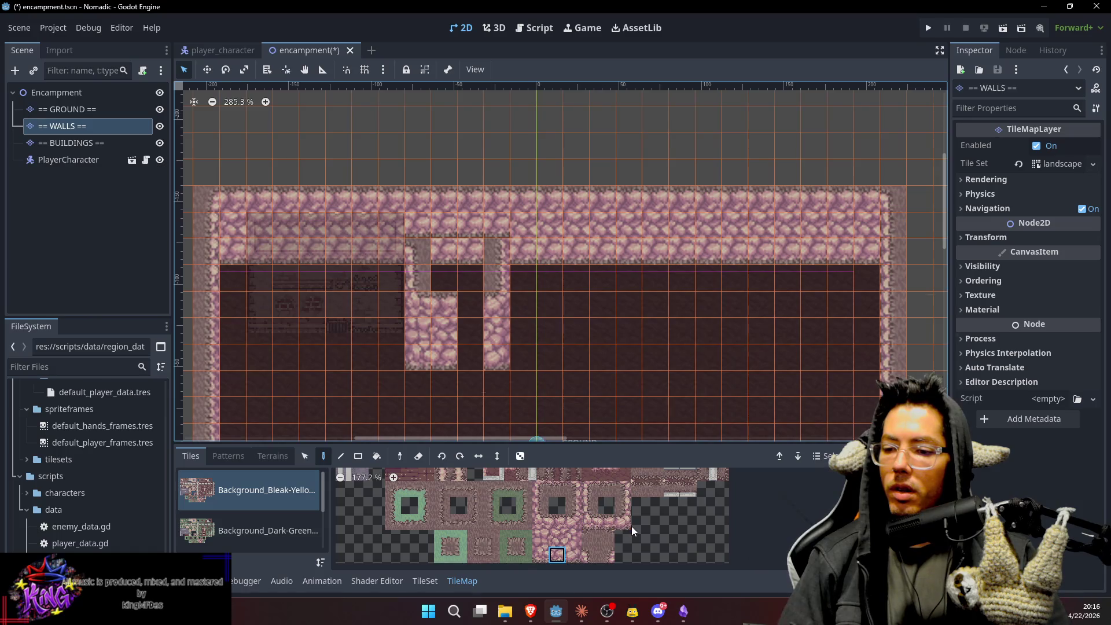
pyautogui.click(622, 523)
pyautogui.click(497, 254)
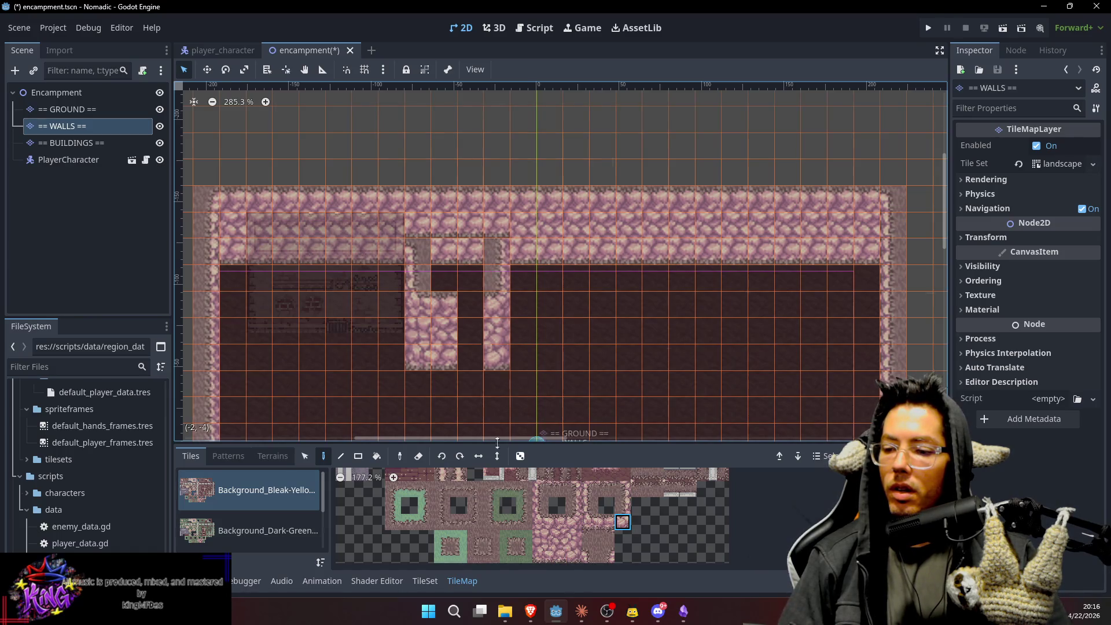
pyautogui.click(538, 489)
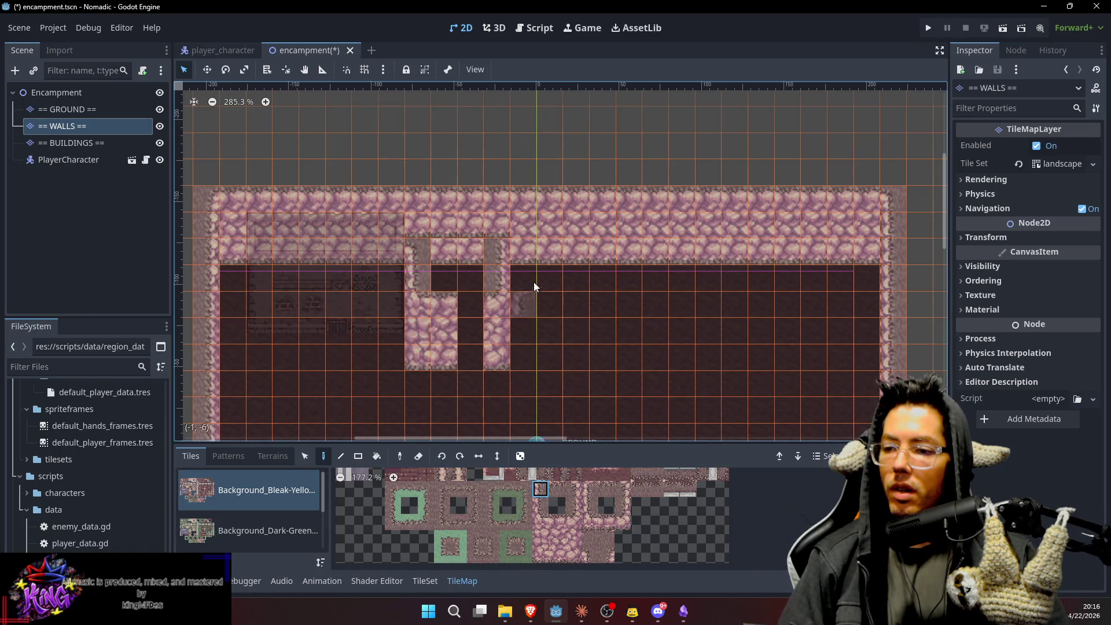
pyautogui.click(504, 261)
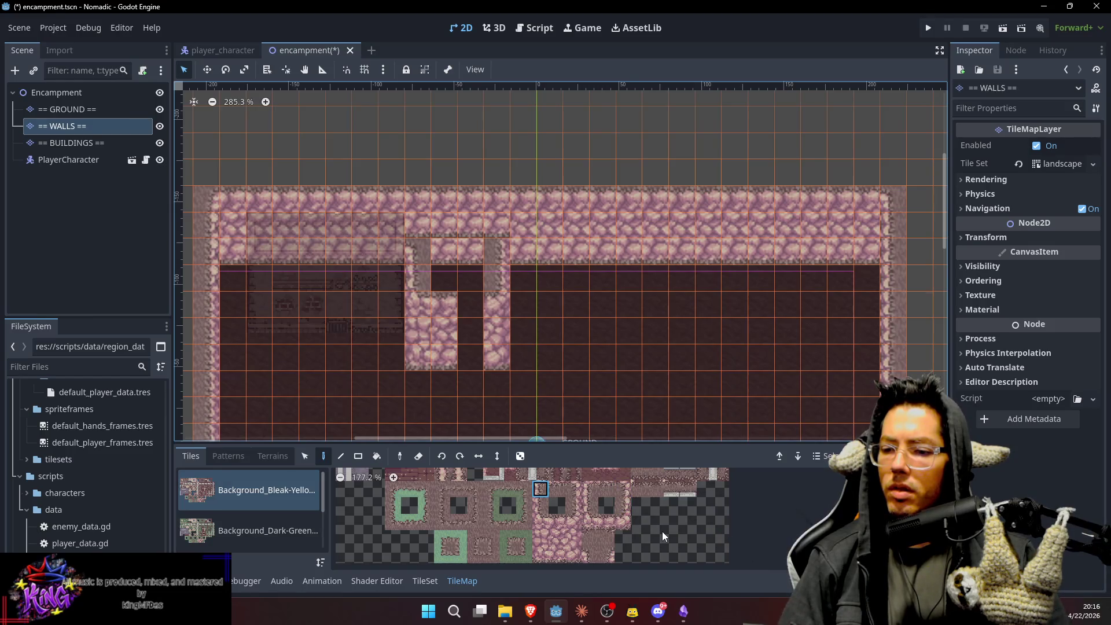
# Step: Fill the gap between the two pillars with a three-tile wall column
pyautogui.click(608, 557)
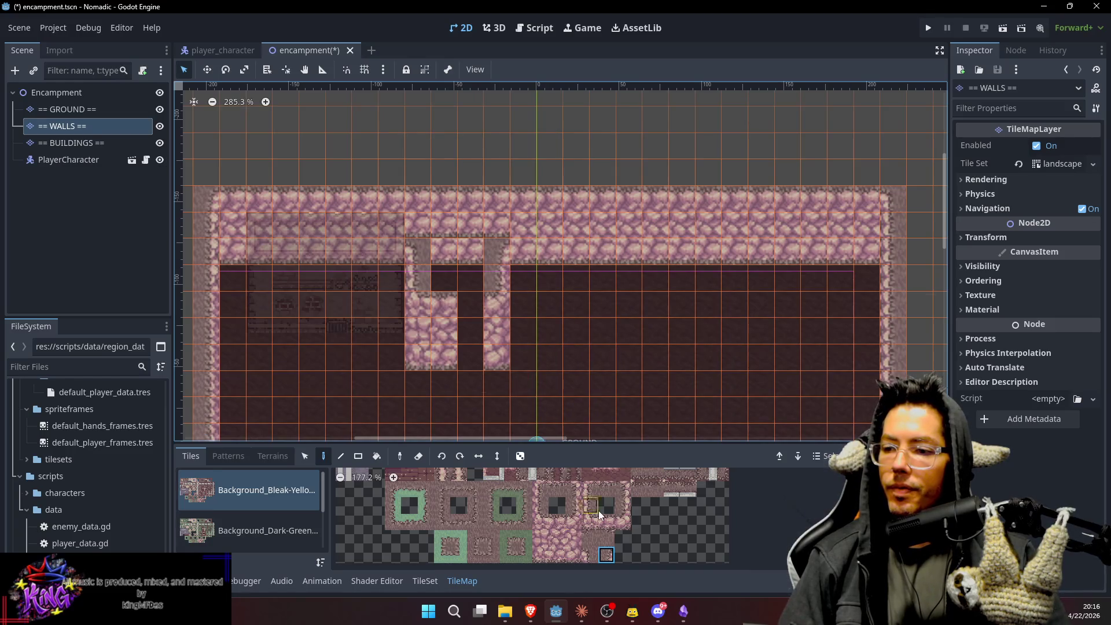
pyautogui.moveTo(558, 562); pyautogui.dragTo(557, 557)
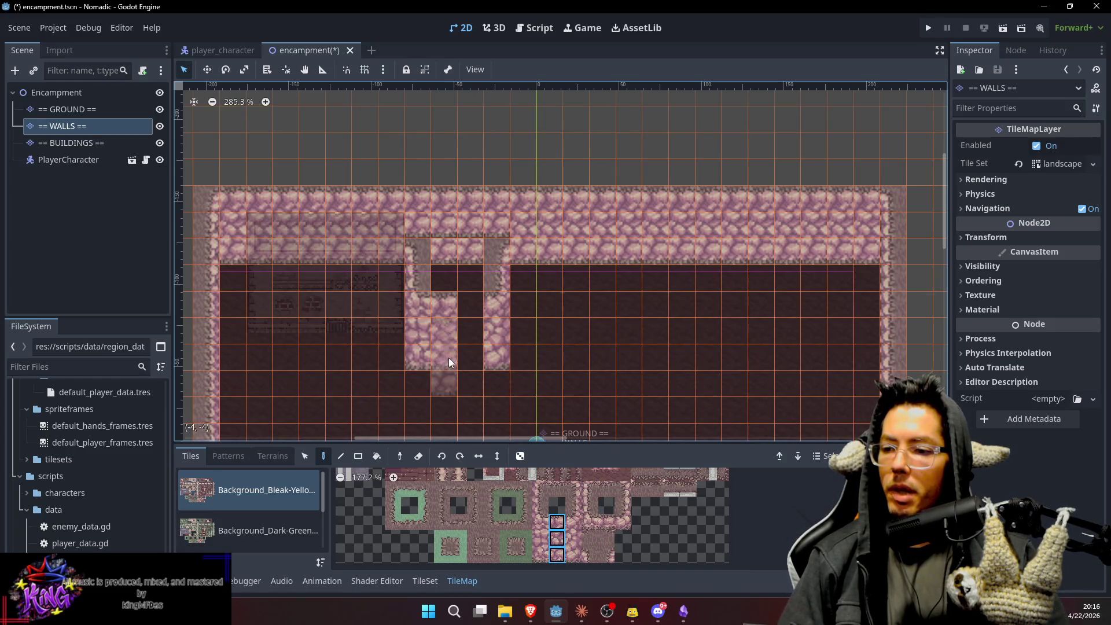
pyautogui.moveTo(444, 331); pyautogui.dragTo(470, 331)
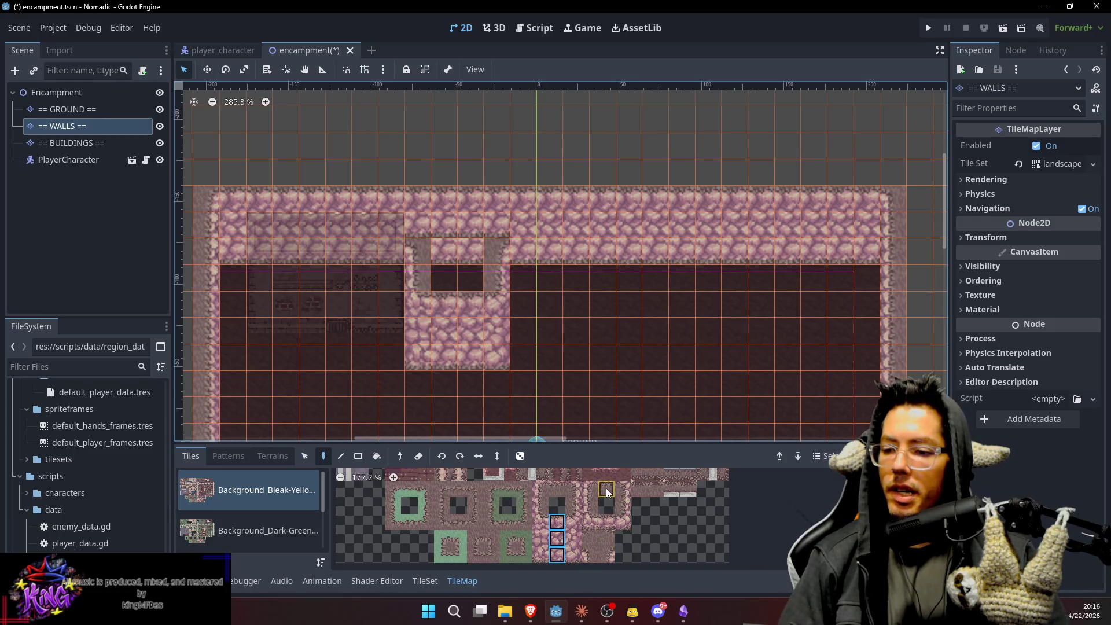
# Step: Fill the small opening in the wall block with a stone wall tile
pyautogui.scroll(5, 607, 497)
pyautogui.scroll(5, 616, 515)
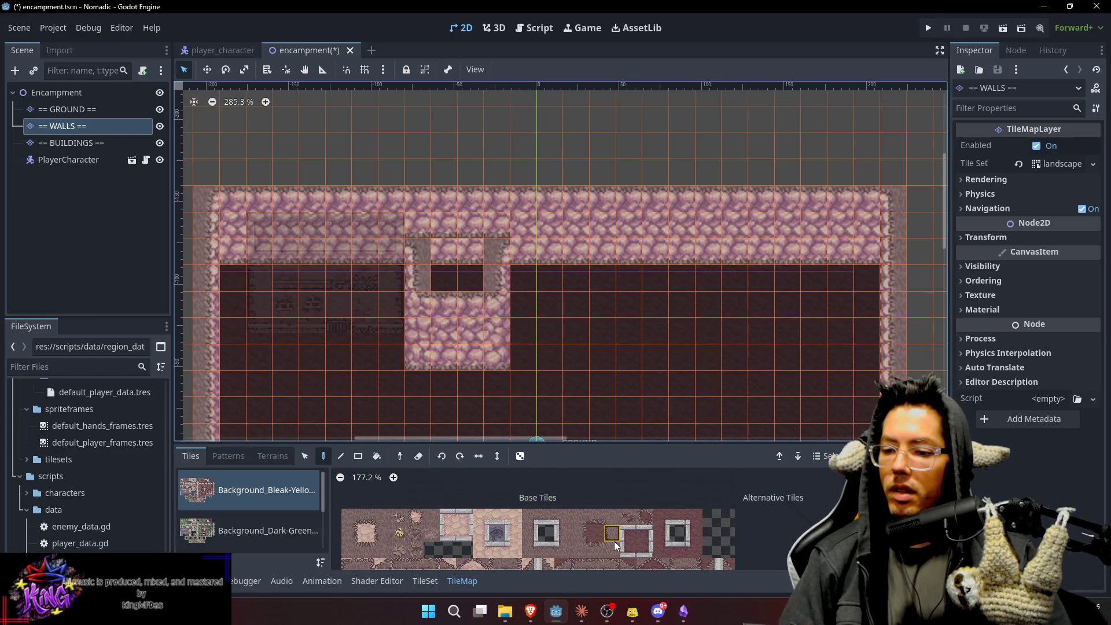
pyautogui.scroll(-1, 647, 519)
pyautogui.scroll(-2, 647, 519)
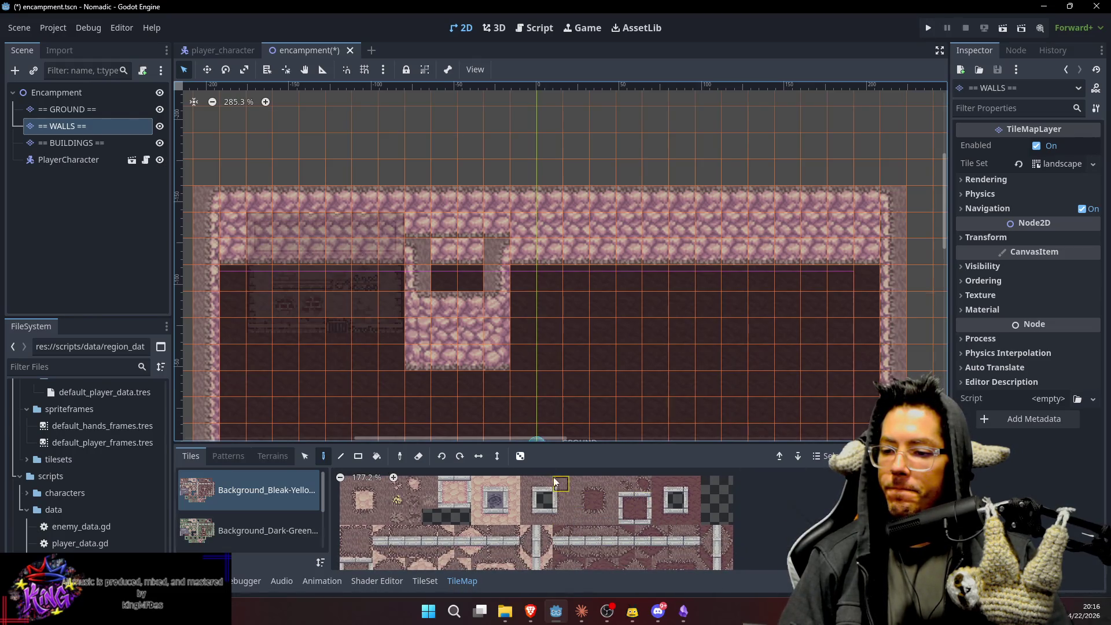
pyautogui.click(611, 484)
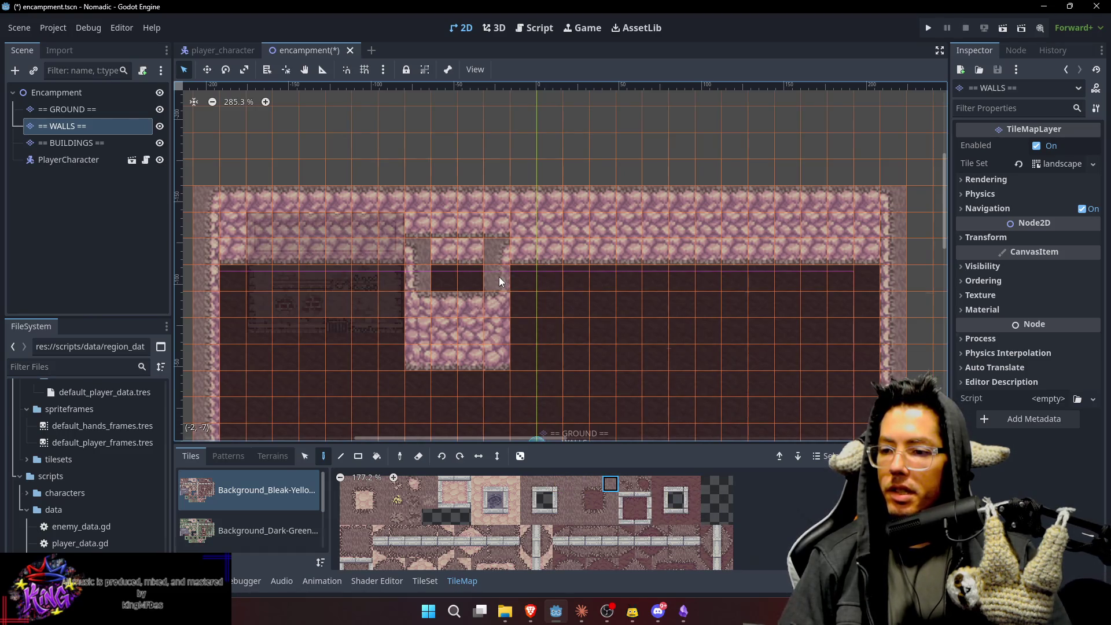
pyautogui.scroll(-1, 637, 492)
pyautogui.click(626, 477)
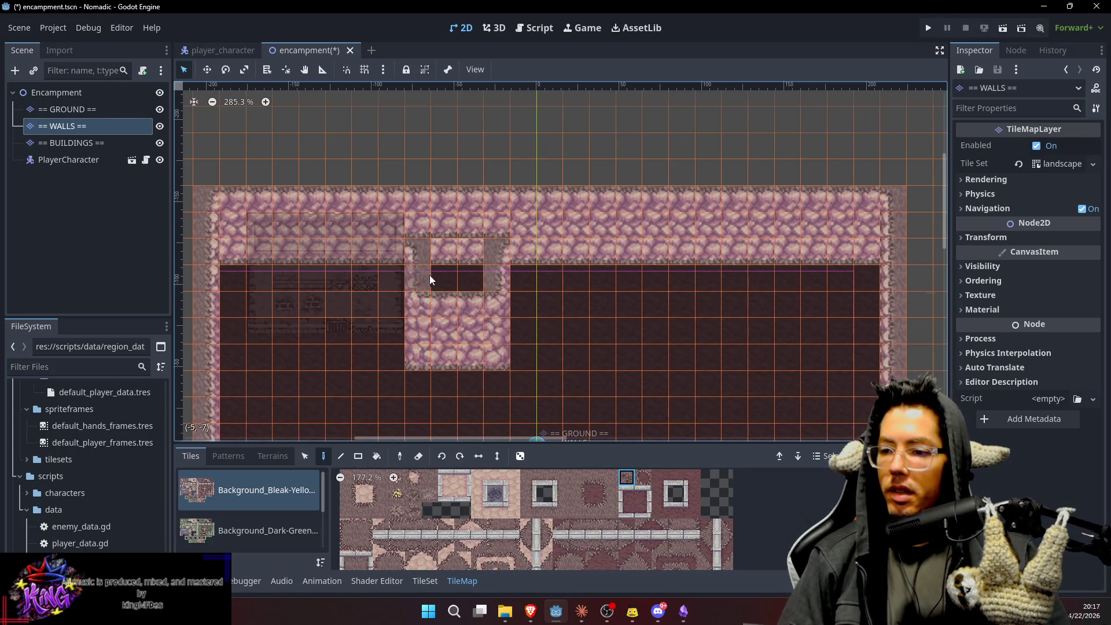
pyautogui.click(444, 278)
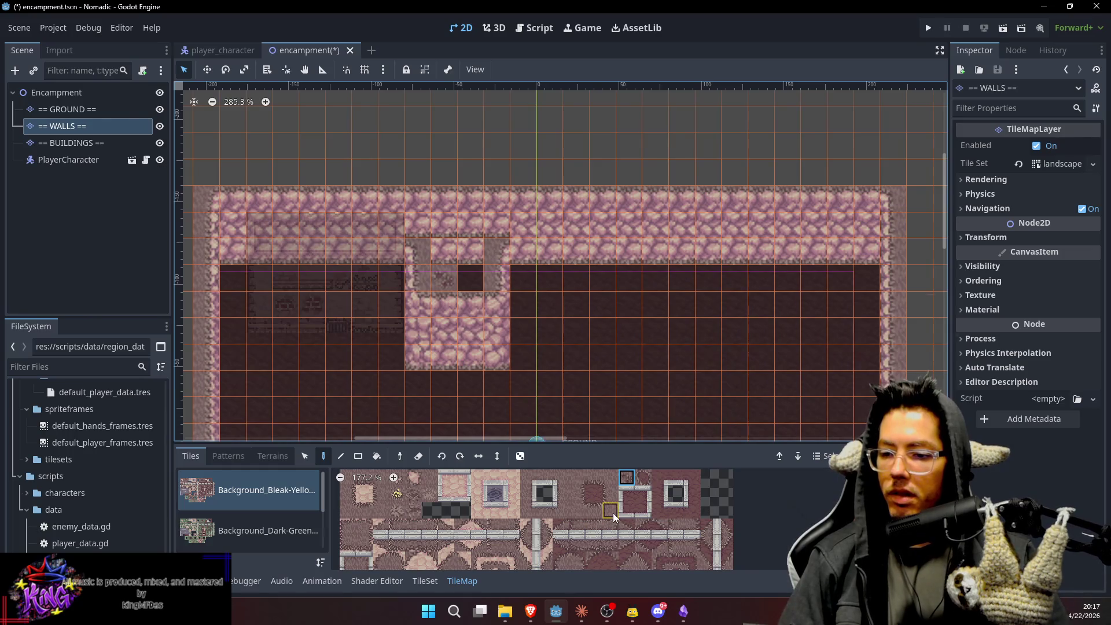
# Step: Browse the landscape tileset for another wall tile, then return to the Encampment root node
pyautogui.scroll(2, 610, 476)
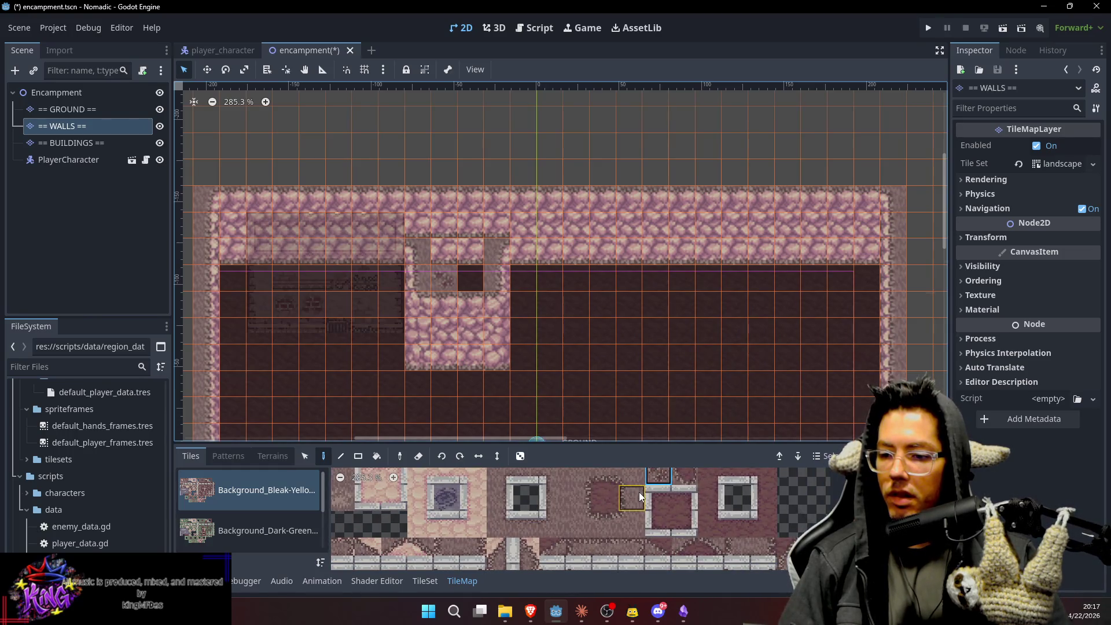
pyautogui.scroll(-2, 706, 509)
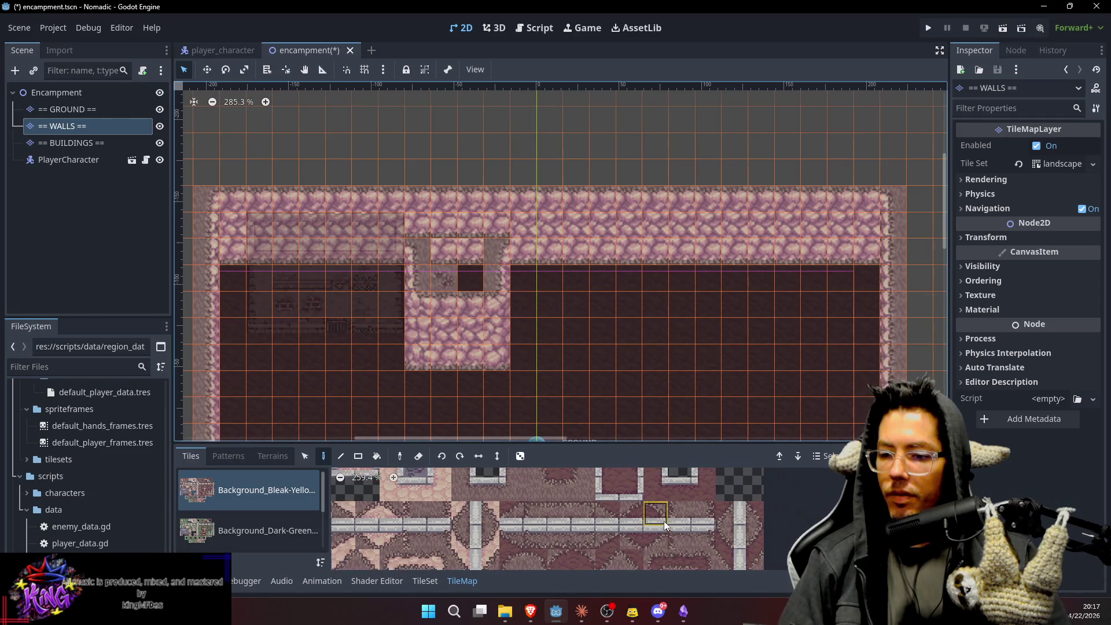
pyautogui.scroll(-4, 675, 529)
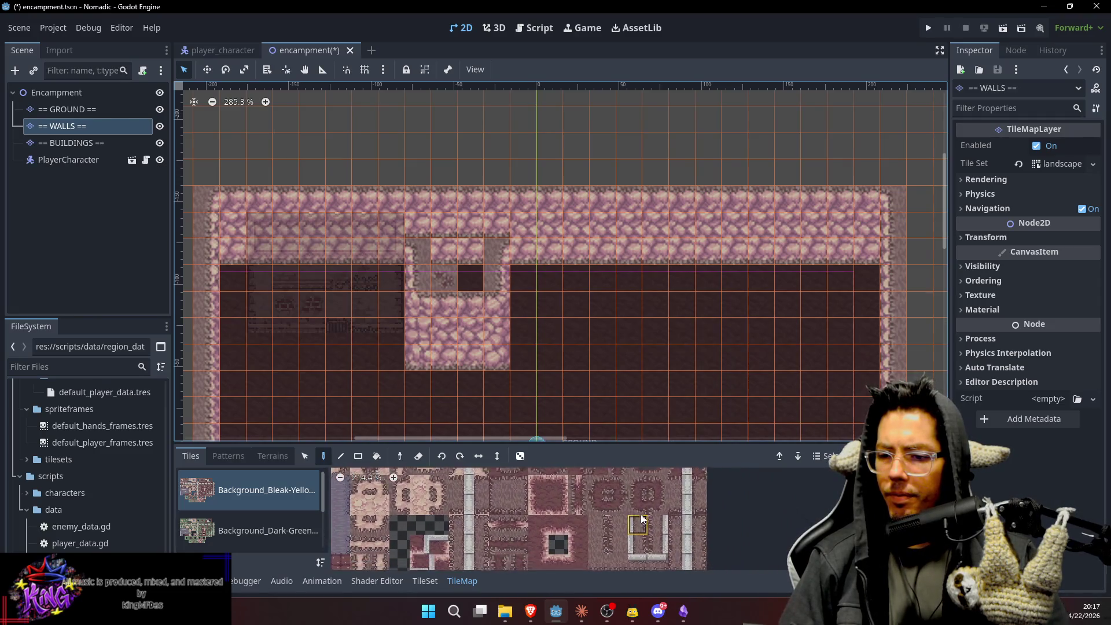
pyautogui.scroll(-3, 627, 524)
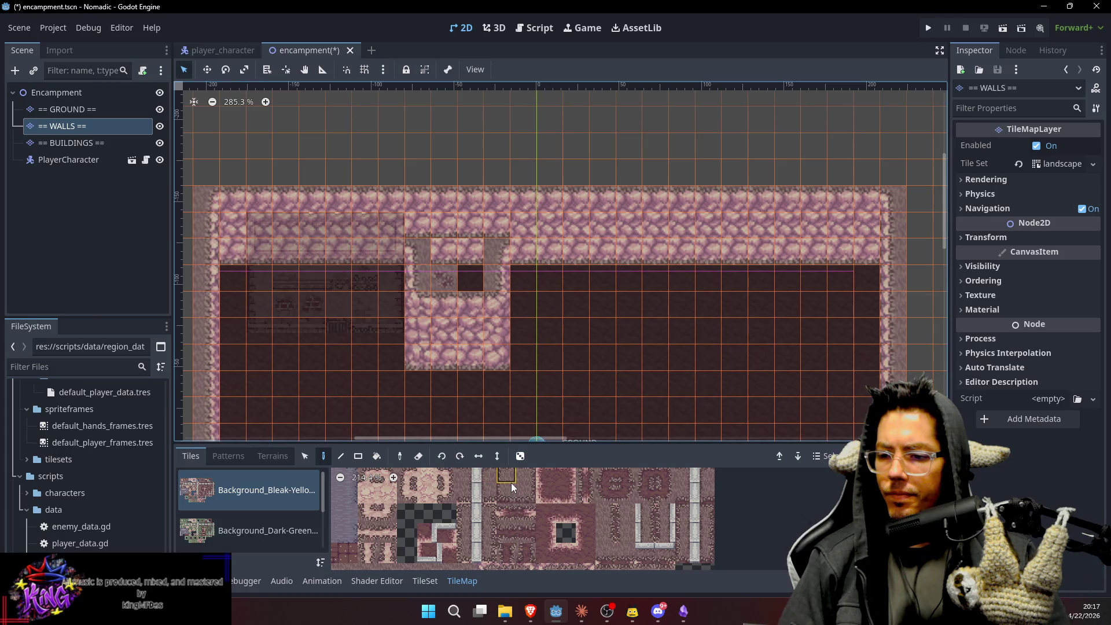
pyautogui.scroll(-3, 567, 551)
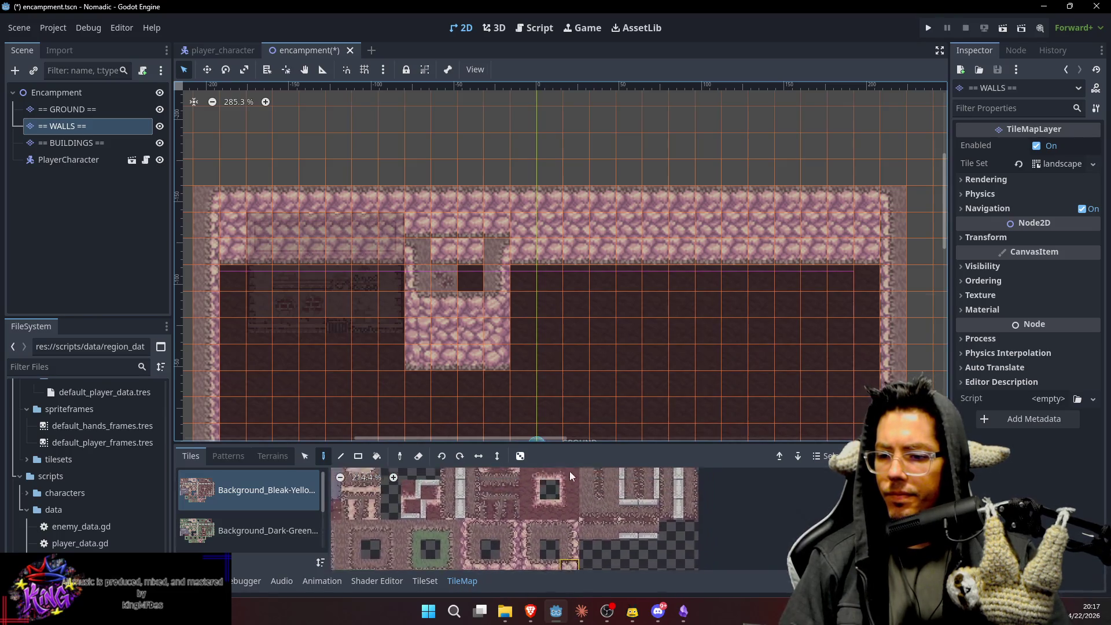
pyautogui.scroll(-5, 578, 559)
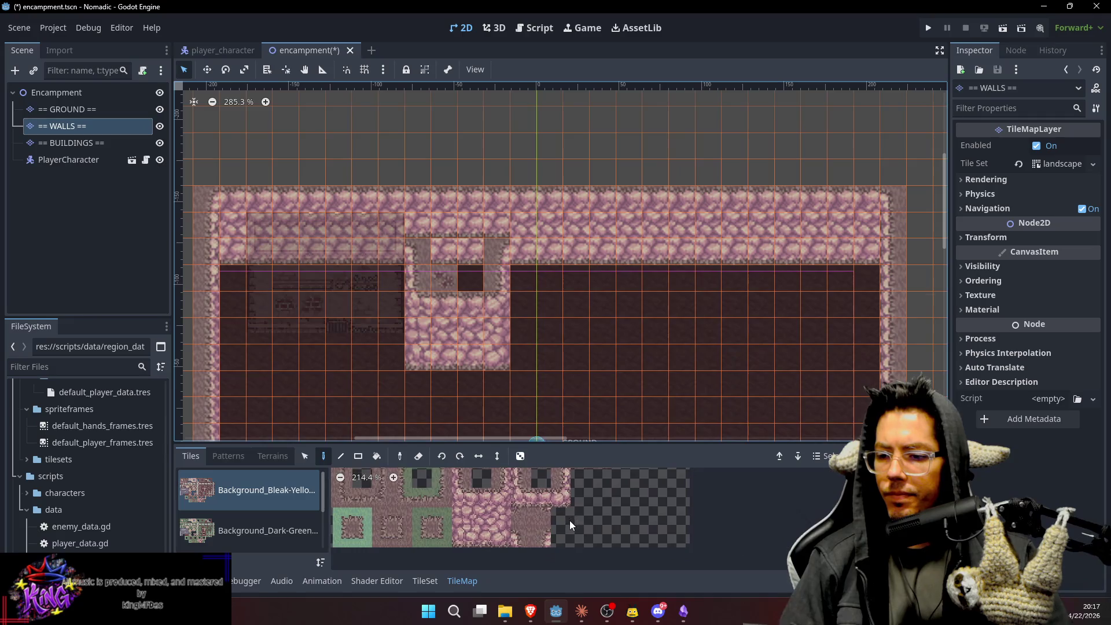
pyautogui.scroll(-5, 591, 529)
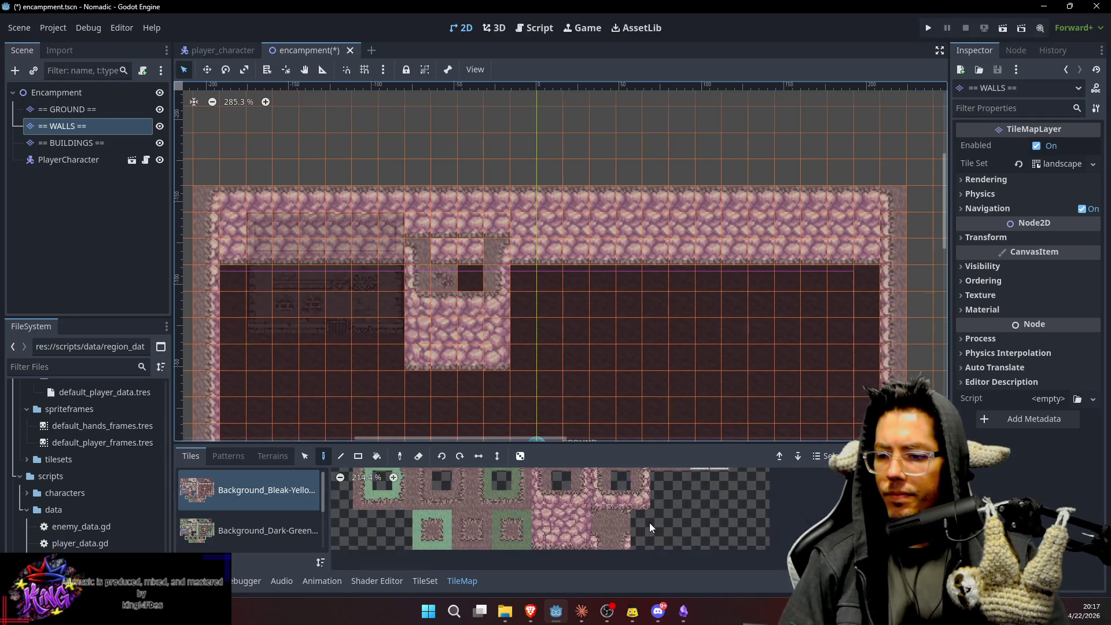
pyautogui.scroll(2, 668, 474)
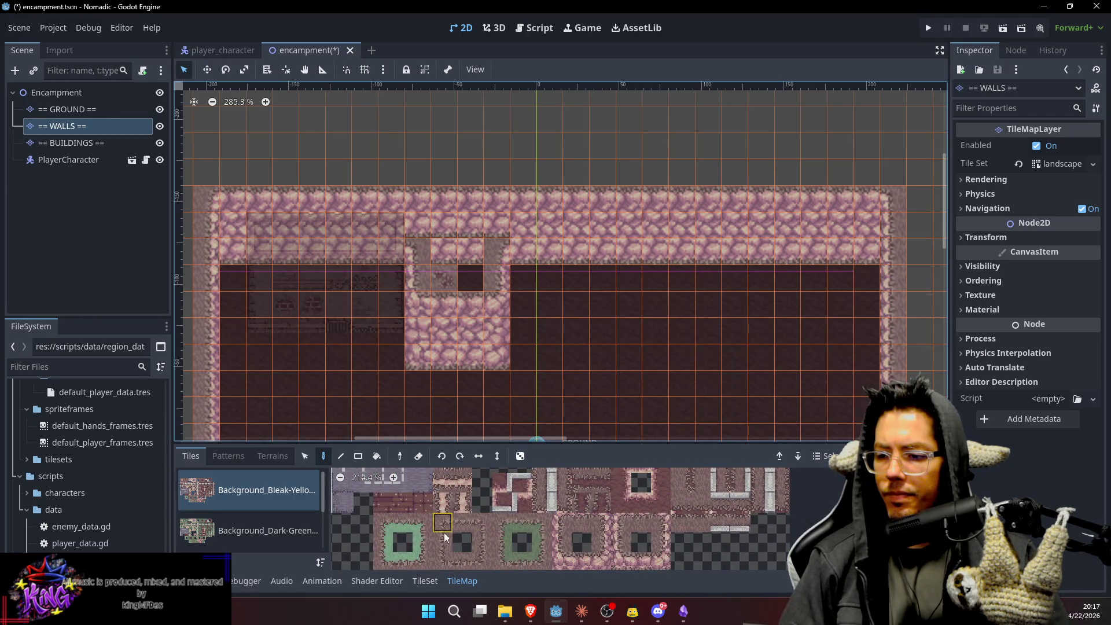
pyautogui.scroll(1, 516, 514)
pyautogui.scroll(3, 525, 517)
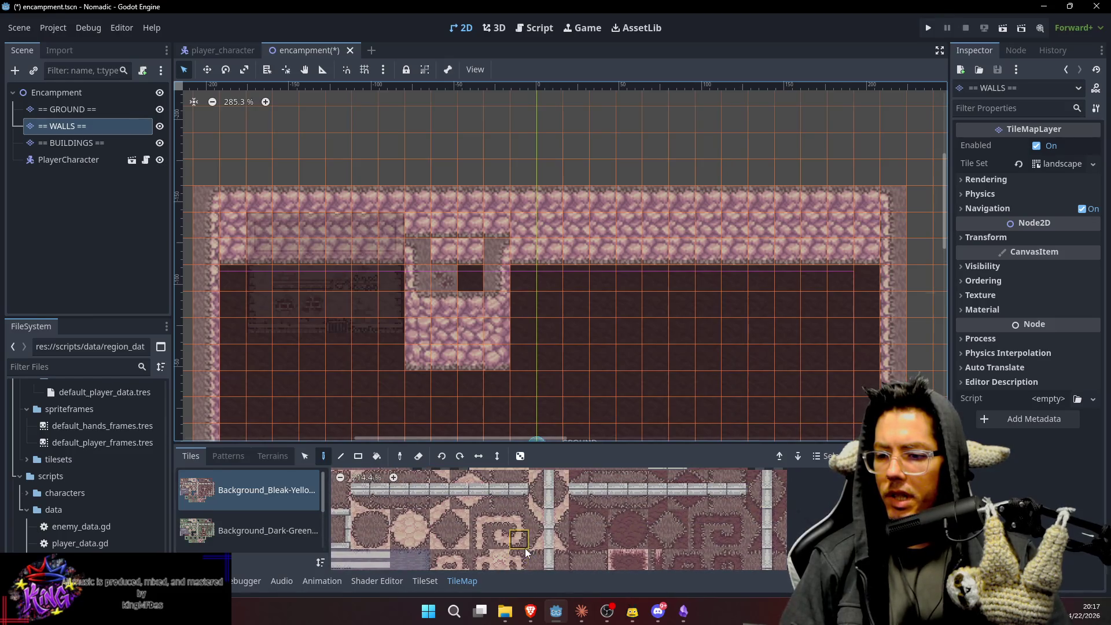
pyautogui.scroll(4, 564, 532)
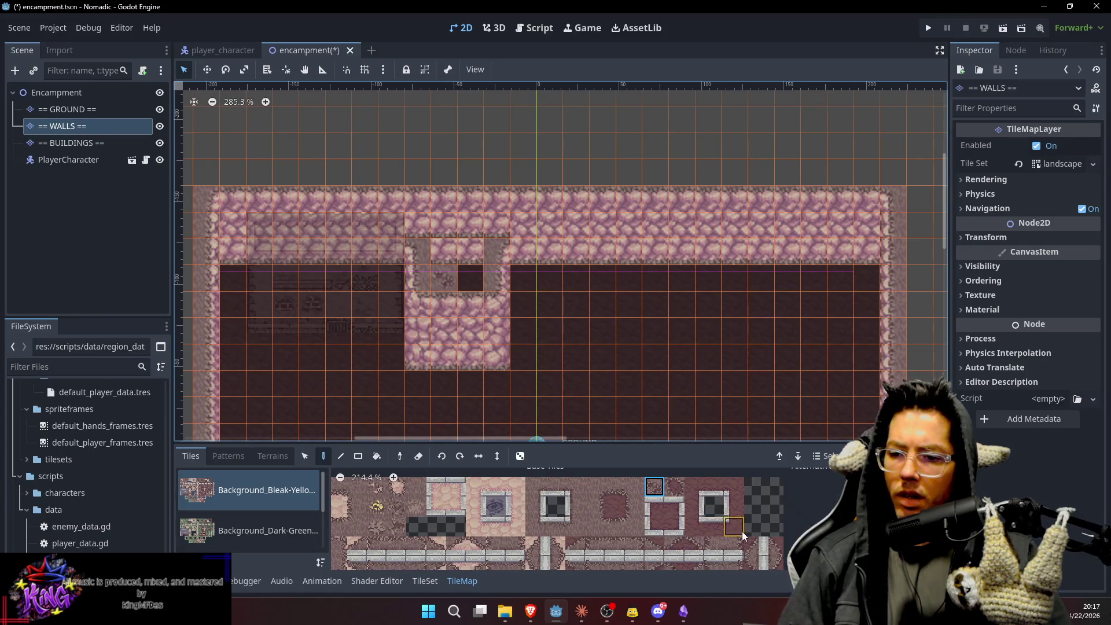
pyautogui.scroll(-2, 724, 491)
pyautogui.scroll(-3, 724, 492)
pyautogui.scroll(-3, 690, 509)
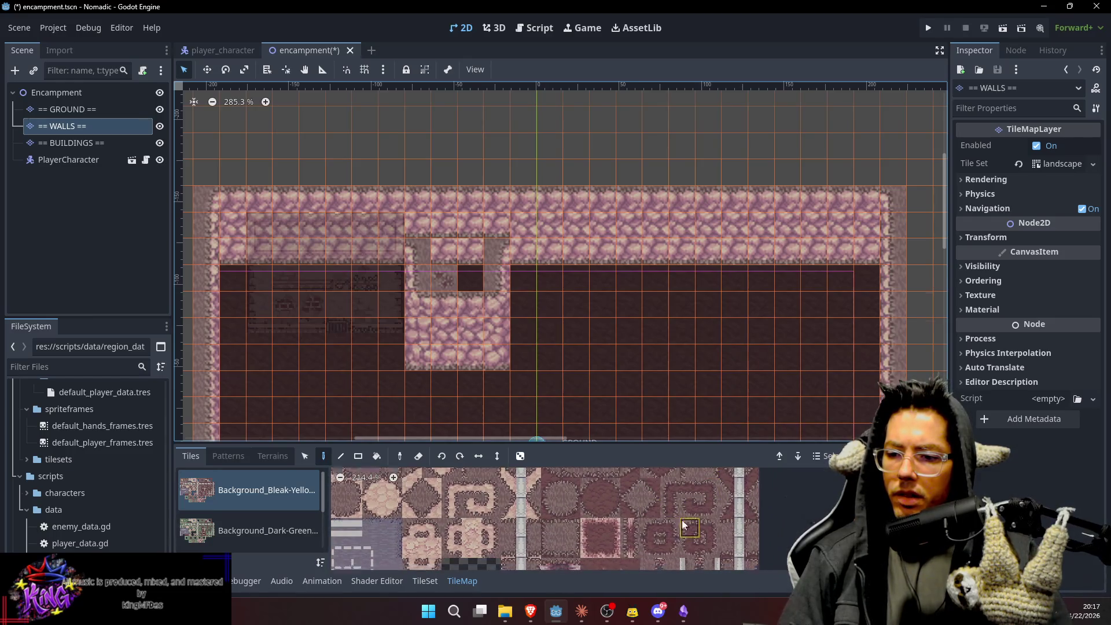
pyautogui.scroll(-2, 678, 523)
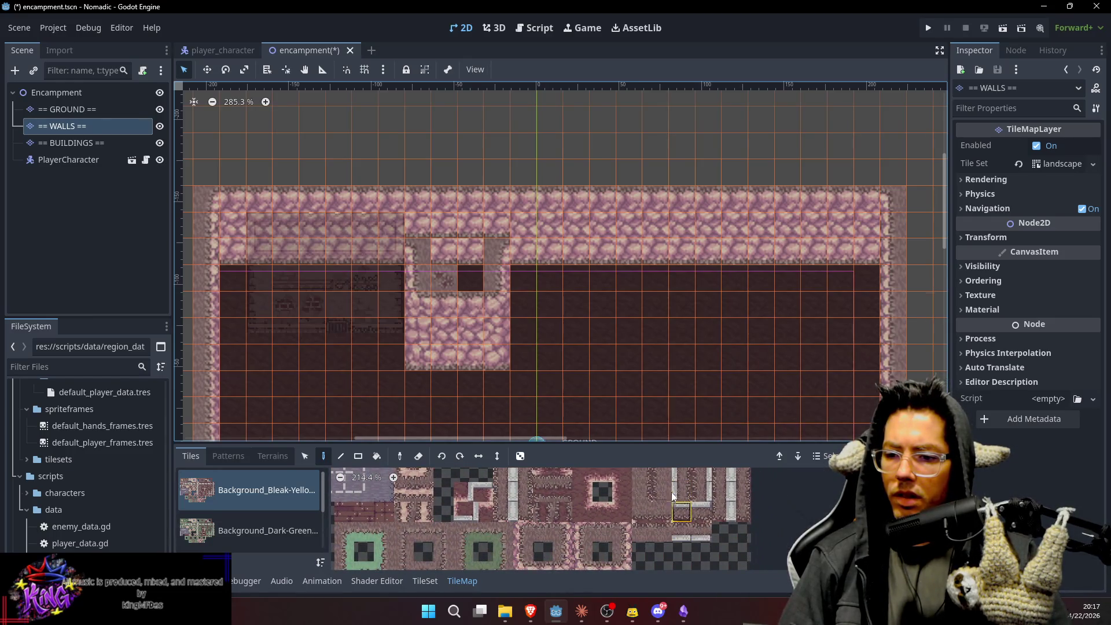
pyautogui.scroll(5, 673, 499)
pyautogui.scroll(3, 662, 538)
pyautogui.scroll(2, 655, 506)
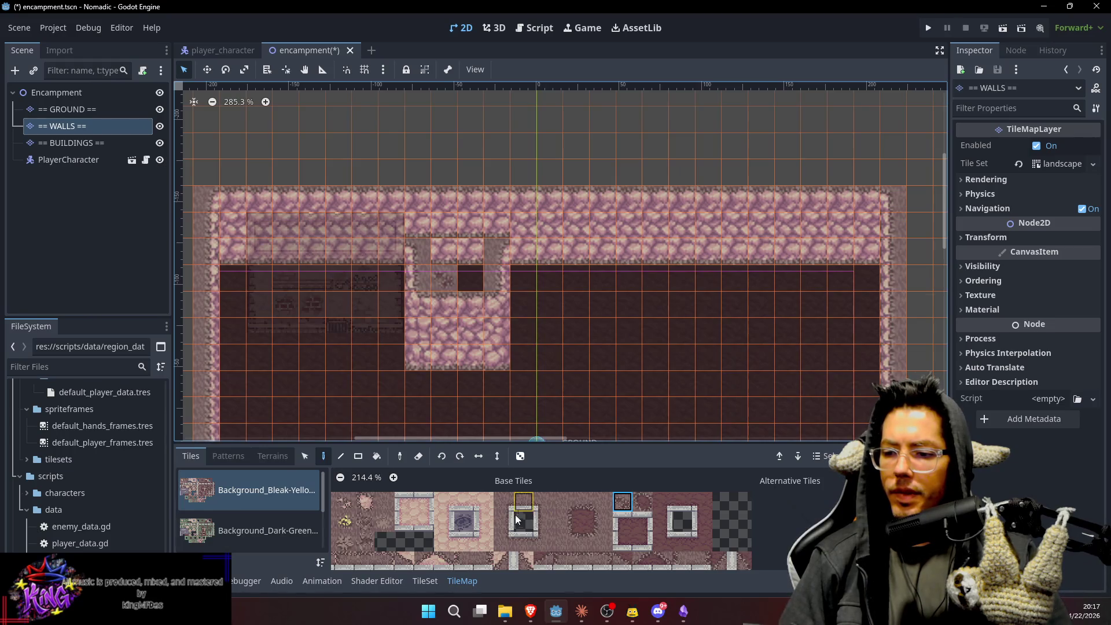
pyautogui.scroll(-1, 638, 535)
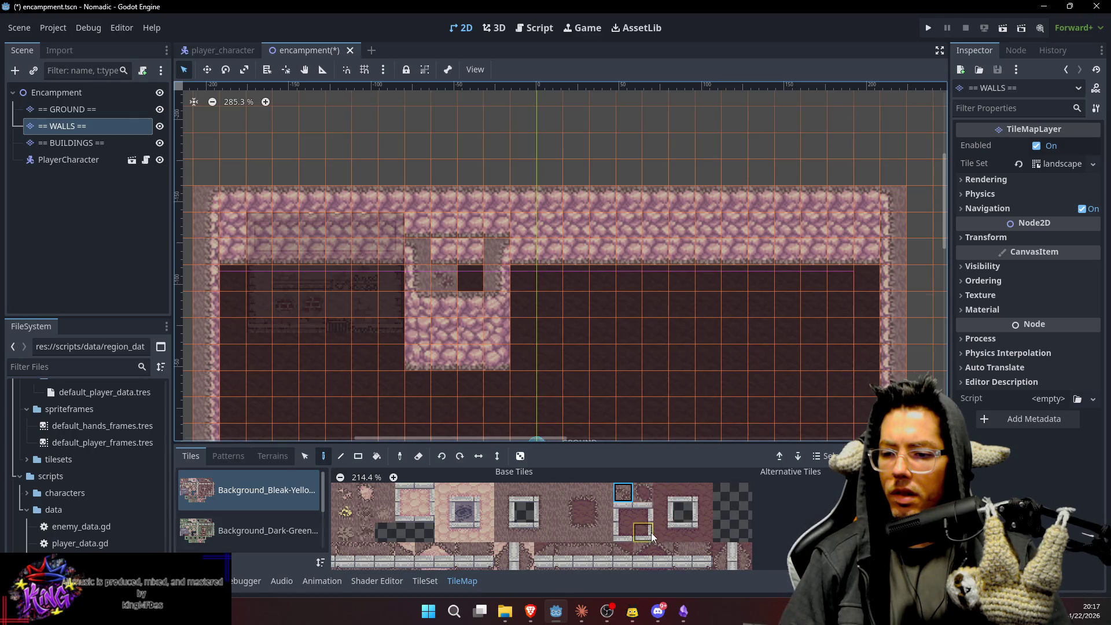
pyautogui.scroll(-2, 651, 534)
pyautogui.scroll(-3, 654, 535)
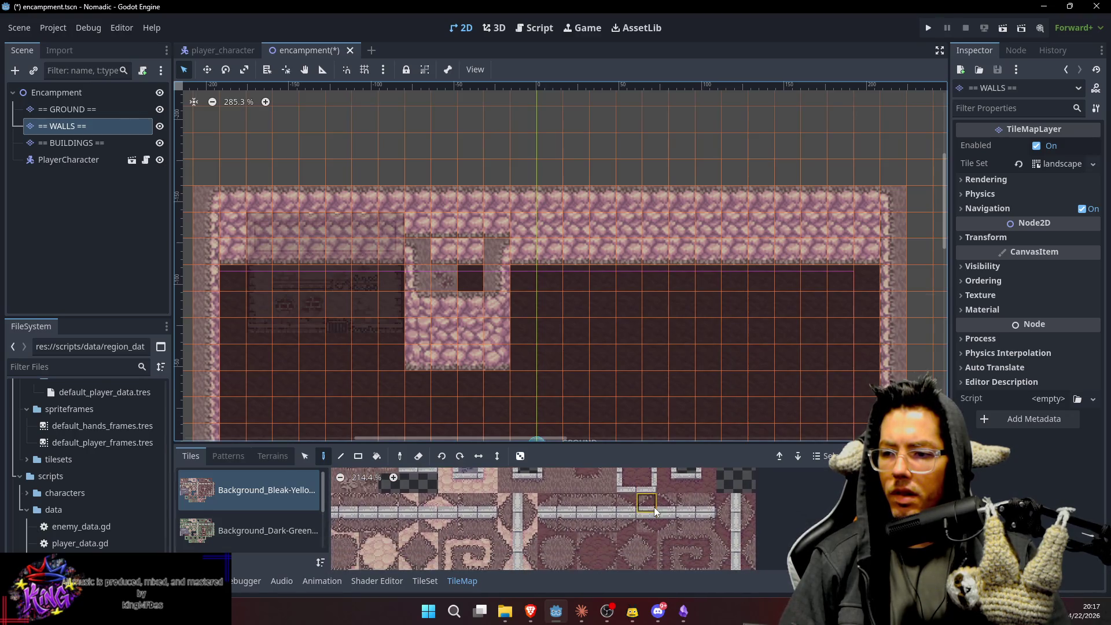
pyautogui.scroll(-3, 649, 532)
pyautogui.scroll(-3, 630, 507)
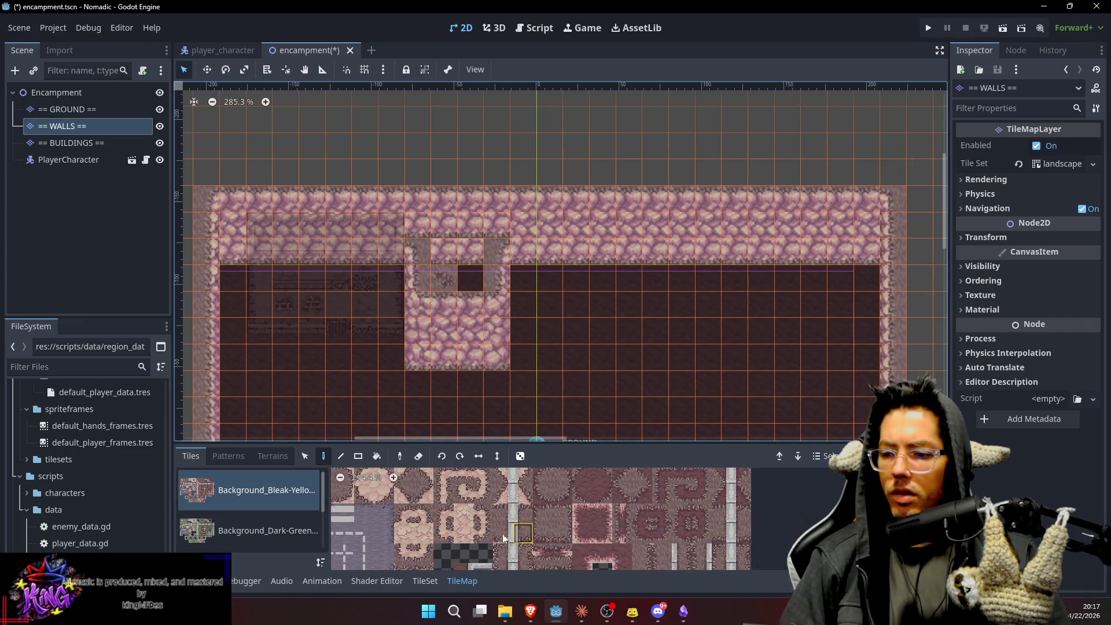
pyautogui.scroll(2, 521, 532)
pyautogui.hscroll(-5, 550, 521)
pyautogui.scroll(1, 599, 508)
pyautogui.scroll(3, 509, 527)
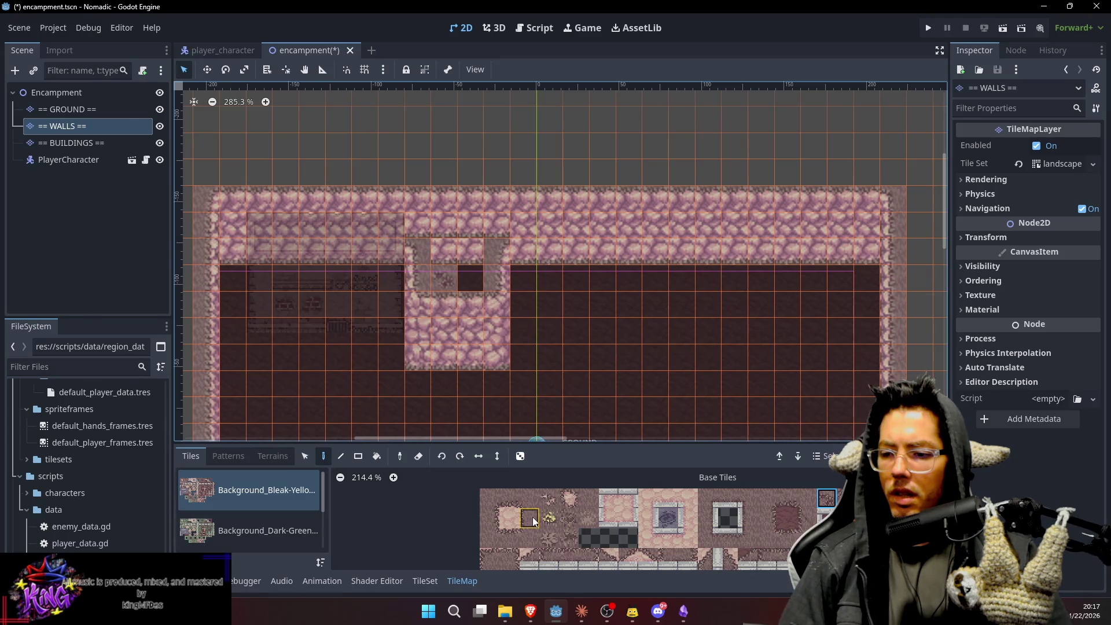
pyautogui.scroll(-2, 752, 521)
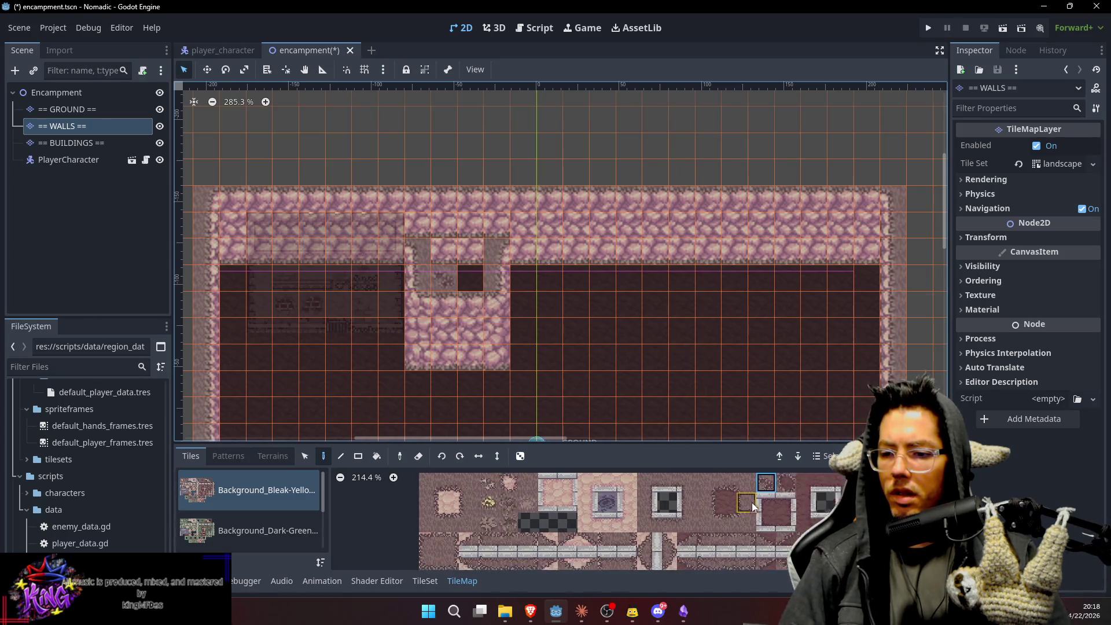
pyautogui.scroll(1, 691, 547)
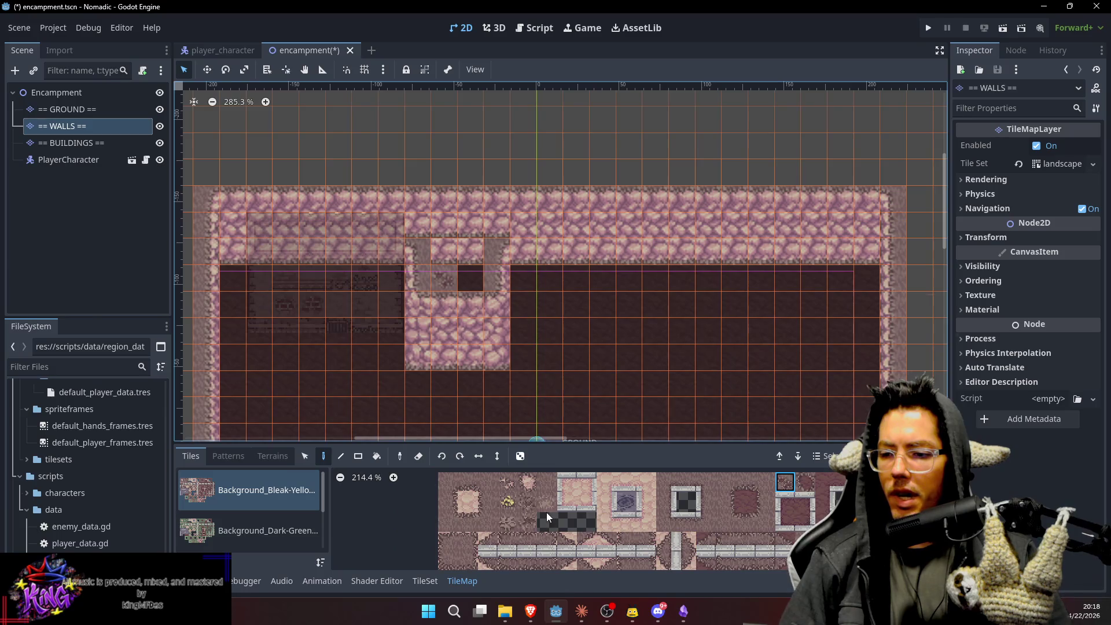
pyautogui.click(552, 506)
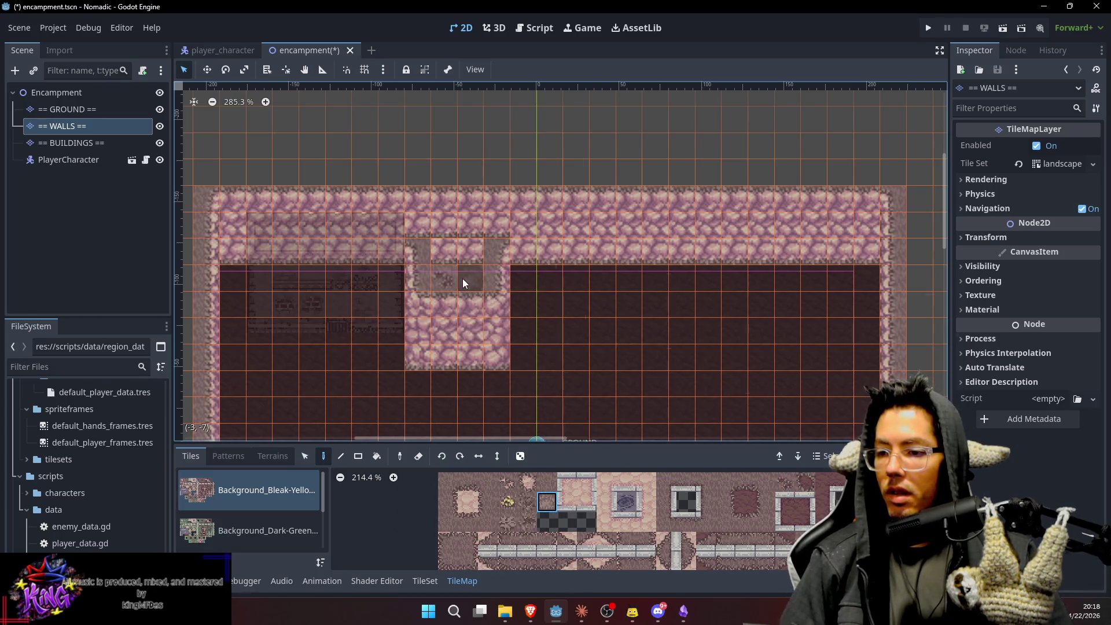
pyautogui.click(551, 486)
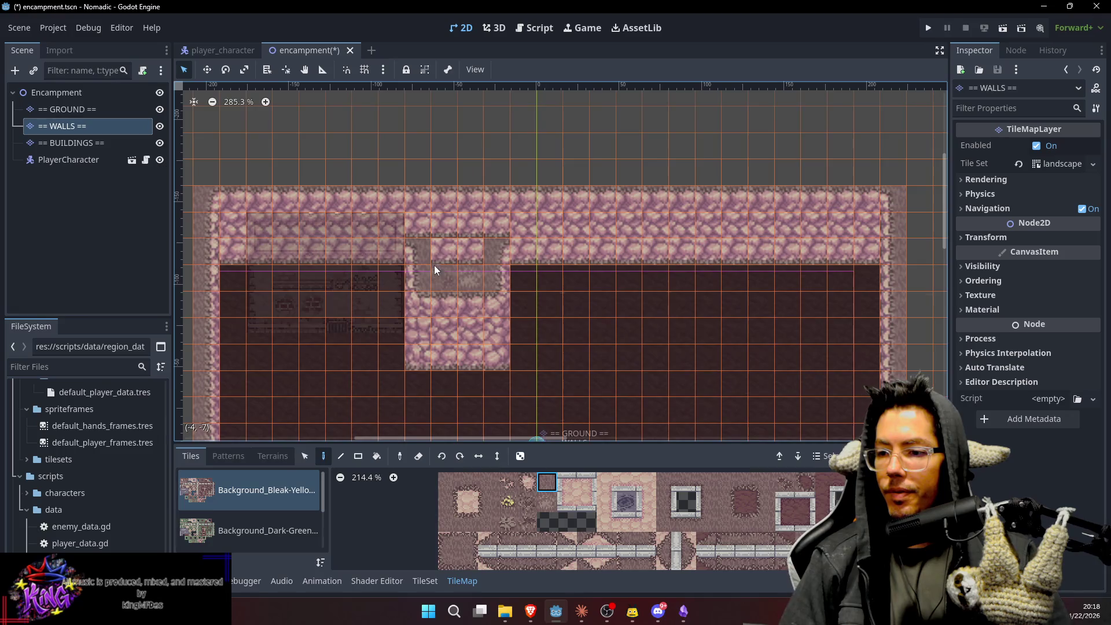
pyautogui.moveTo(543, 342); pyautogui.dragTo(558, 363)
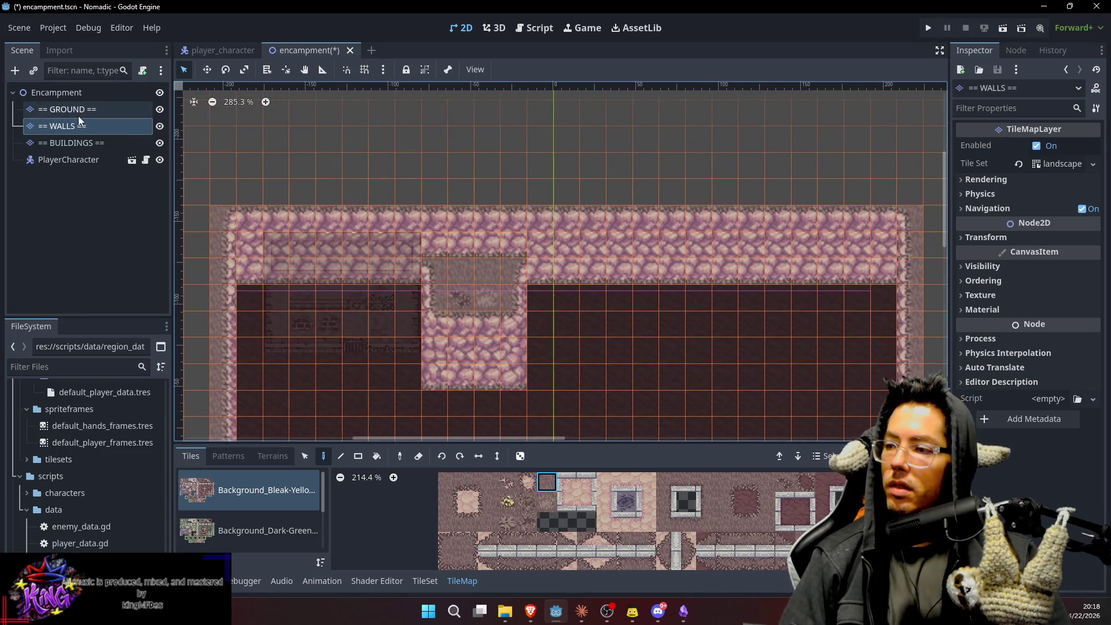
pyautogui.click(57, 92)
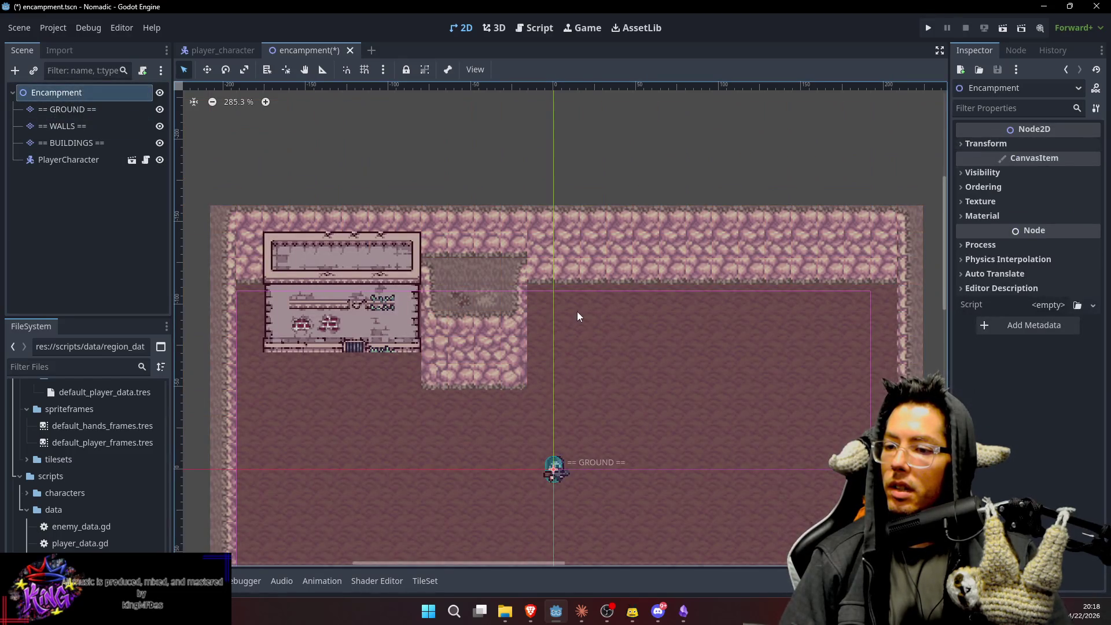
# Step: Save encampment.tscn with Ctrl+S, then select the BUILDINGS layer
pyautogui.scroll(-3, 574, 328)
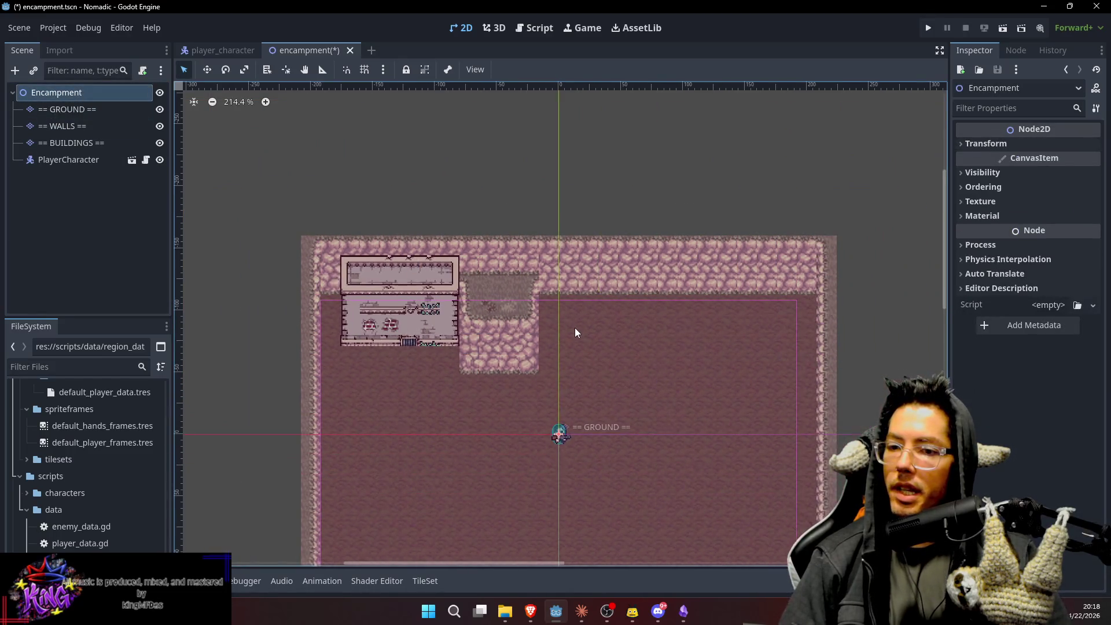
pyautogui.scroll(1, 593, 349)
pyautogui.scroll(-5, 656, 429)
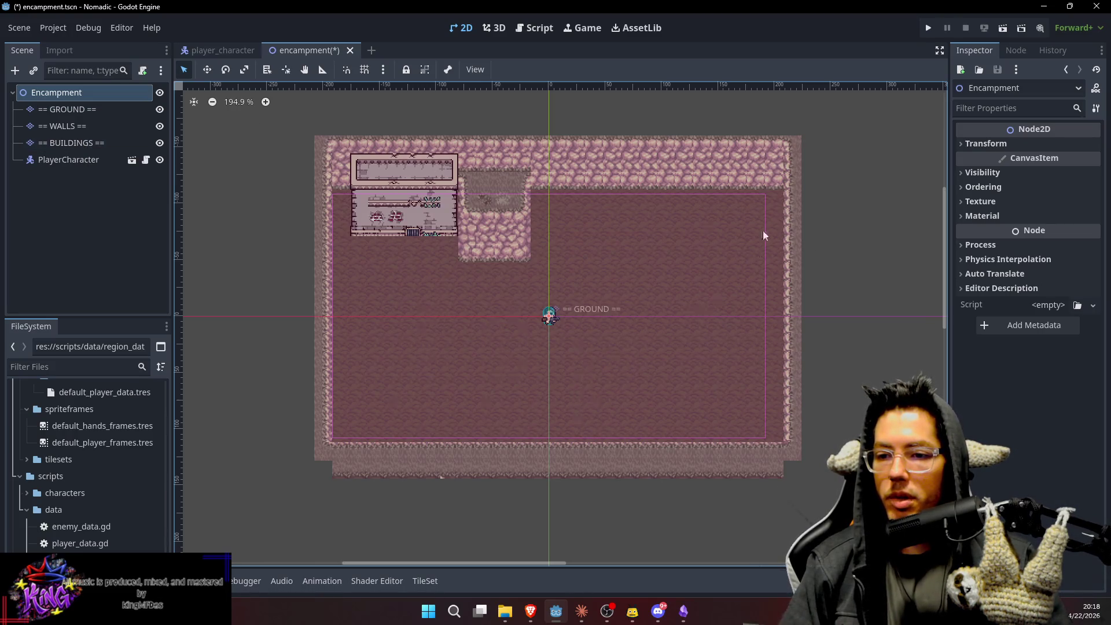
pyautogui.hotkey('ctrl', 's')
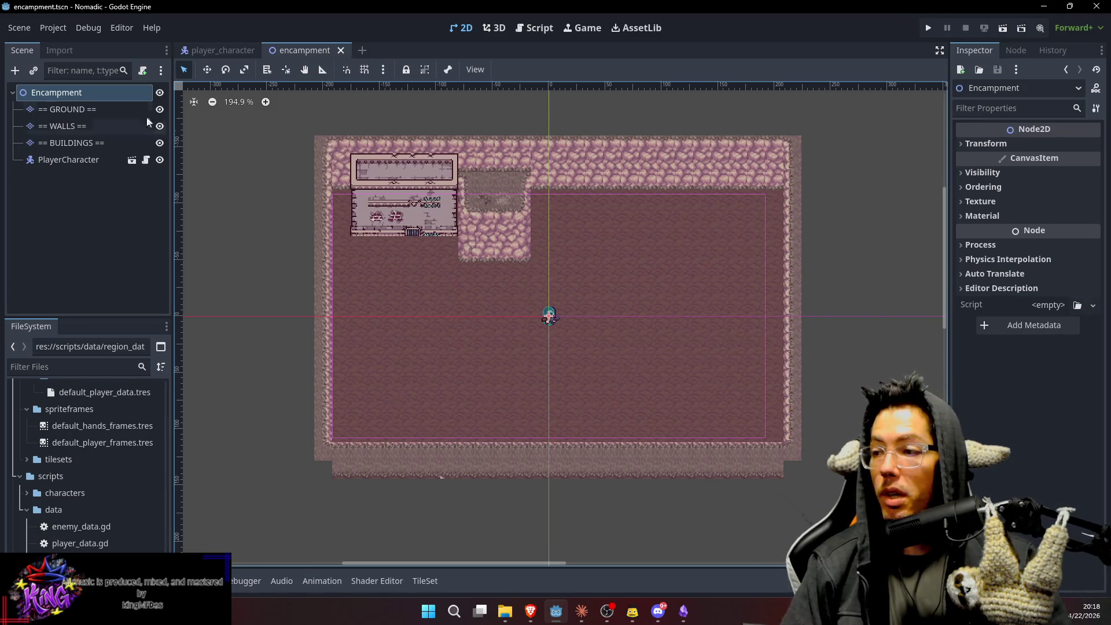
pyautogui.click(66, 143)
# Step: On the WALLS layer, move the wall outcrop one tile right and patch the top-wall gap with cobblestone
pyautogui.scroll(2, 369, 170)
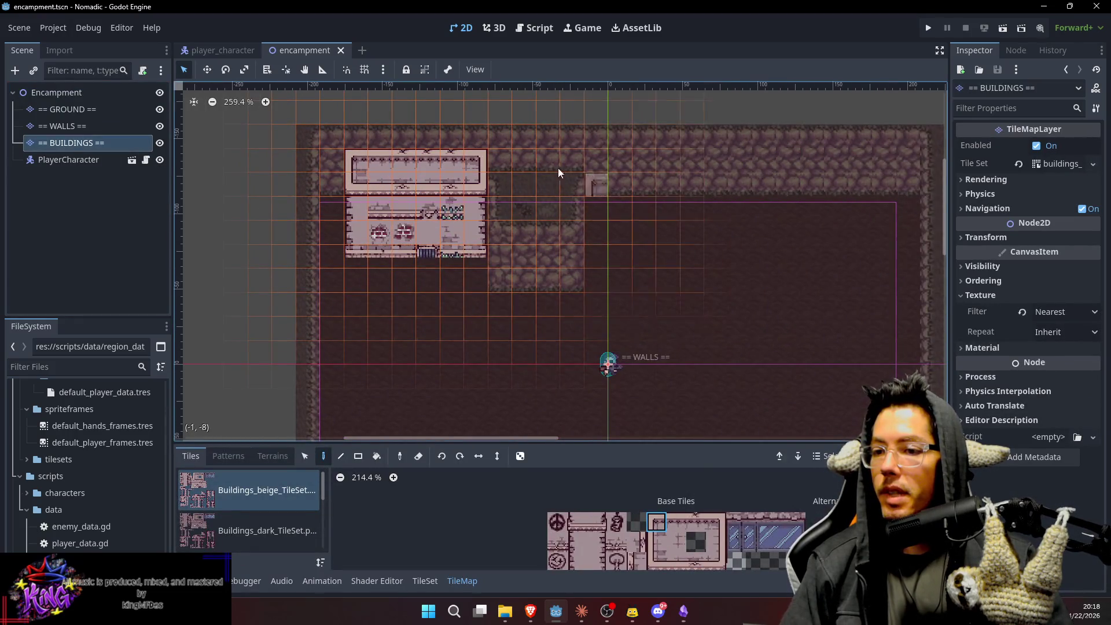
pyautogui.click(145, 128)
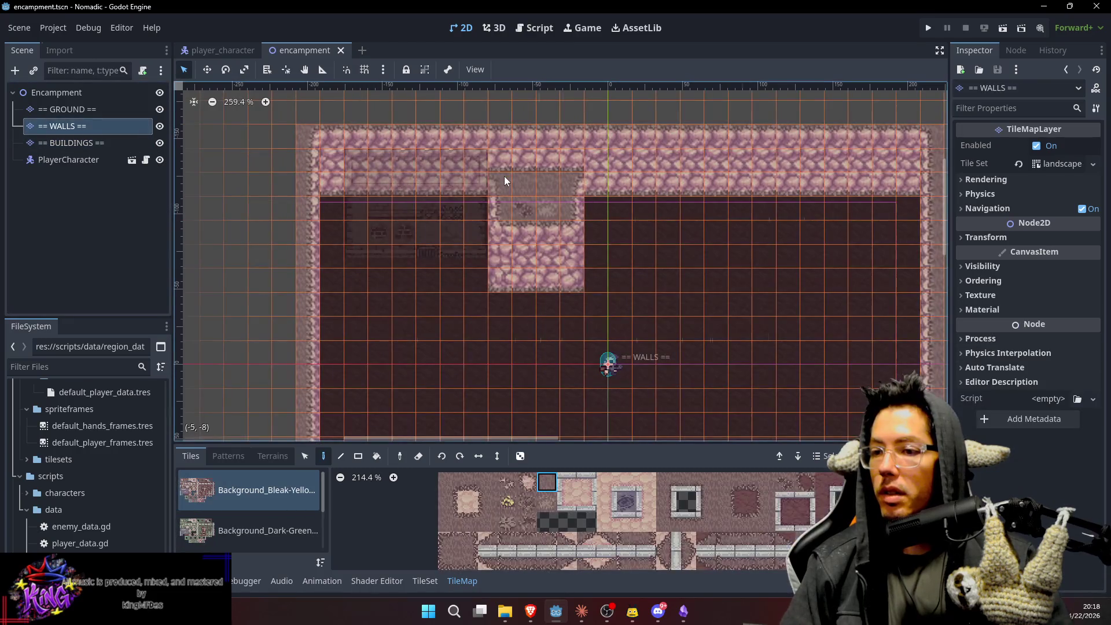
pyautogui.moveTo(503, 166); pyautogui.dragTo(574, 279)
pyautogui.hotkey('ctrl', 'x')
pyautogui.hotkey('ctrl', 'v')
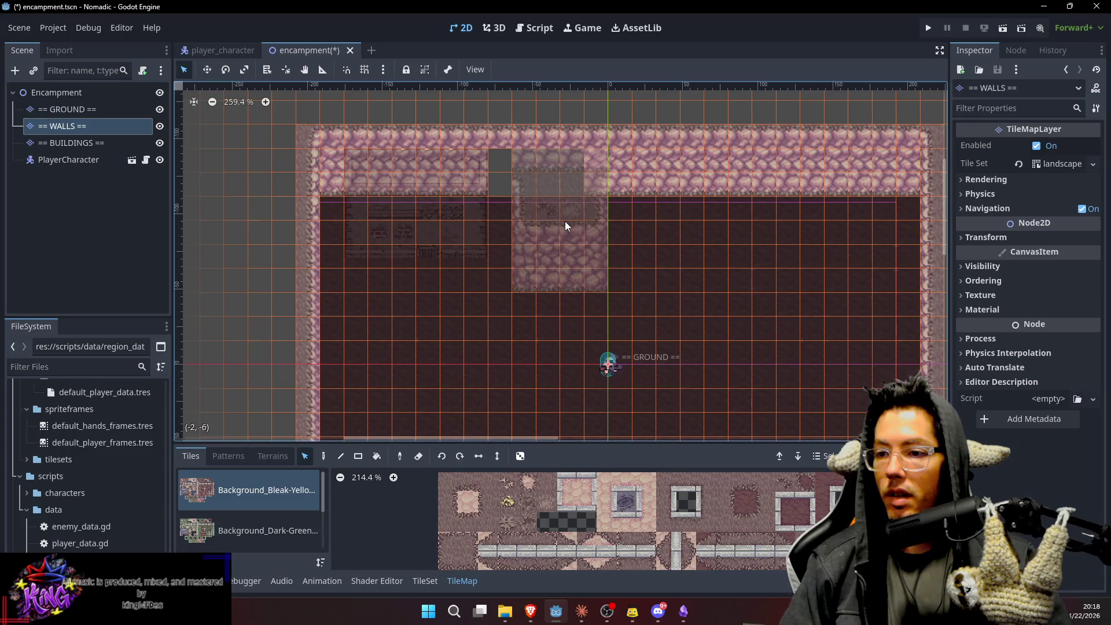
pyautogui.click(564, 221)
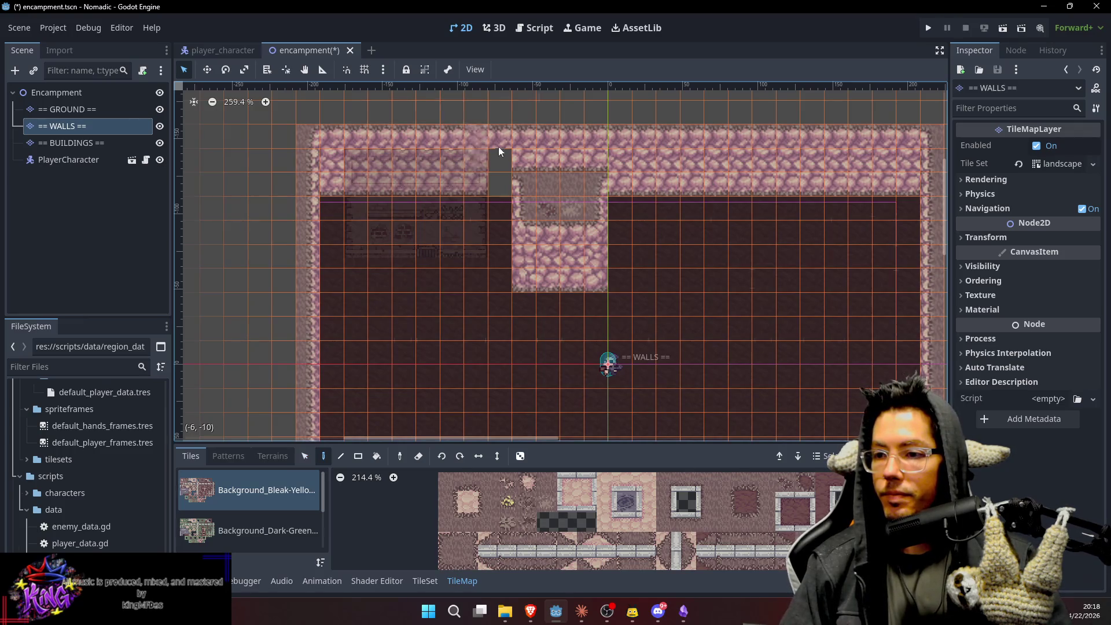
pyautogui.click(502, 169)
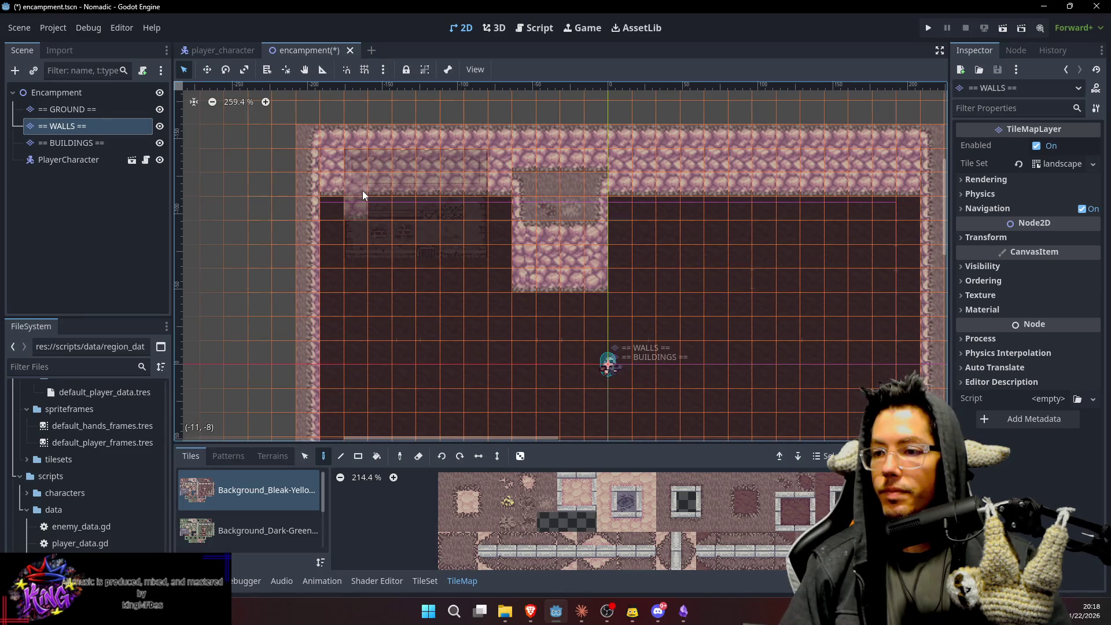
# Step: Run the Encampment scene with F6 to test it
pyautogui.click(93, 92)
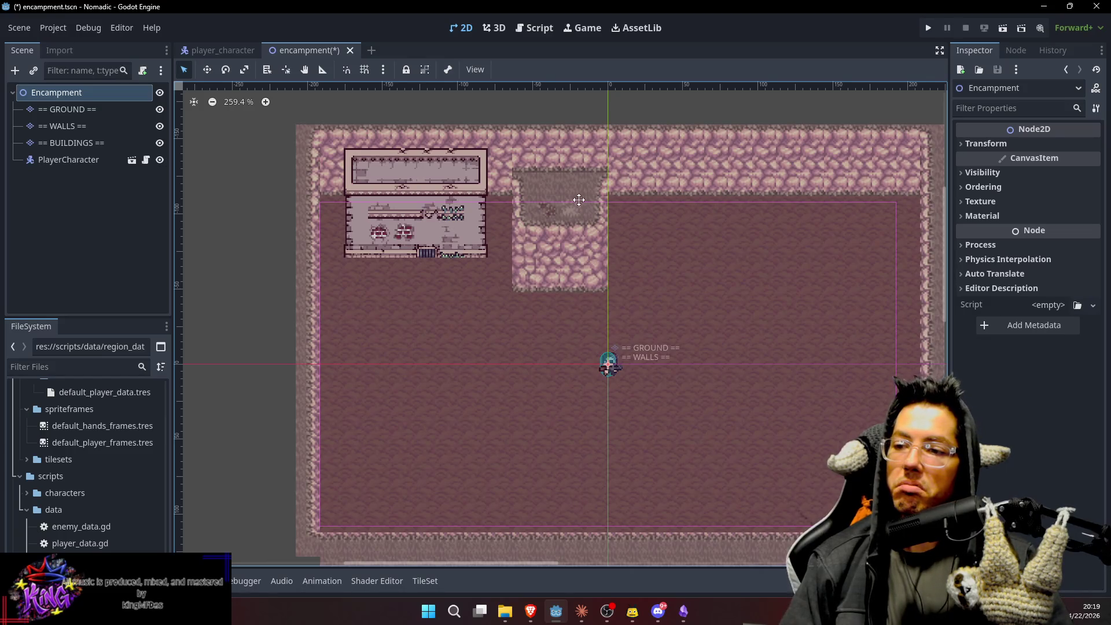
pyautogui.scroll(-3, 579, 199)
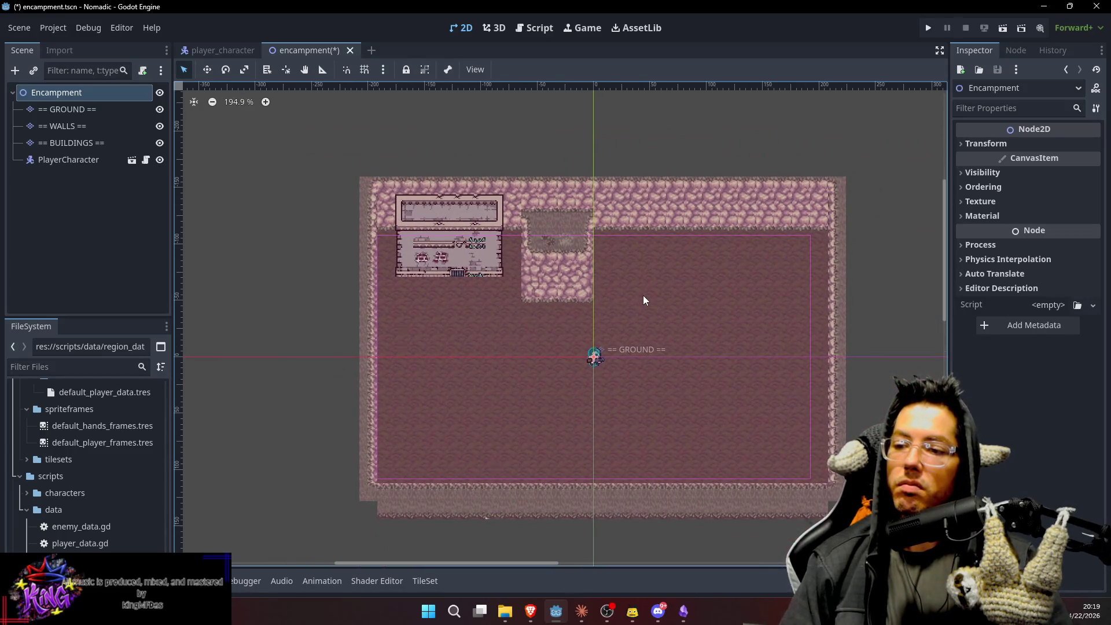
pyautogui.press('F6')
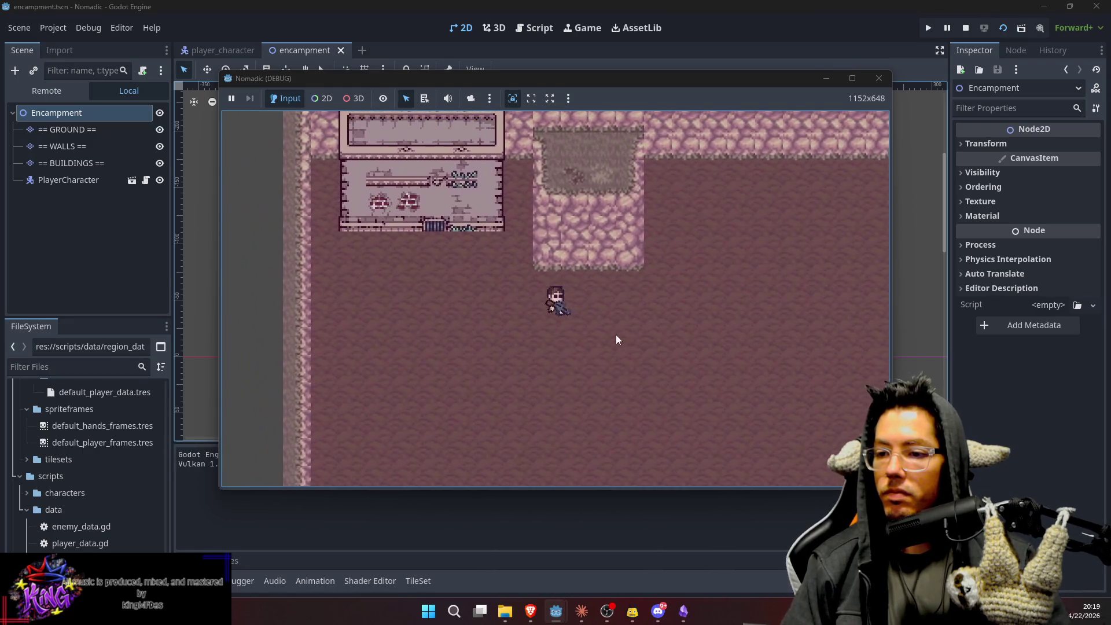
# Step: Walk the character past the building and its door with WASD, then stop the game with F8
pyautogui.press('w')
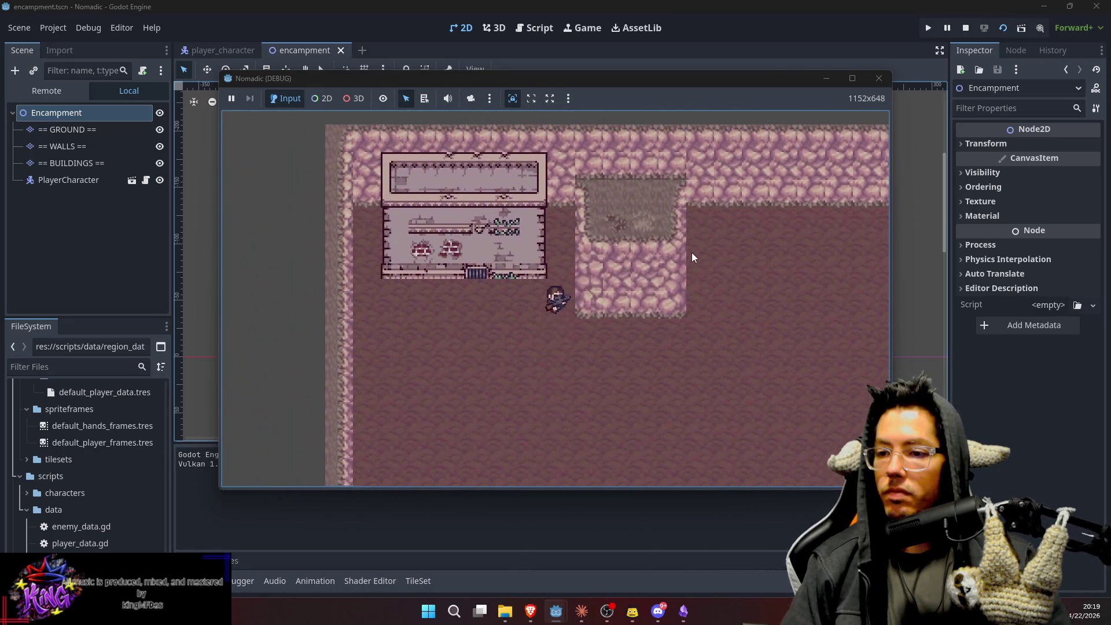
pyautogui.press('w')
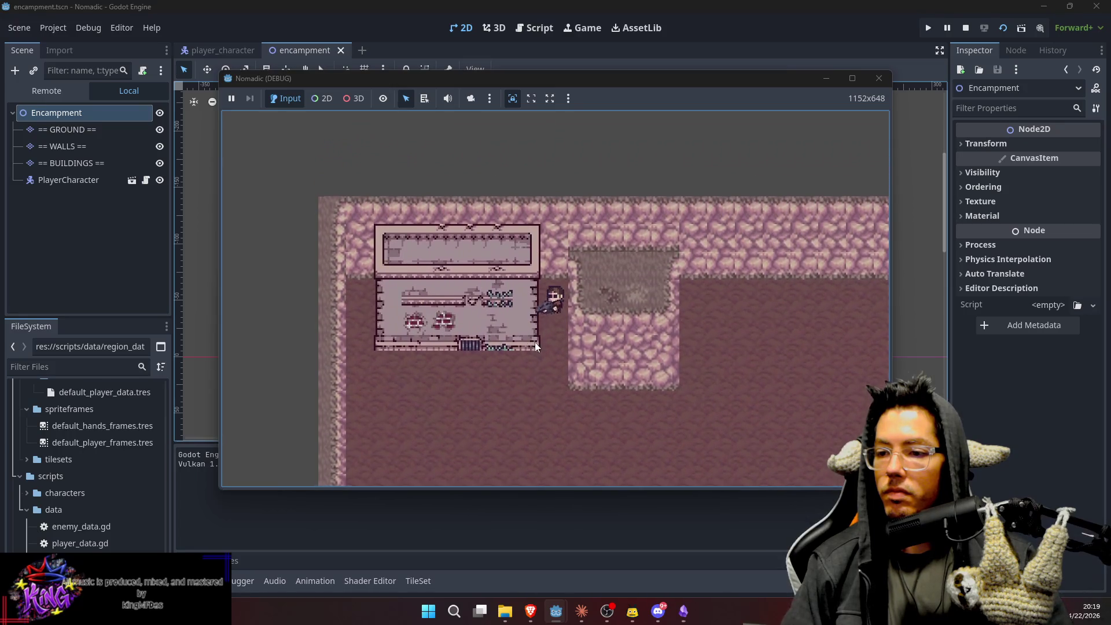
pyautogui.press('s')
pyautogui.press('a')
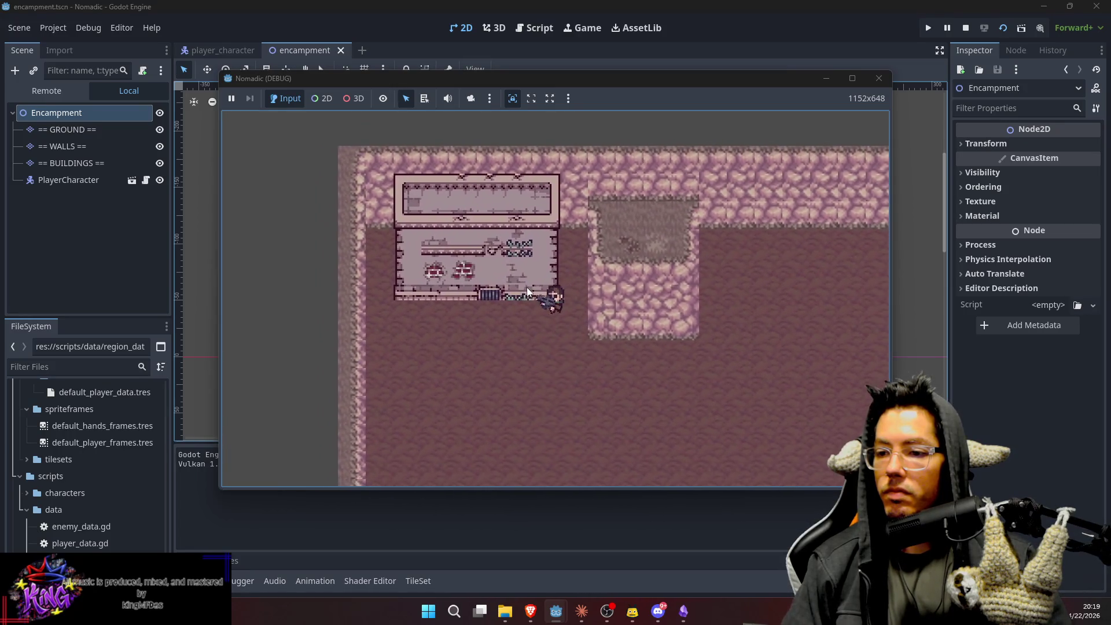
pyautogui.press('a')
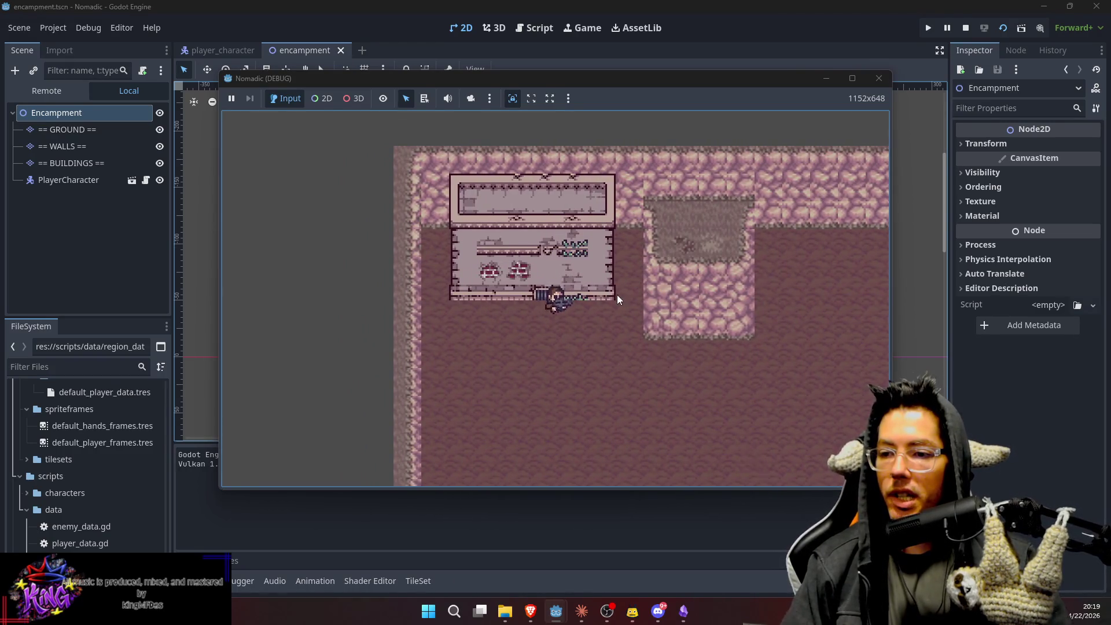
pyautogui.press('s')
pyautogui.press('d')
pyautogui.press('s')
pyautogui.press('d')
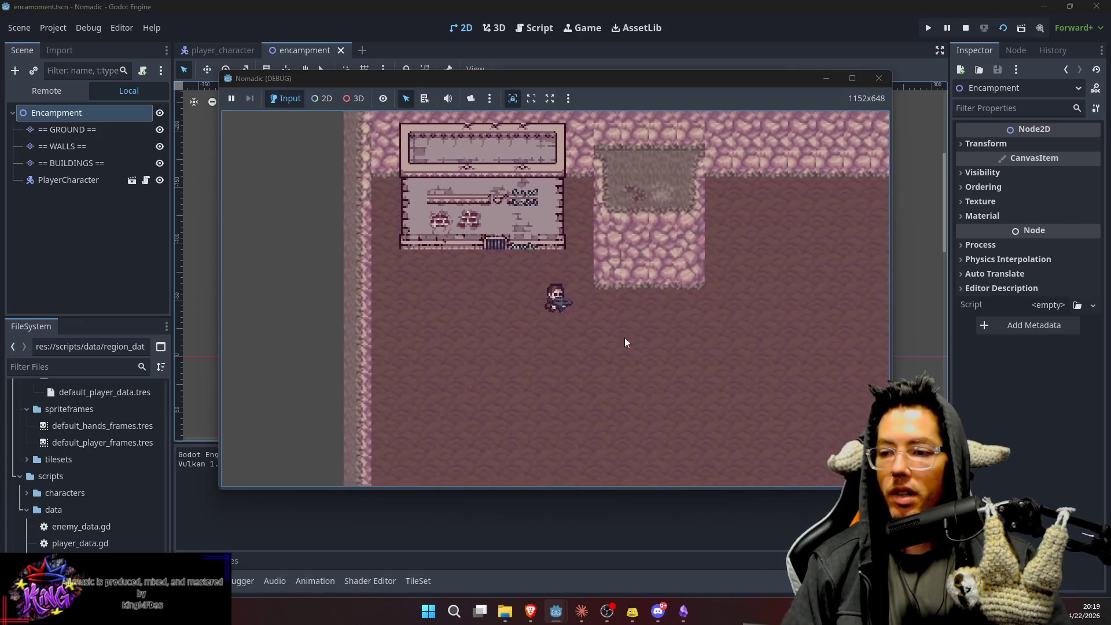
pyautogui.press('d')
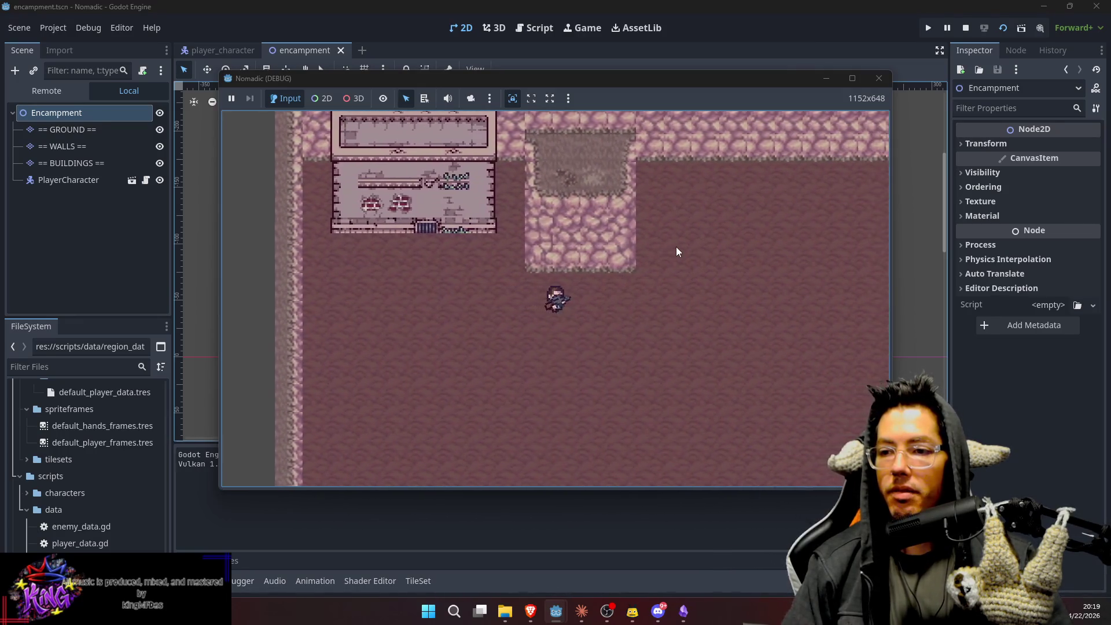
pyautogui.press('d')
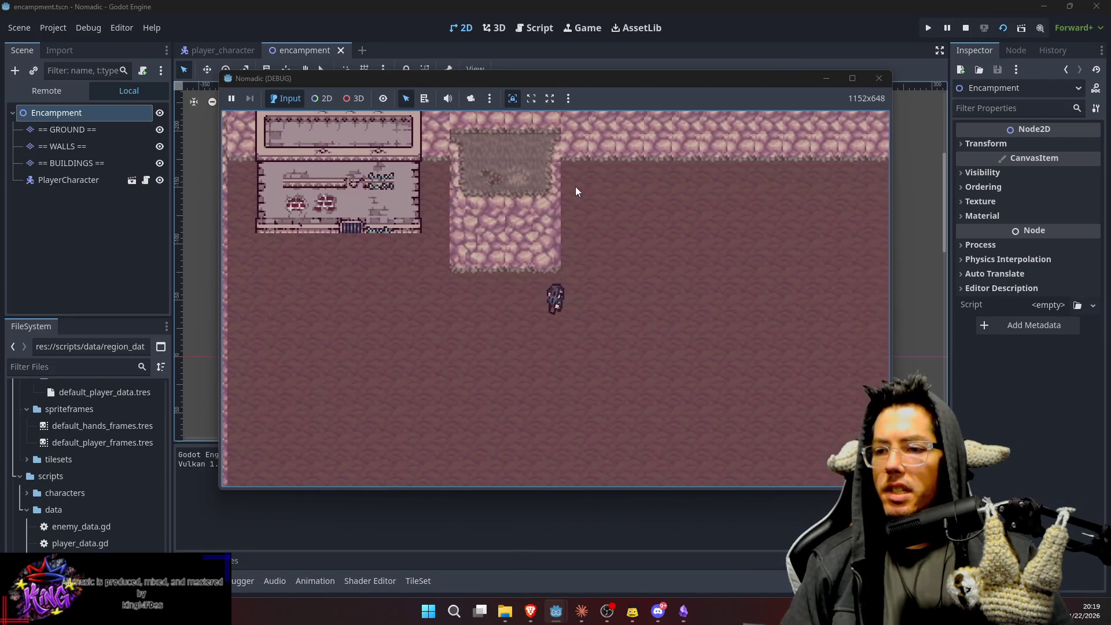
pyautogui.press('w')
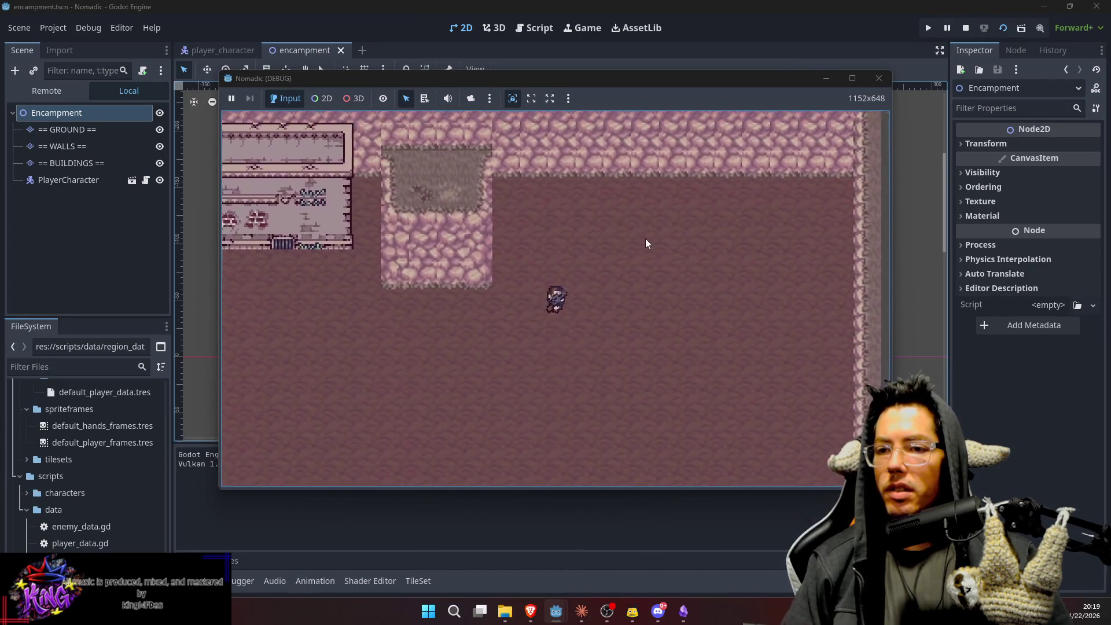
pyautogui.press('a')
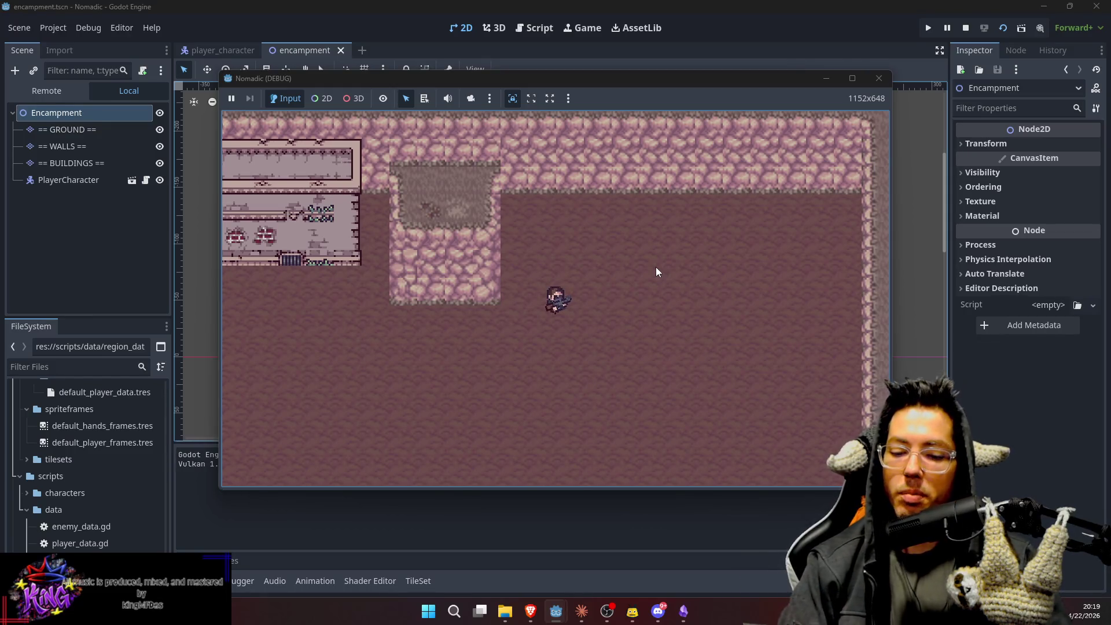
pyautogui.press('F8')
pyautogui.moveTo(685, 322); pyautogui.dragTo(662, 237)
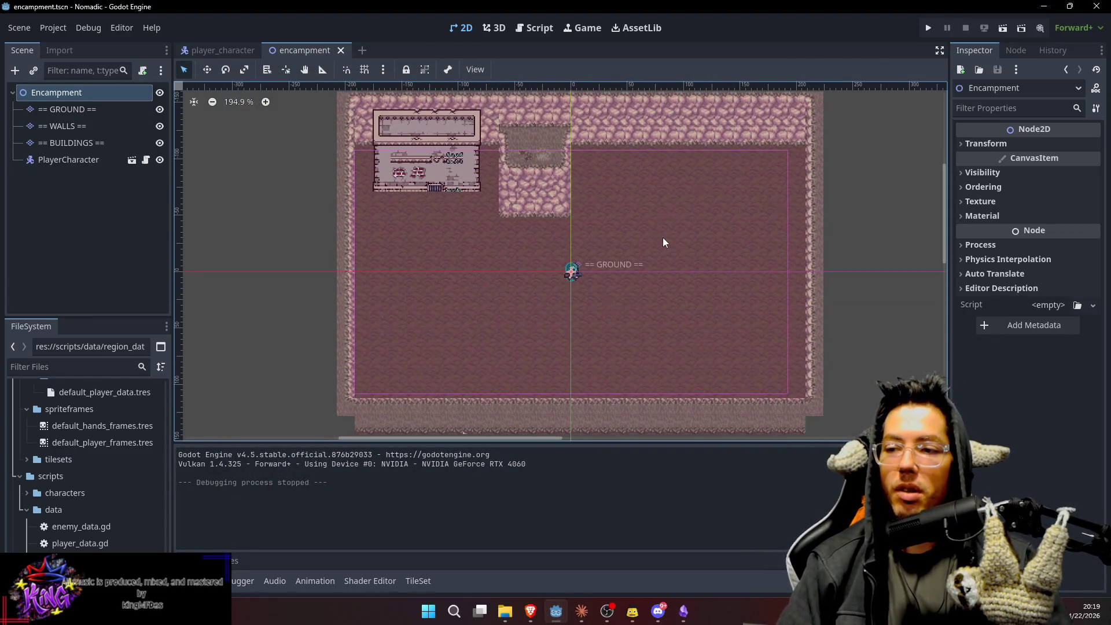
# Step: Set the Texture Filter of the GROUND and WALLS layers to Nearest
pyautogui.moveTo(650, 196); pyautogui.dragTo(642, 221)
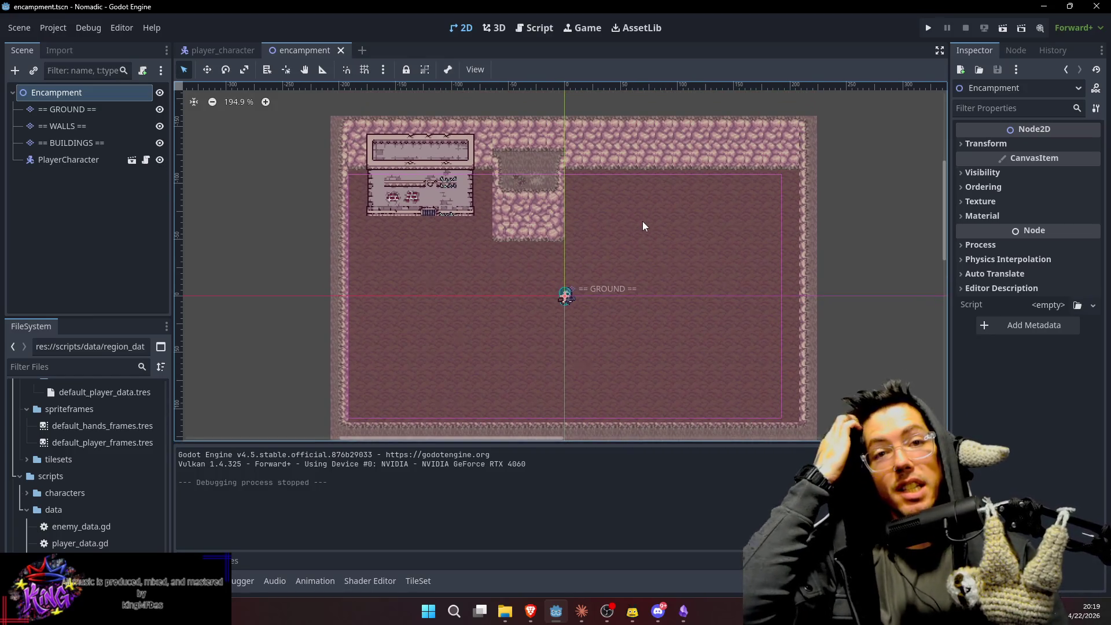
pyautogui.click(135, 109)
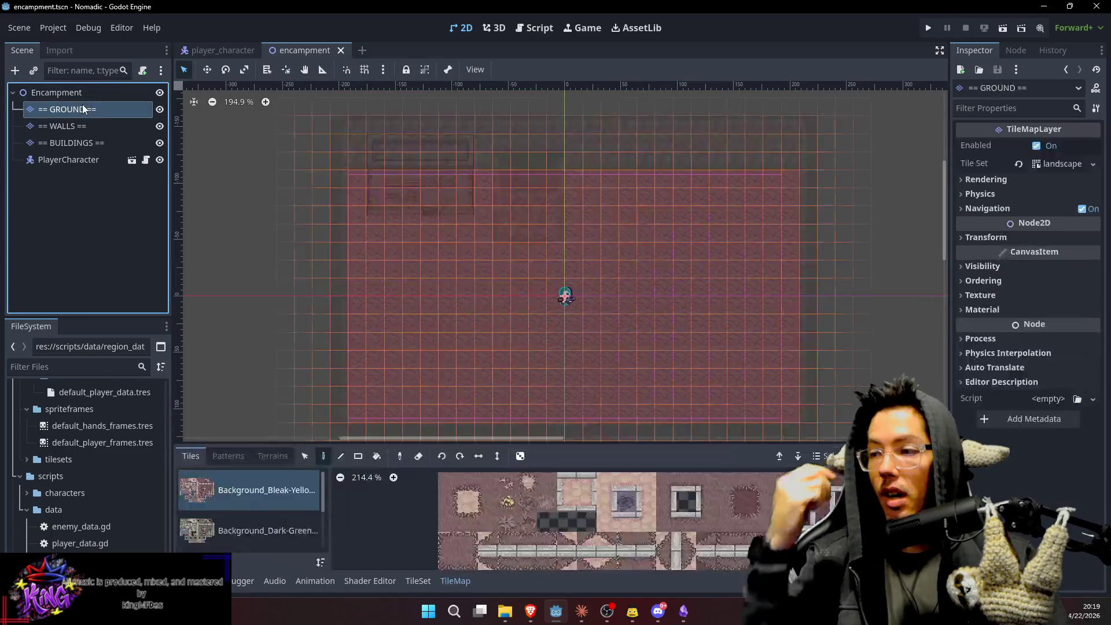
pyautogui.click(995, 295)
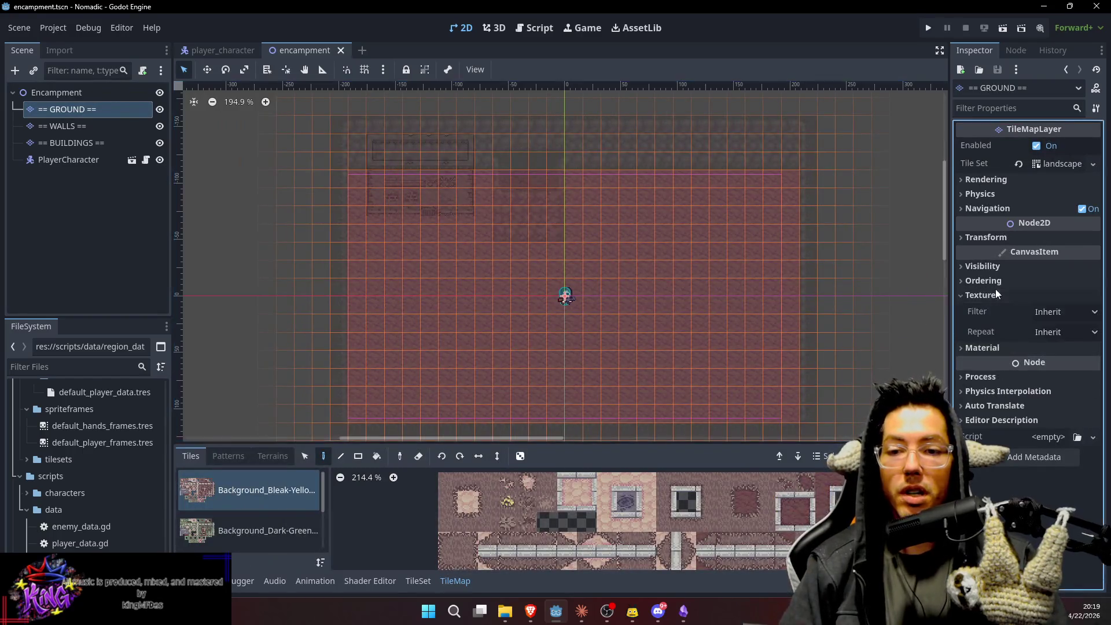
pyautogui.click(1057, 312)
pyautogui.click(1043, 350)
pyautogui.click(91, 127)
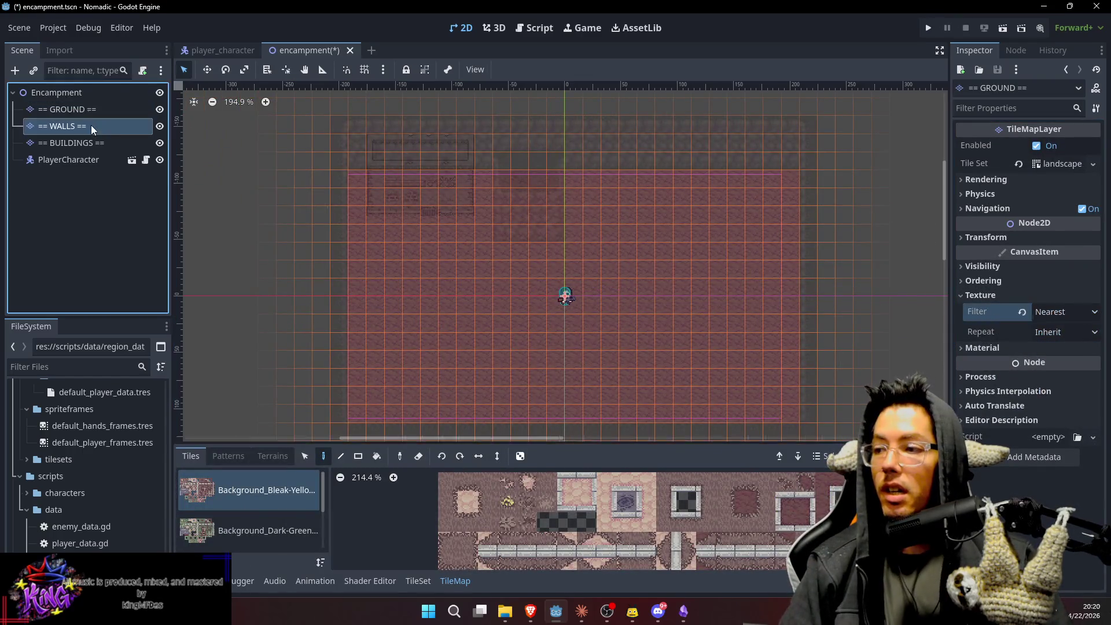
pyautogui.click(1040, 314)
pyautogui.click(1039, 341)
# Step: Save the encampment scene and run it with F6
pyautogui.hotkey('ctrl', 's')
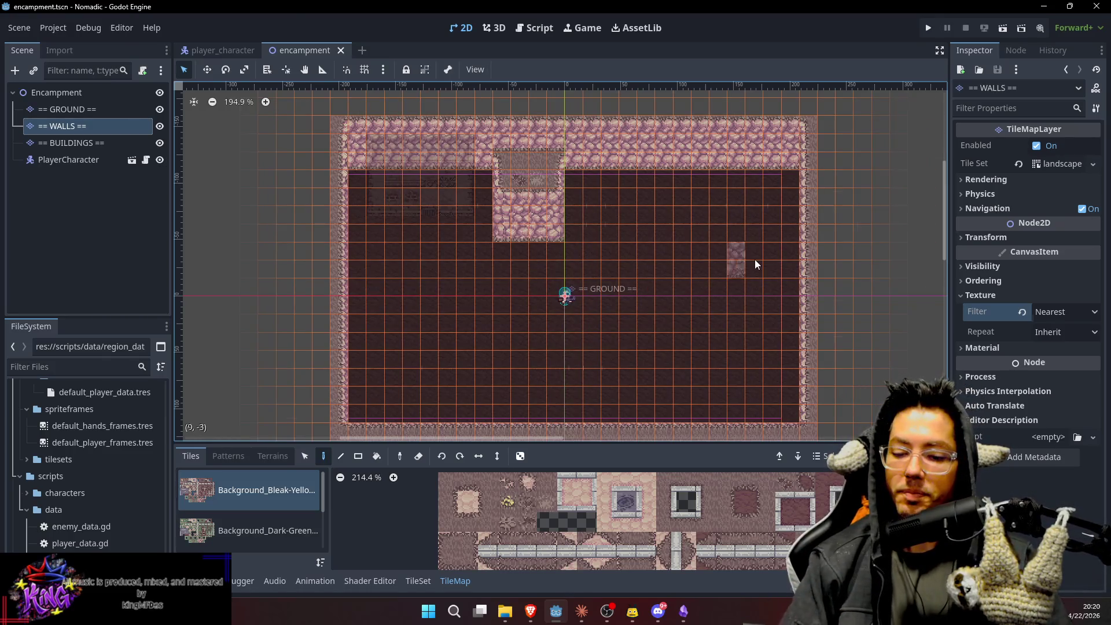
pyautogui.press('F6')
pyautogui.press('w')
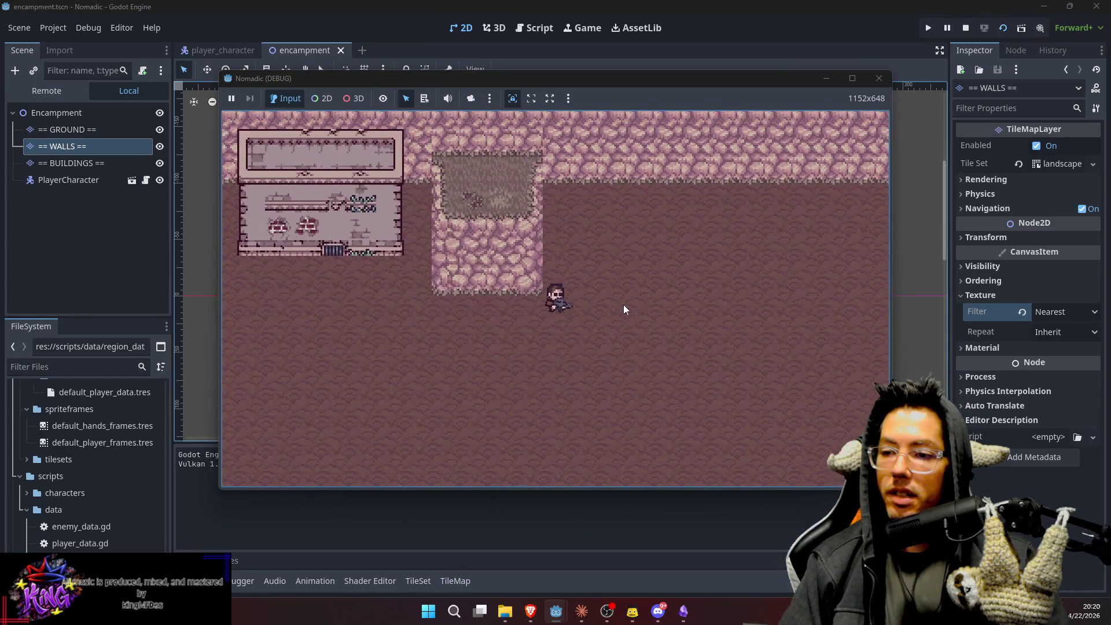
# Step: Walk the character around the building to check the crisp tiles, then stop with F8
pyautogui.press('a')
pyautogui.press('a')
pyautogui.press('a')
pyautogui.press('w')
pyautogui.press('a')
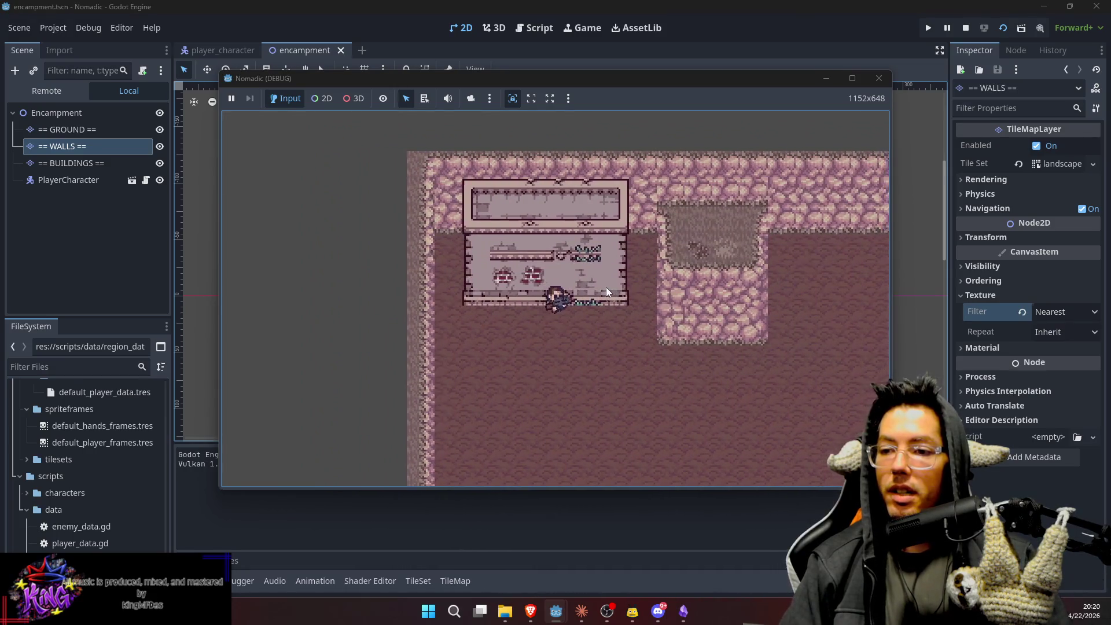
pyautogui.press('d')
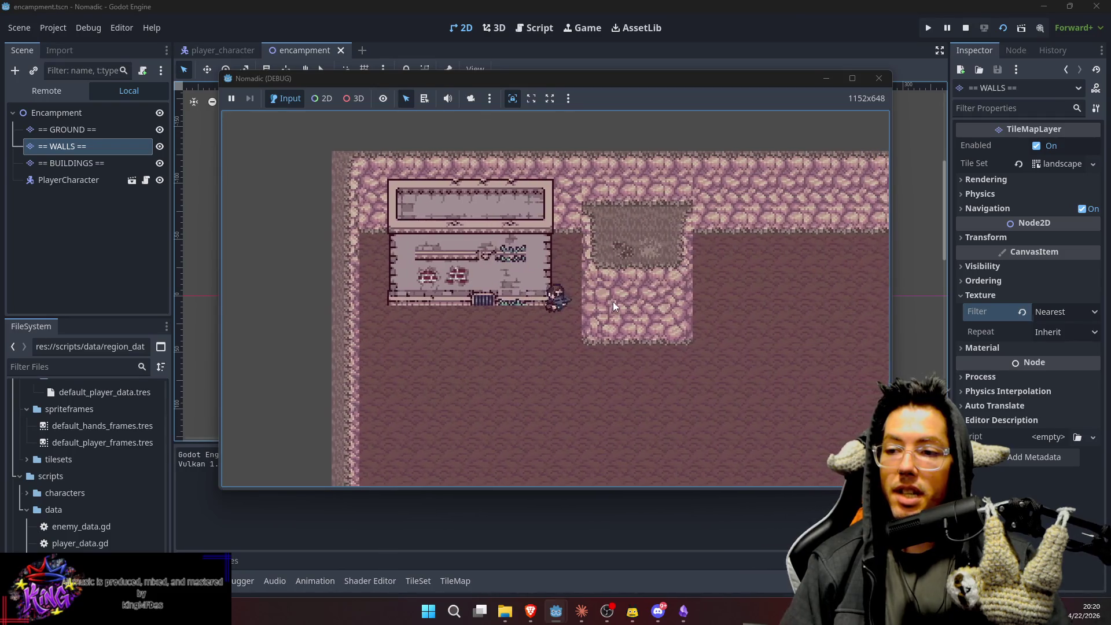
pyautogui.press('s')
pyautogui.press('d')
pyautogui.press('d')
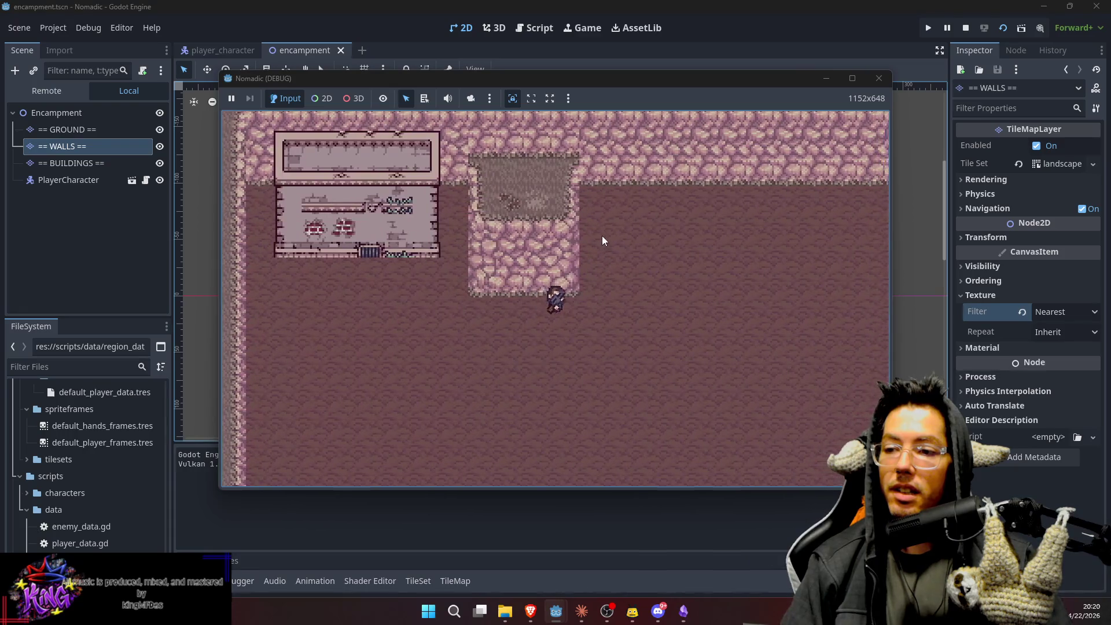
pyautogui.press('w')
pyautogui.press('d')
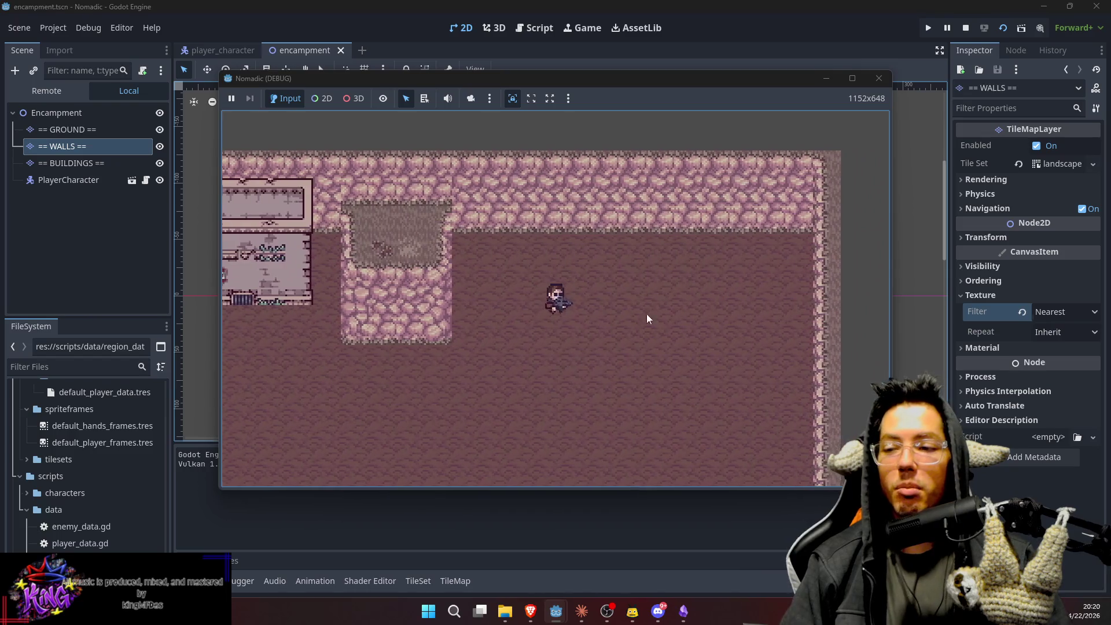
pyautogui.press('s')
pyautogui.press('d')
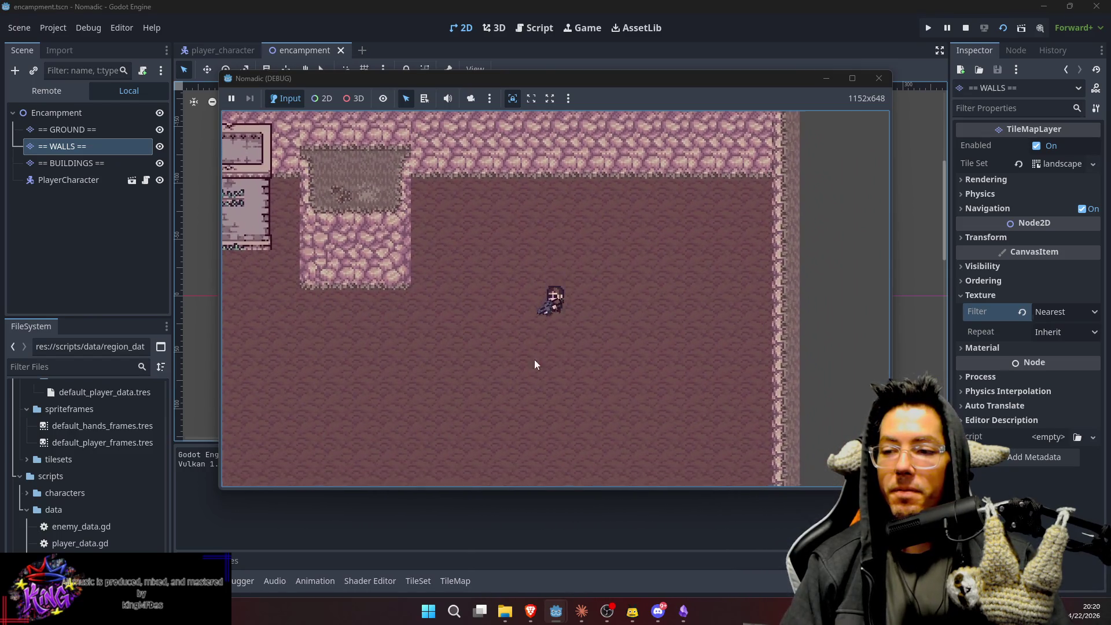
pyautogui.press('s')
pyautogui.press('a')
pyautogui.press('a')
pyautogui.press('s')
pyautogui.press('s')
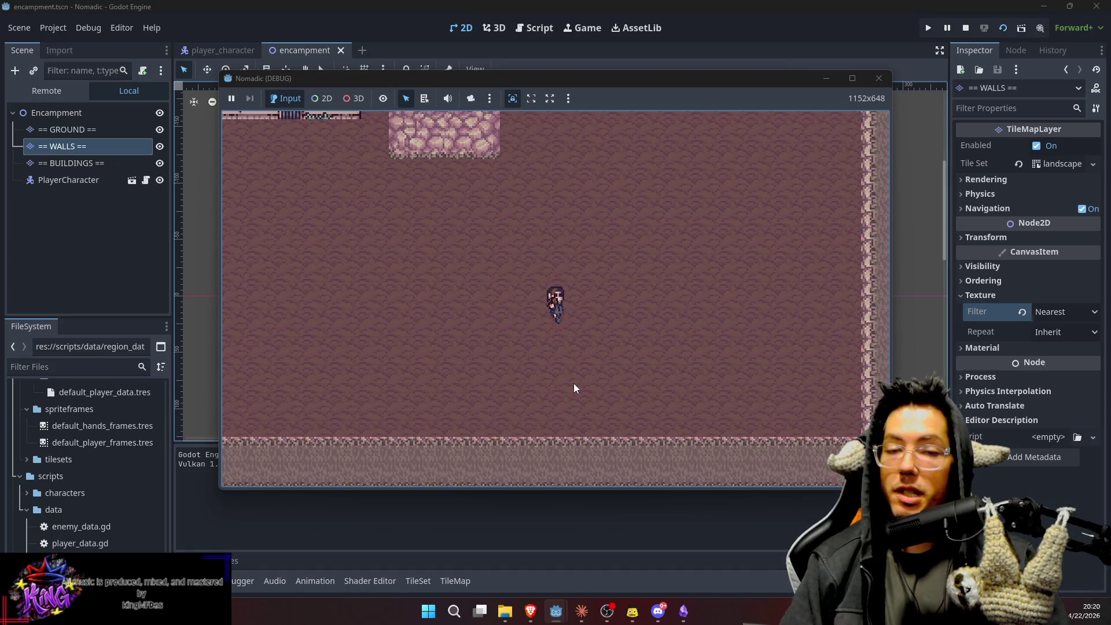
pyautogui.press('a')
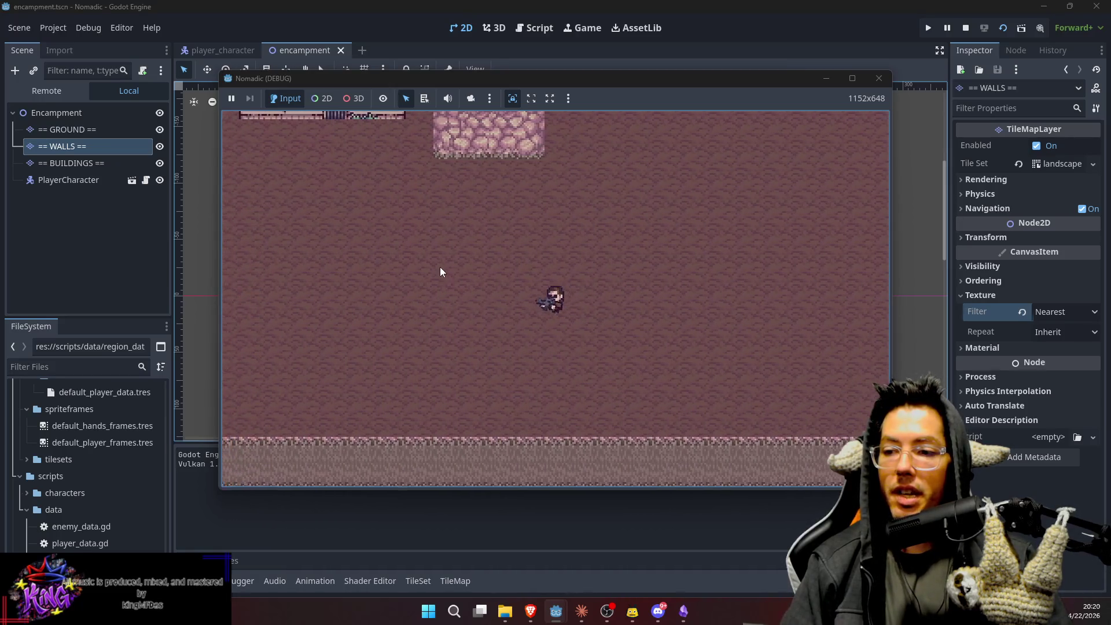
pyautogui.press('w')
pyautogui.press('w')
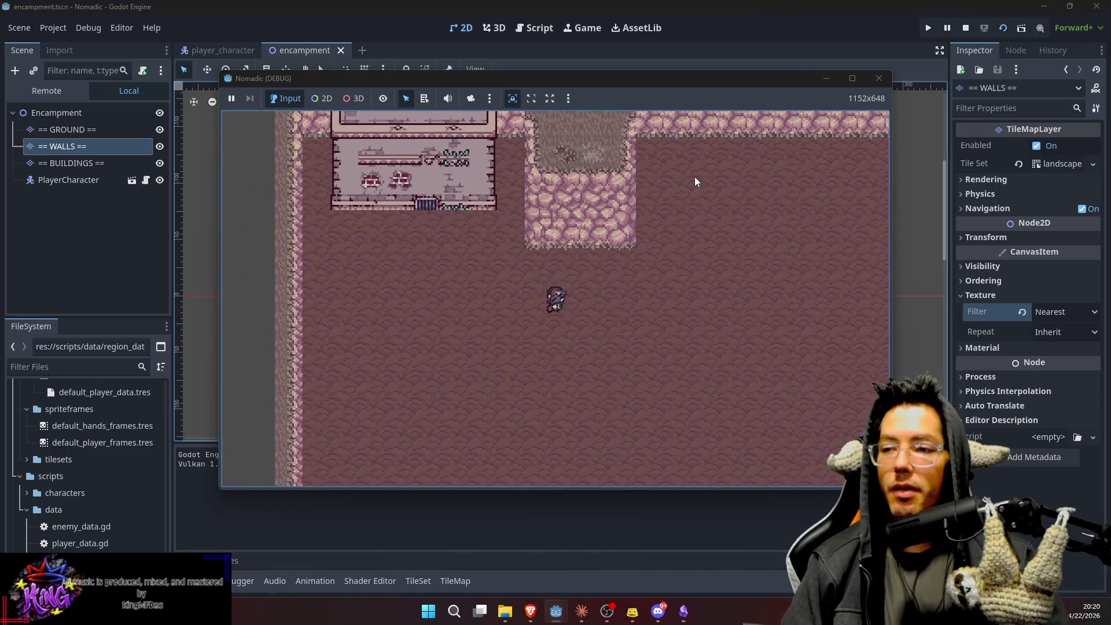
pyautogui.press('F8')
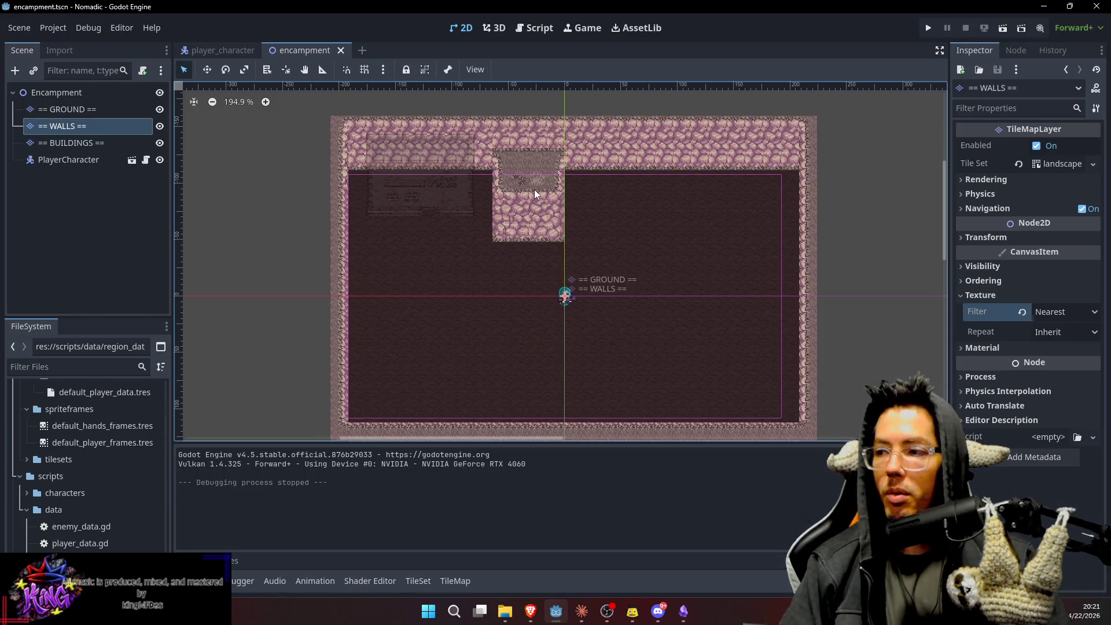
# Step: Paint a wall tile along the room's bottom edge on the WALLS layer
pyautogui.scroll(-3, 533, 190)
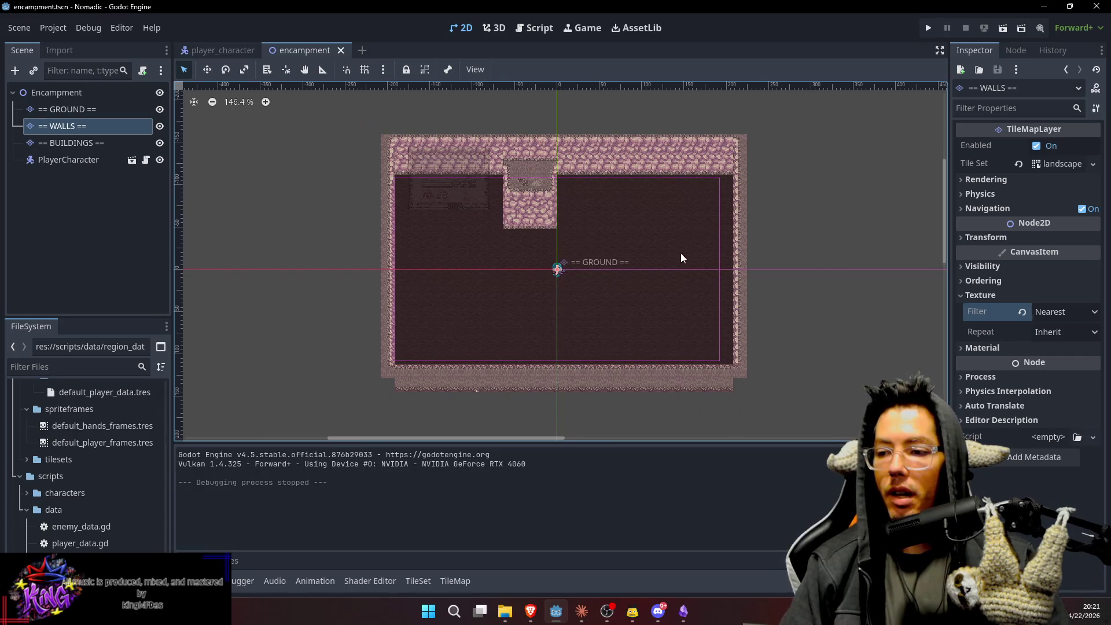
pyautogui.scroll(-3, 680, 232)
pyautogui.scroll(2, 611, 290)
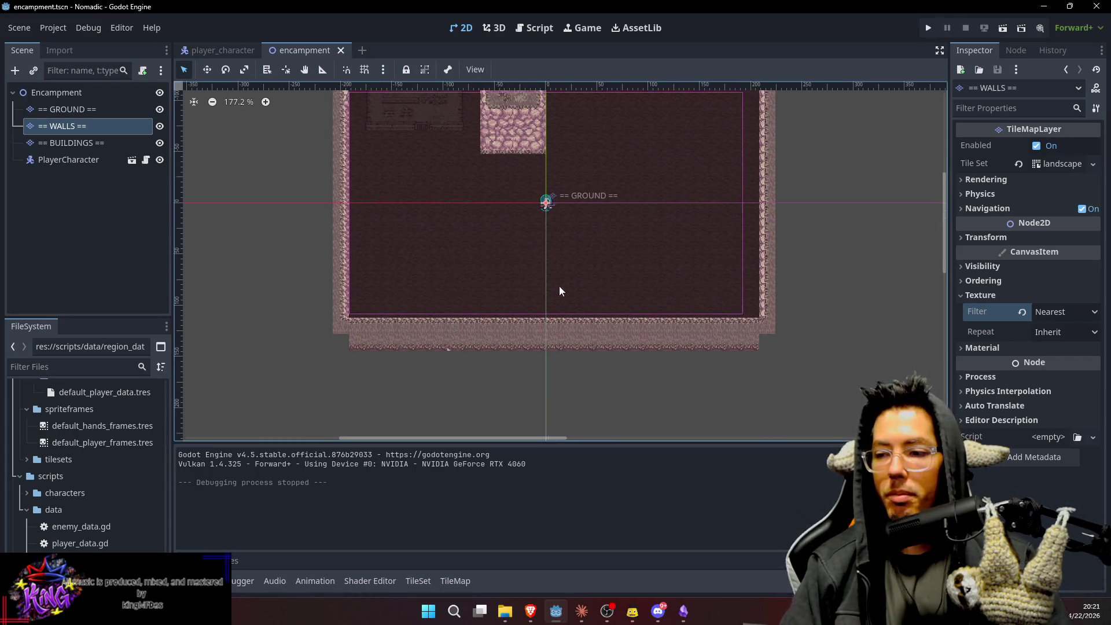
pyautogui.scroll(-2, 553, 271)
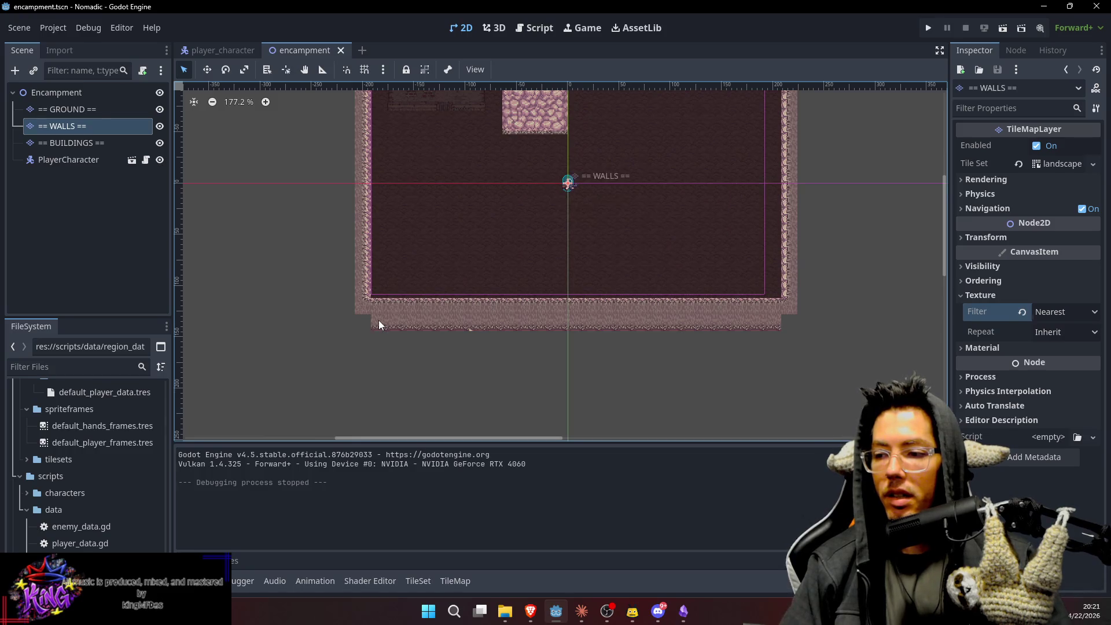
pyautogui.click(47, 110)
pyautogui.click(83, 127)
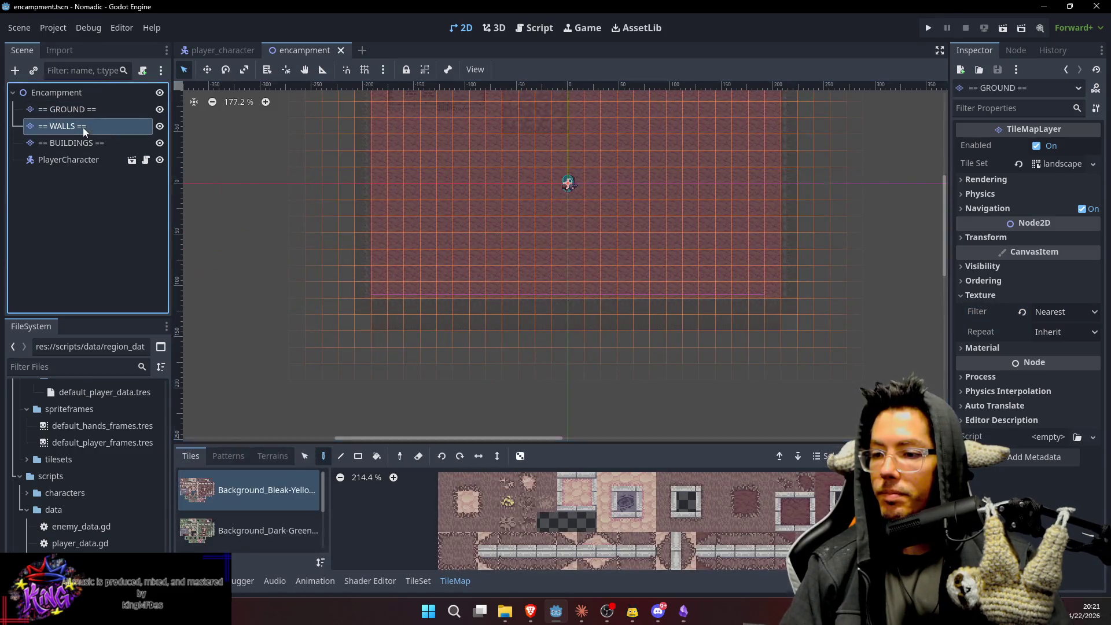
pyautogui.press('w')
pyautogui.press('s')
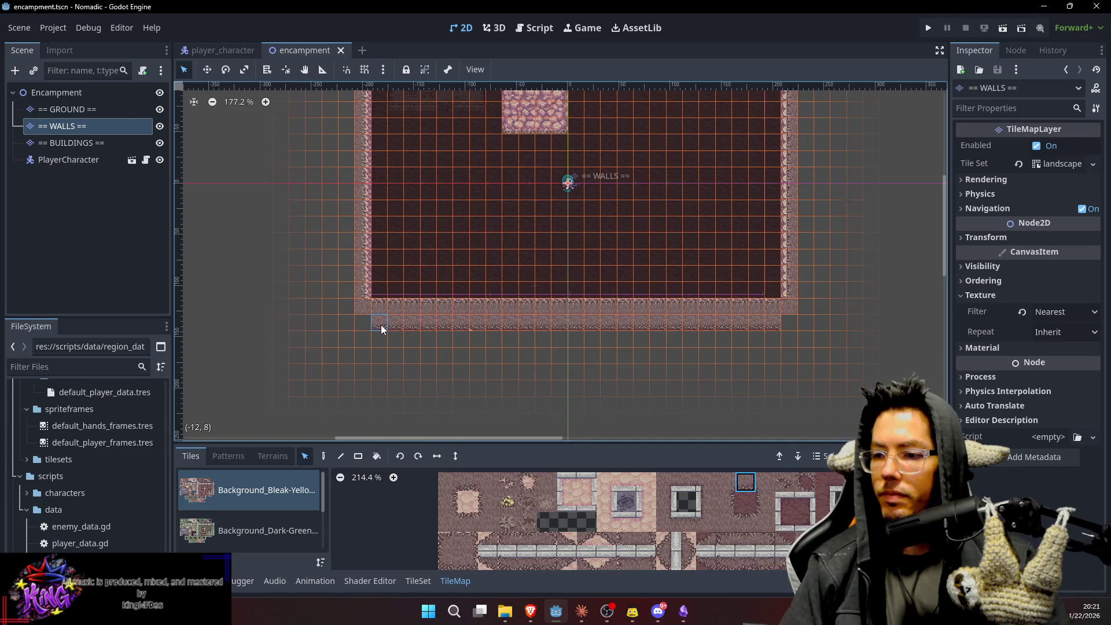
pyautogui.press('d')
pyautogui.click(363, 324)
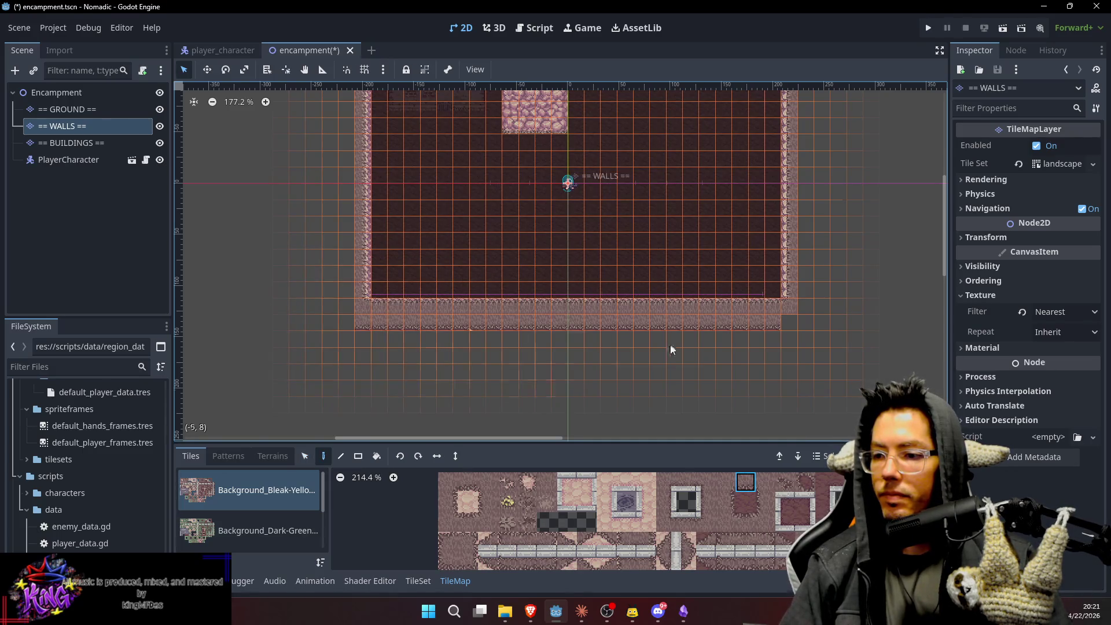
# Step: Save the encampment scene and open player_character.gd in the Script workspace
pyautogui.hotkey('ctrl', 's')
pyautogui.moveTo(767, 295); pyautogui.dragTo(767, 388)
pyautogui.hotkey('ctrl', 's')
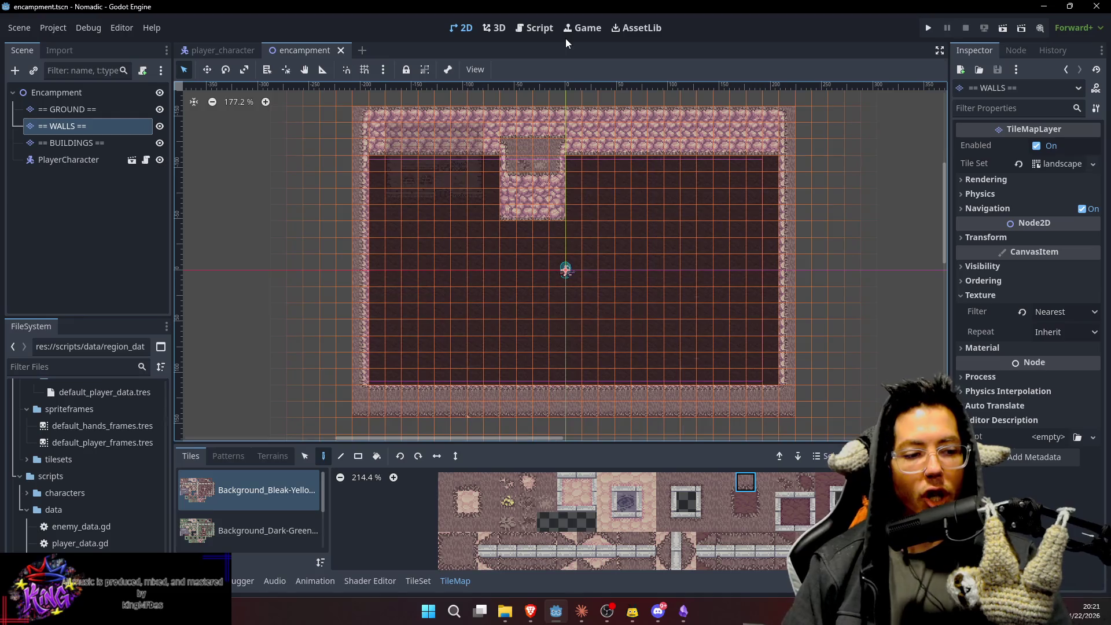
pyautogui.moveTo(776, 233); pyautogui.dragTo(783, 217)
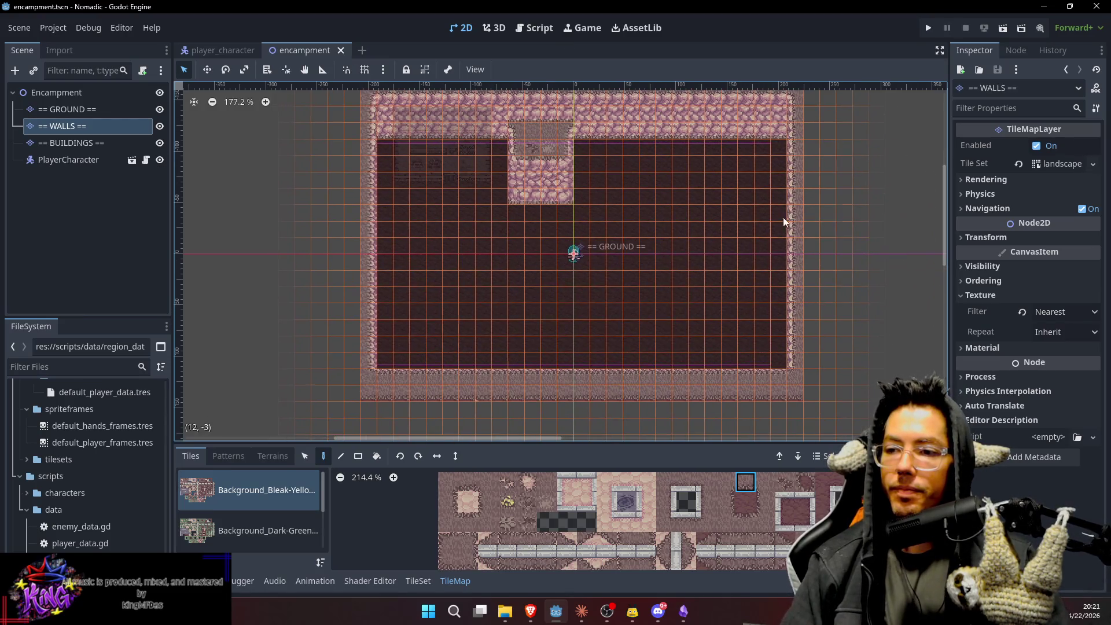
pyautogui.click(534, 28)
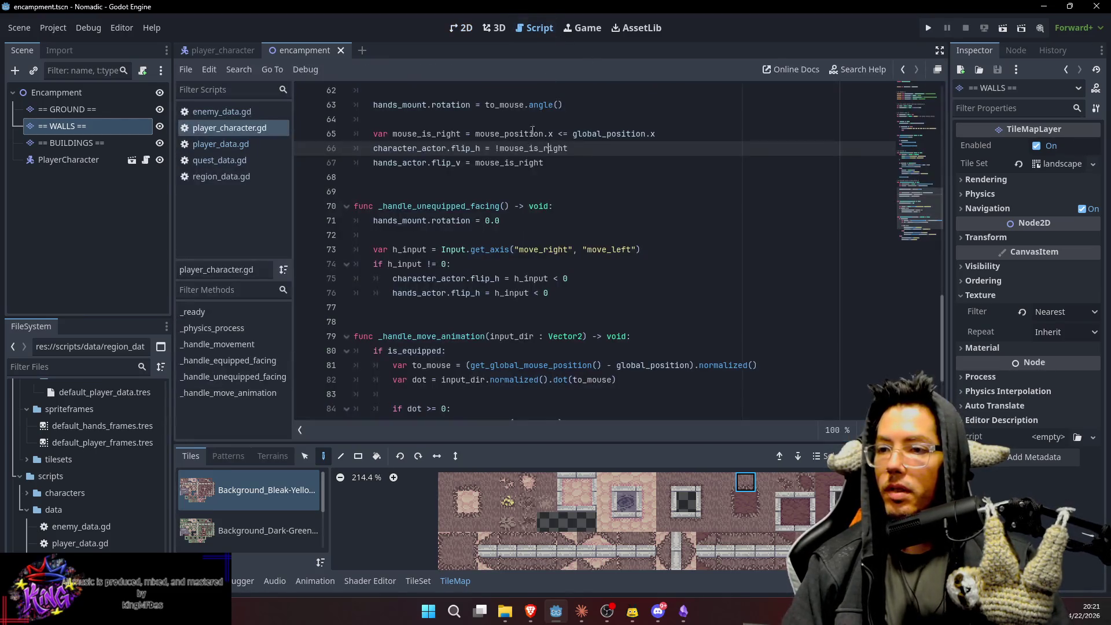
# Step: Enlarge the tile palette and preview the green background and Grass_On-Top_TileSet.png tile sources
pyautogui.keyDown('ctrl'); pyautogui.scroll(-1, 616, 178); pyautogui.keyUp('ctrl')
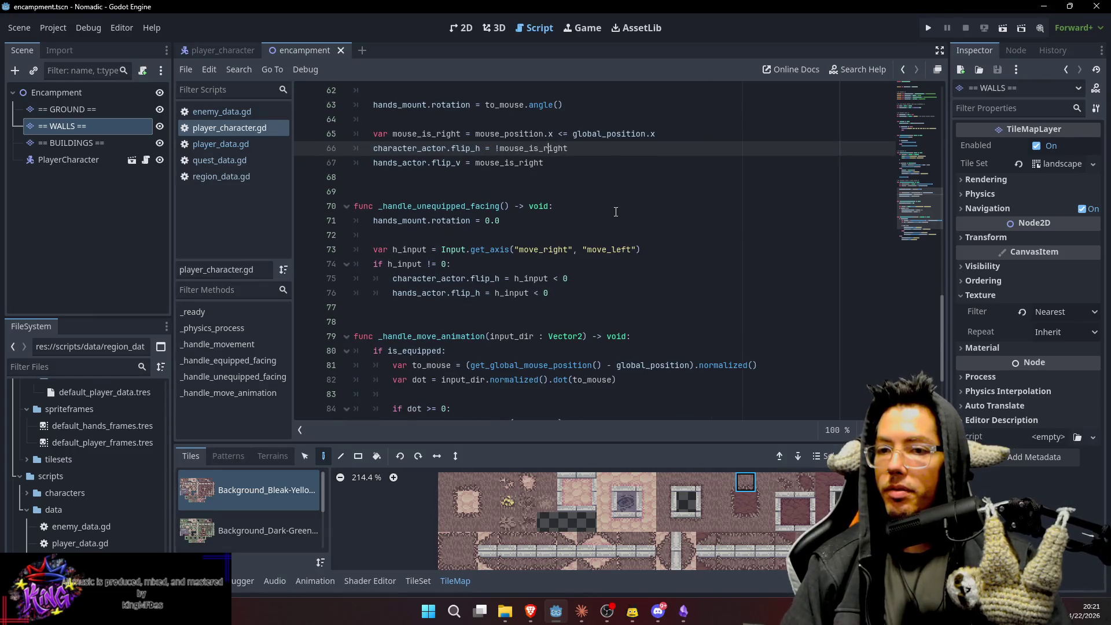
pyautogui.scroll(-3, 607, 191)
pyautogui.keyDown('ctrl'); pyautogui.scroll(1, 592, 161); pyautogui.keyUp('ctrl')
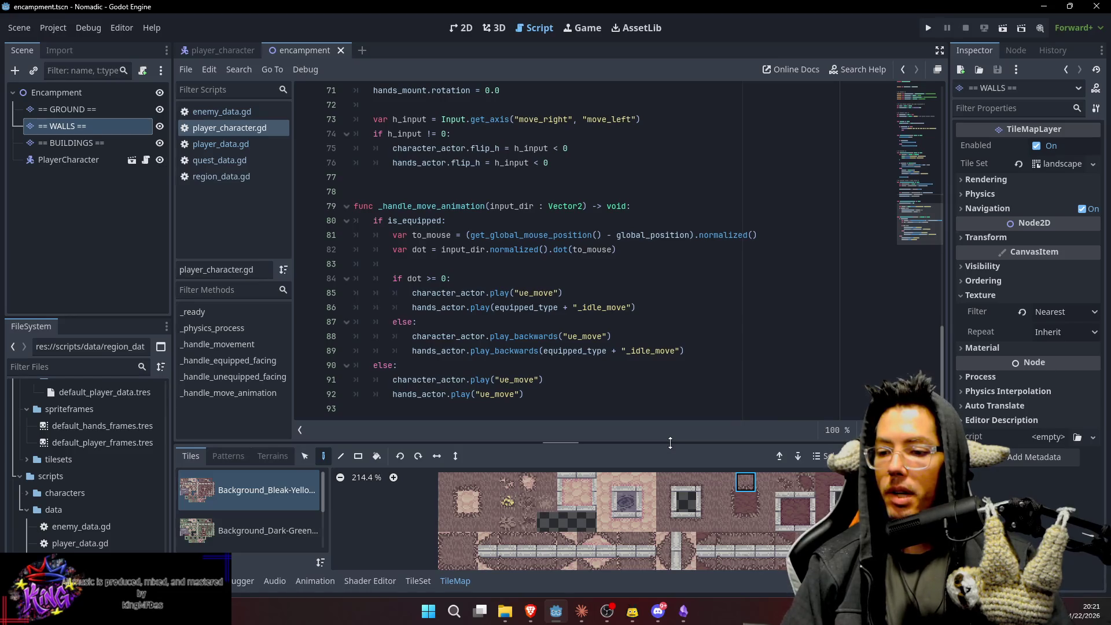
pyautogui.moveTo(670, 443)
pyautogui.mouseDown()
pyautogui.moveTo(675, 281)
pyautogui.moveTo(675, 307)
pyautogui.mouseUp()
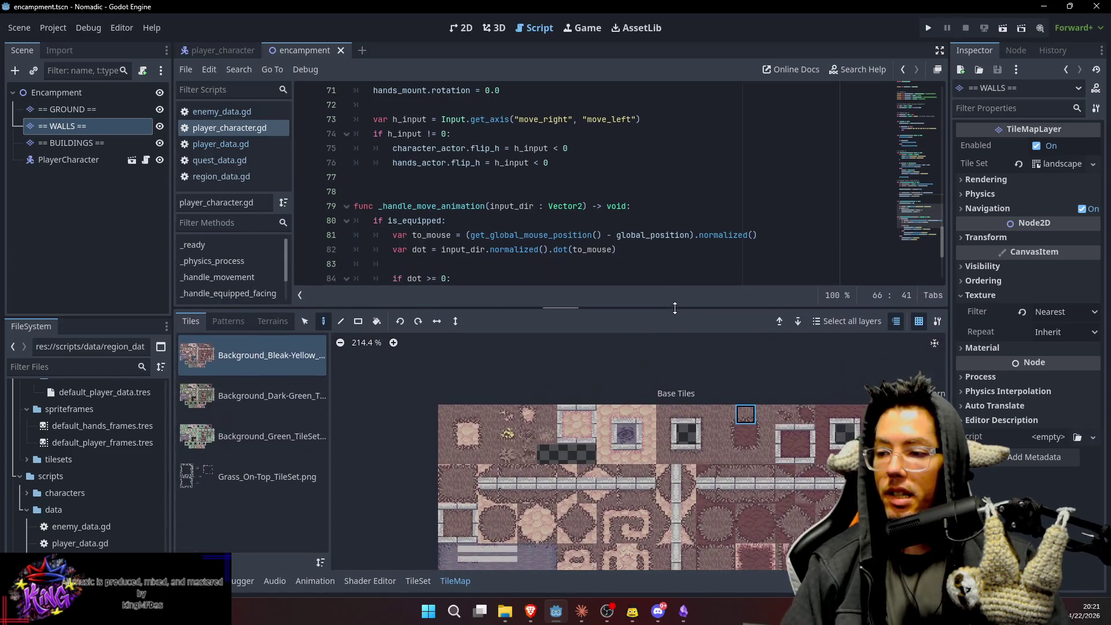
pyautogui.click(288, 443)
pyautogui.scroll(-2, 581, 493)
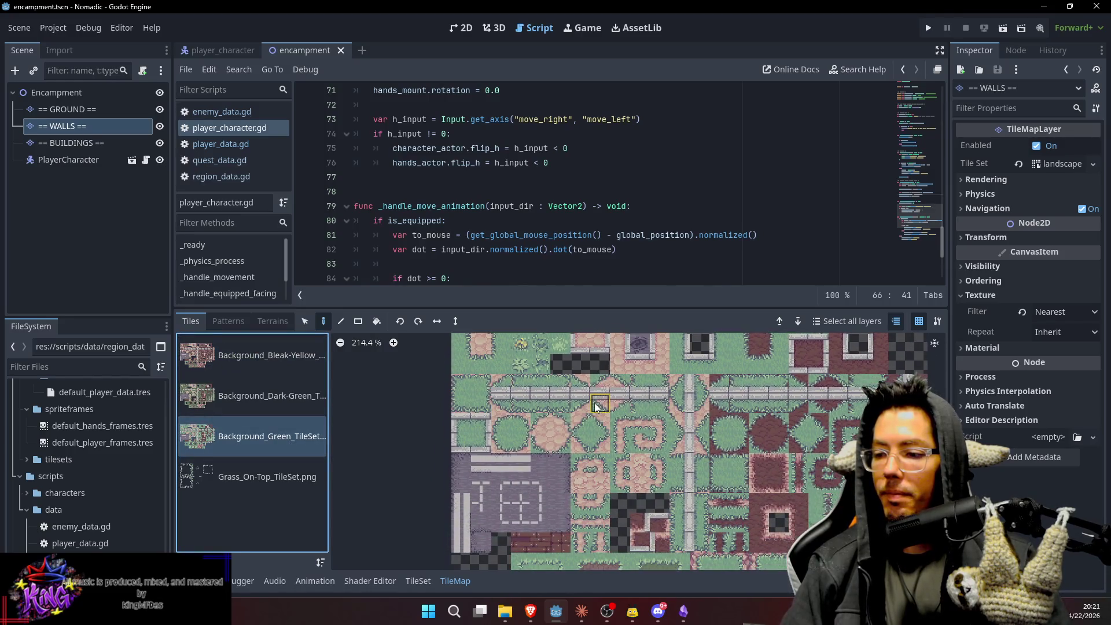
pyautogui.scroll(-2, 557, 426)
pyautogui.click(311, 487)
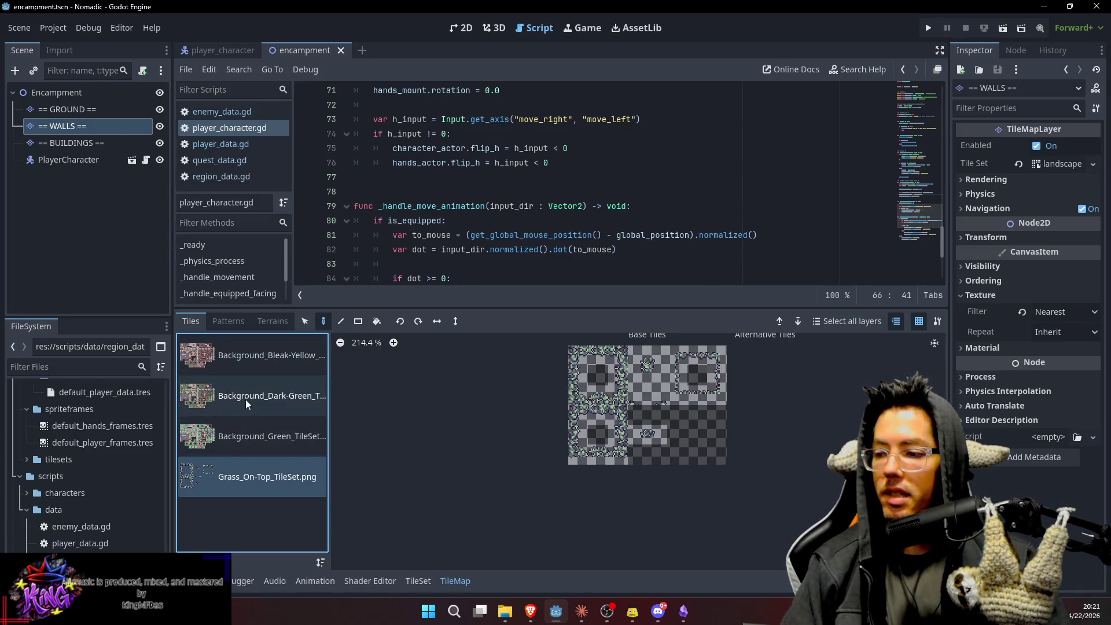
# Step: Expand assets/tilesets and open master_tileset.tres in the Inspector
pyautogui.scroll(5, 138, 410)
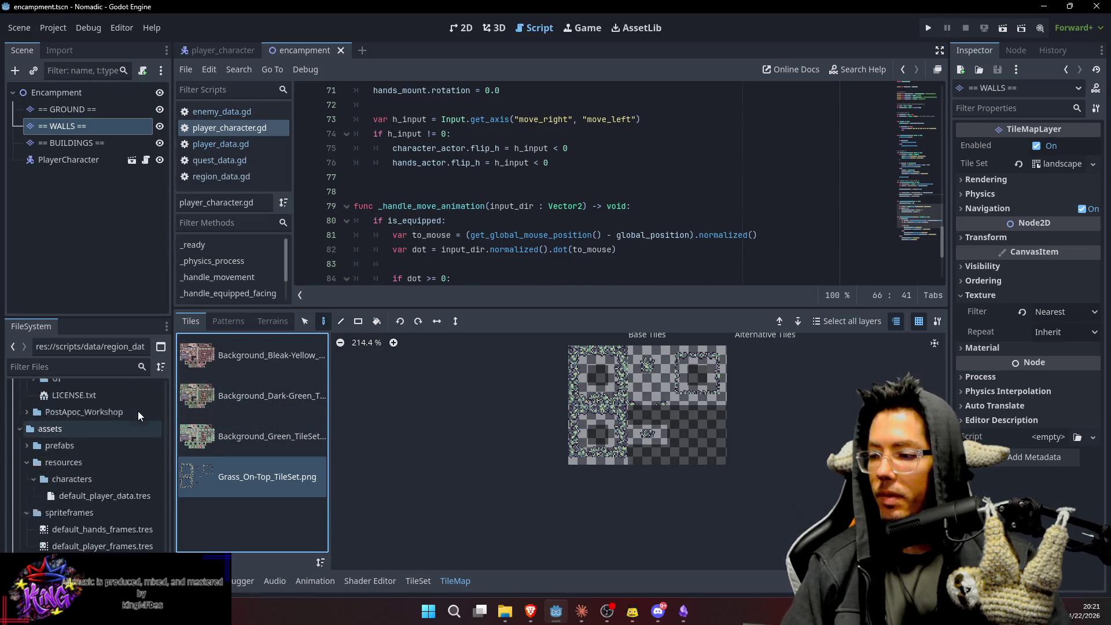
pyautogui.scroll(-3, 138, 411)
pyautogui.scroll(-3, 138, 411)
pyautogui.scroll(4, 113, 496)
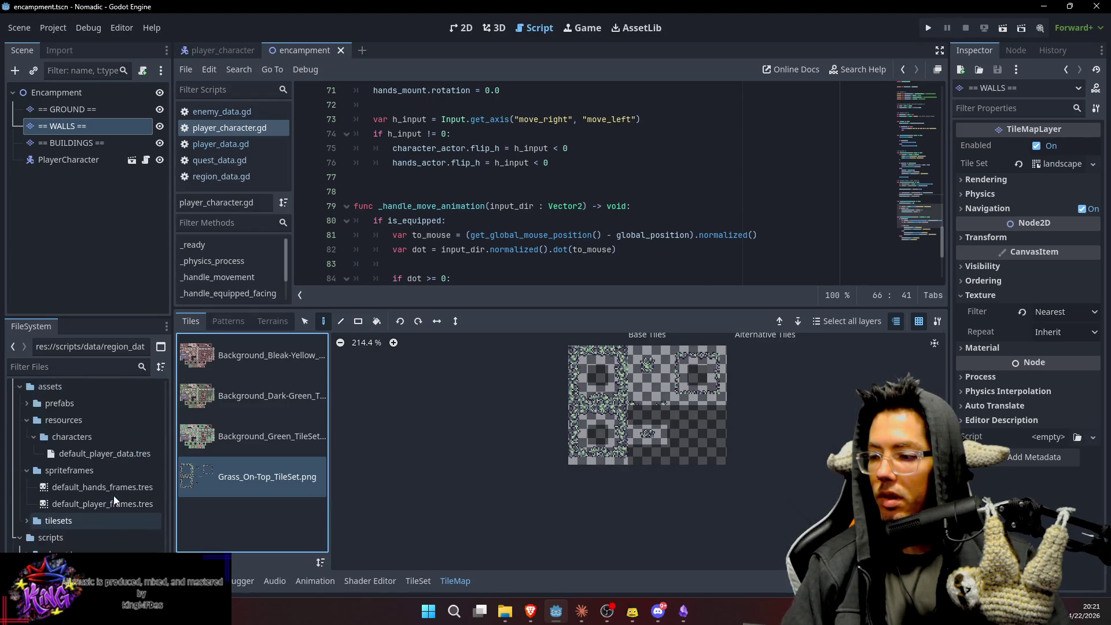
pyautogui.doubleClick(67, 523)
pyautogui.scroll(-3, 105, 522)
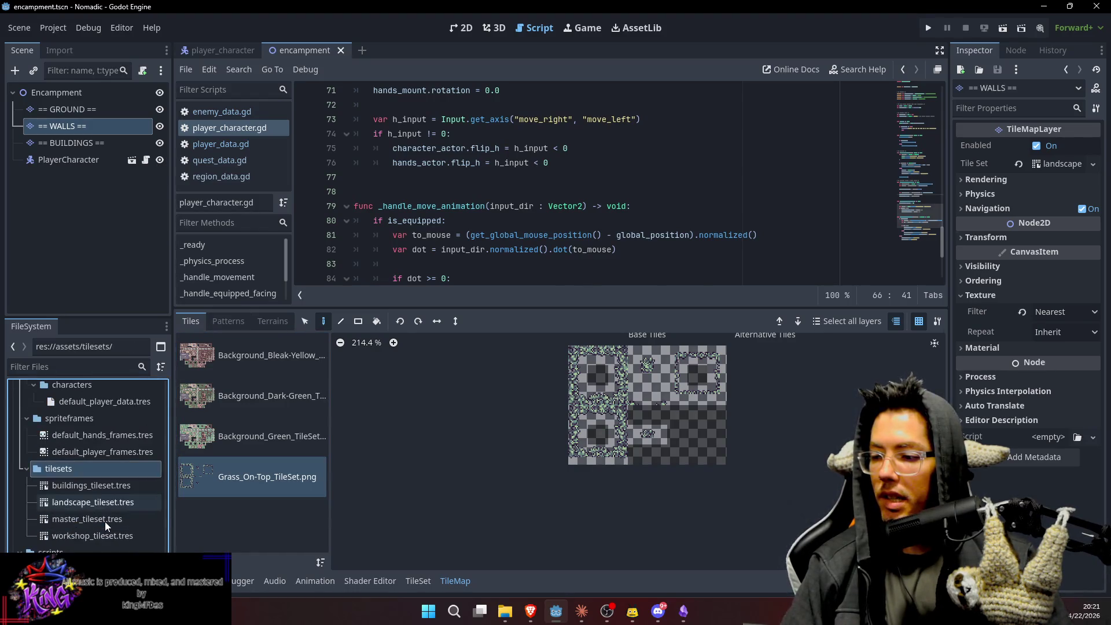
pyautogui.doubleClick(106, 522)
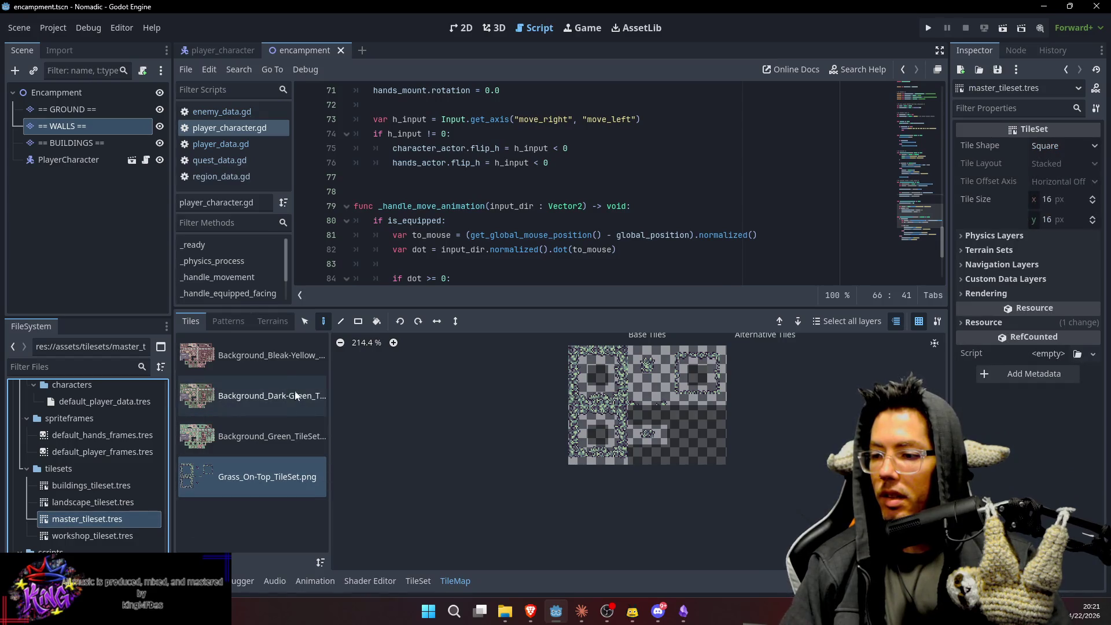
# Step: Open the TileSet editor and view the Roof, Garbage, Brick-Wall and dark buildings atlases
pyautogui.click(425, 580)
pyautogui.scroll(-3, 246, 394)
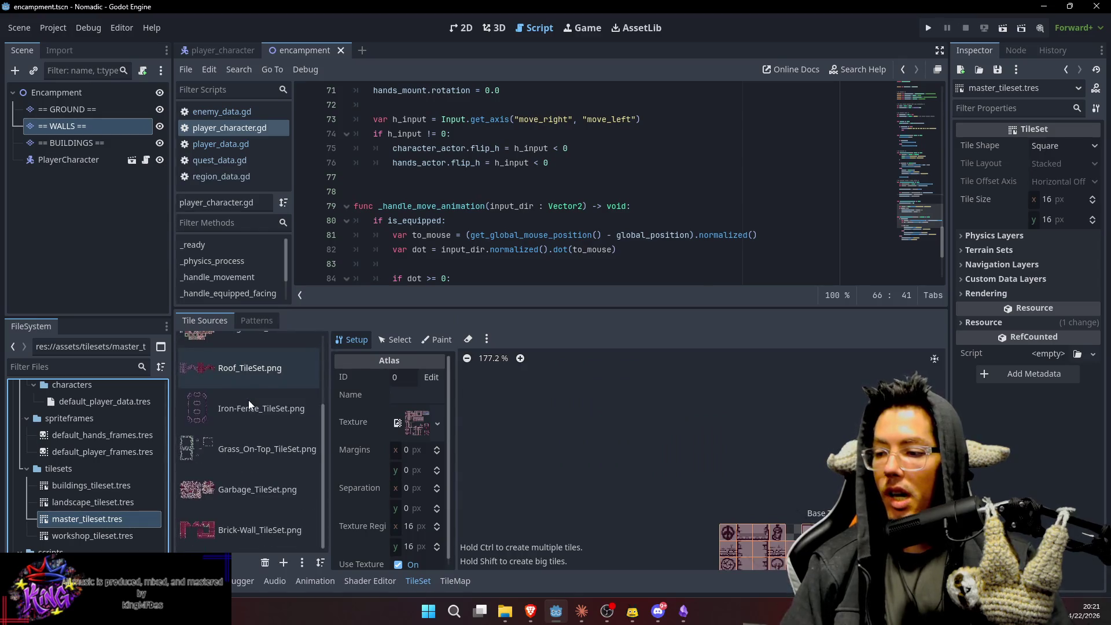
pyautogui.click(269, 370)
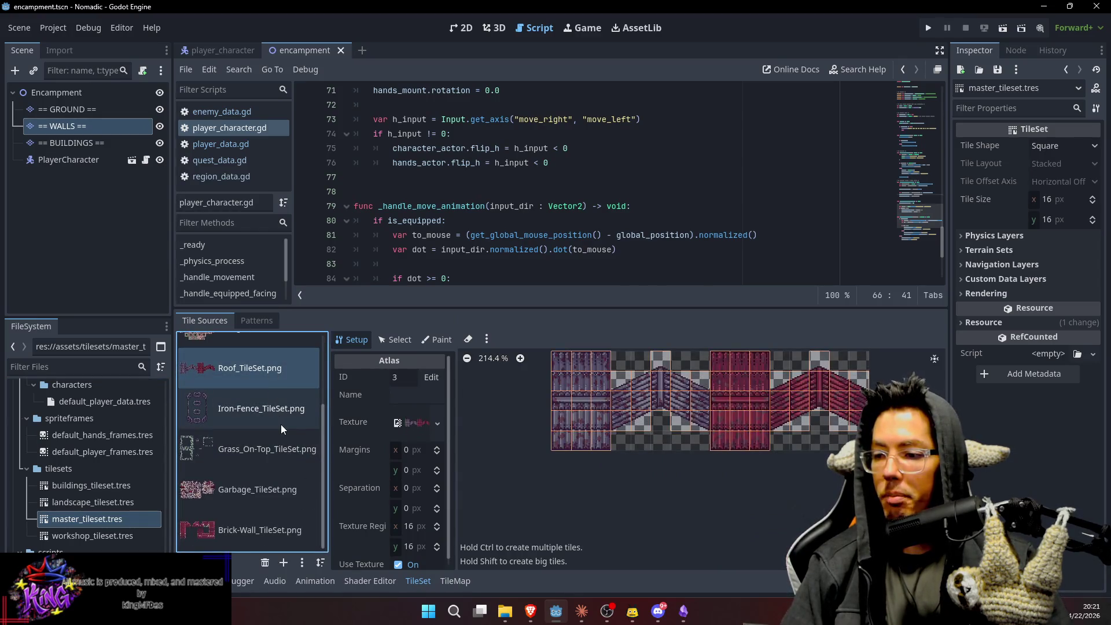
pyautogui.click(288, 490)
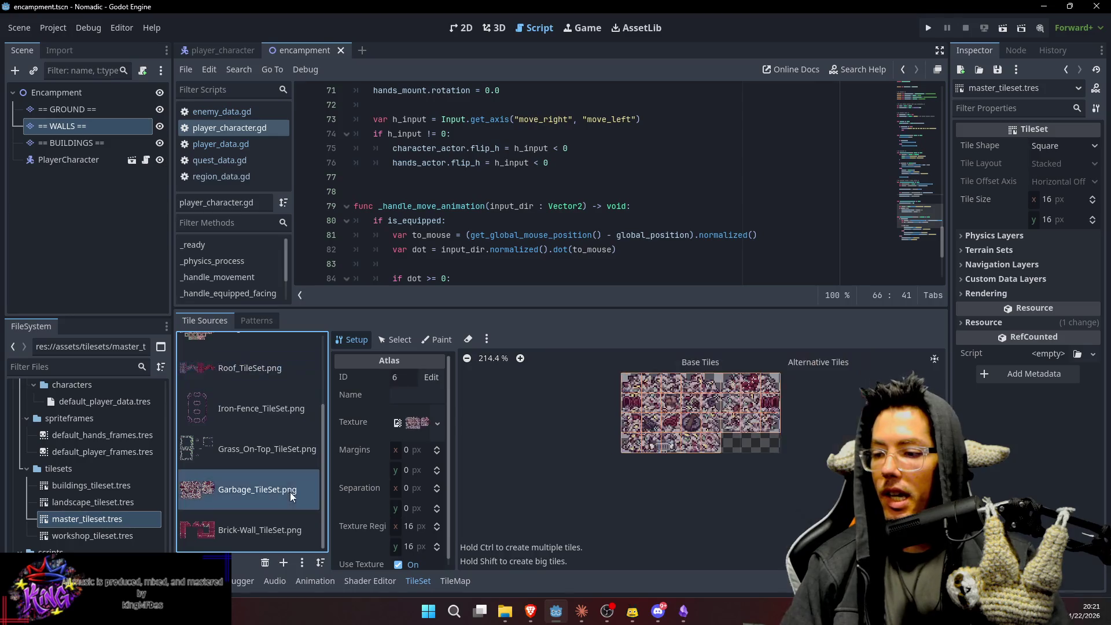
pyautogui.click(288, 535)
pyautogui.scroll(3, 295, 460)
pyautogui.click(262, 351)
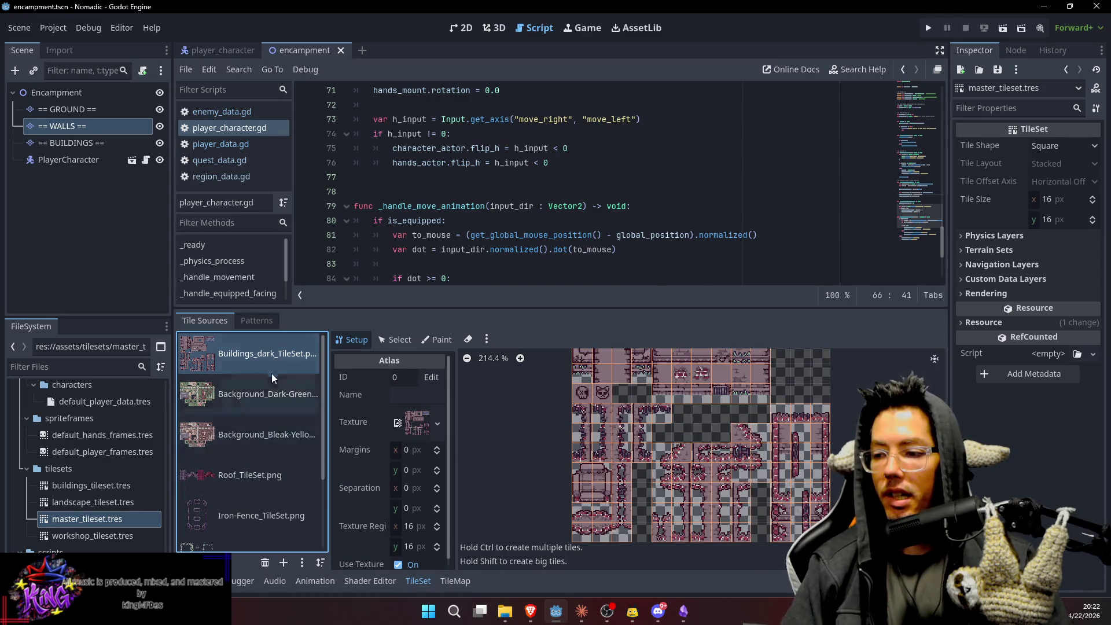
# Step: Collapse Objects, expand the Tiles folder, and view the Background_Dark-Green atlas with a larger code view
pyautogui.scroll(-15, 64, 470)
pyautogui.scroll(15, 65, 470)
pyautogui.scroll(15, 114, 421)
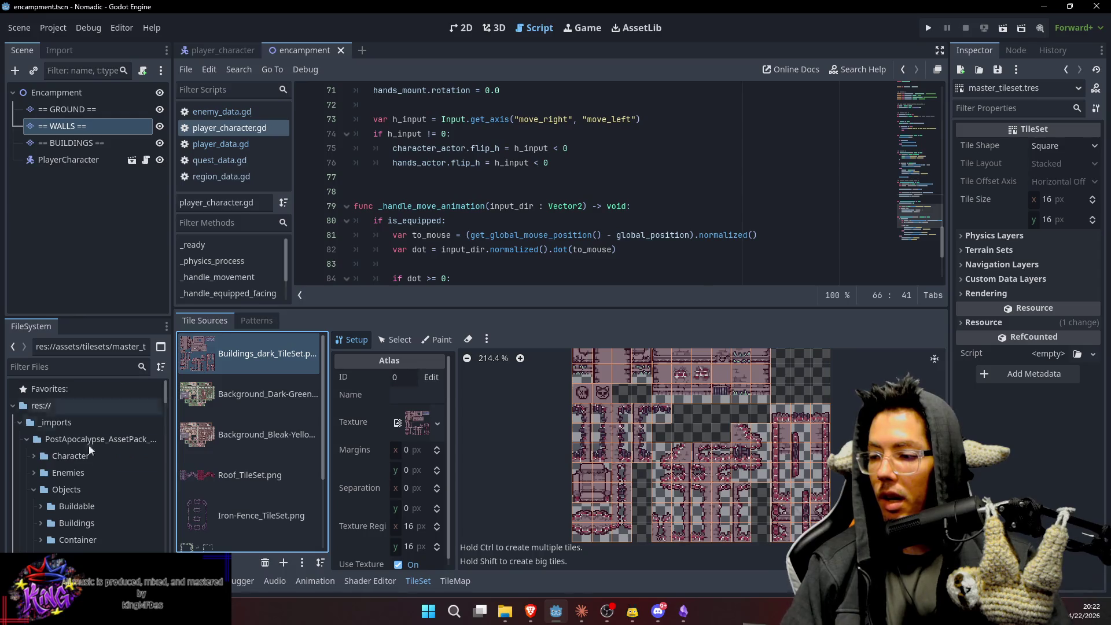
pyautogui.click(34, 489)
pyautogui.scroll(-1, 66, 475)
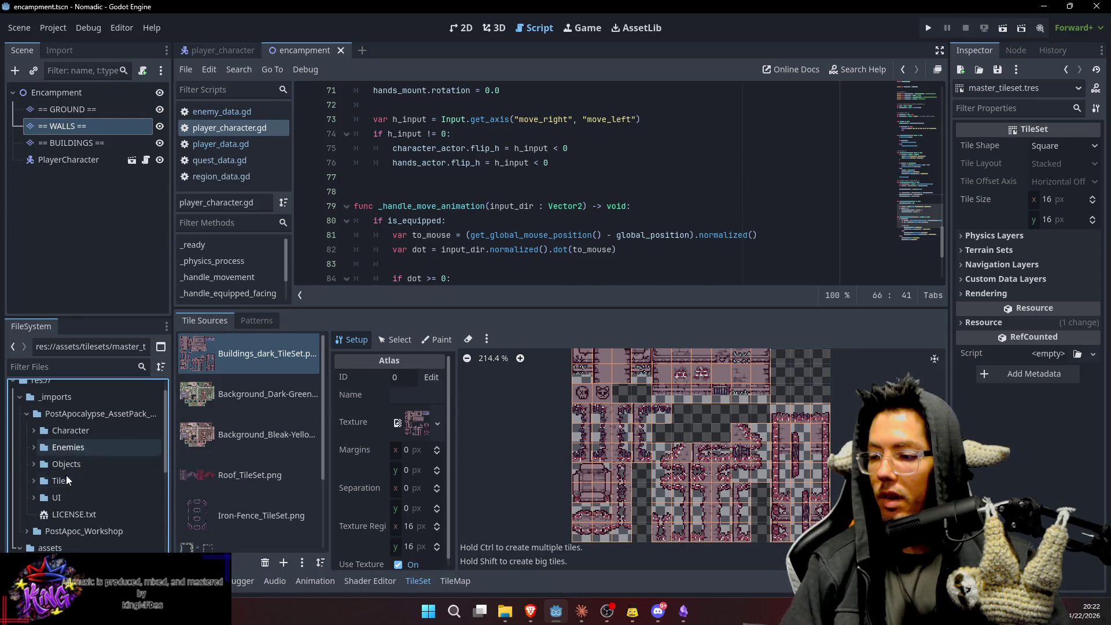
pyautogui.click(33, 480)
pyautogui.scroll(-3, 103, 478)
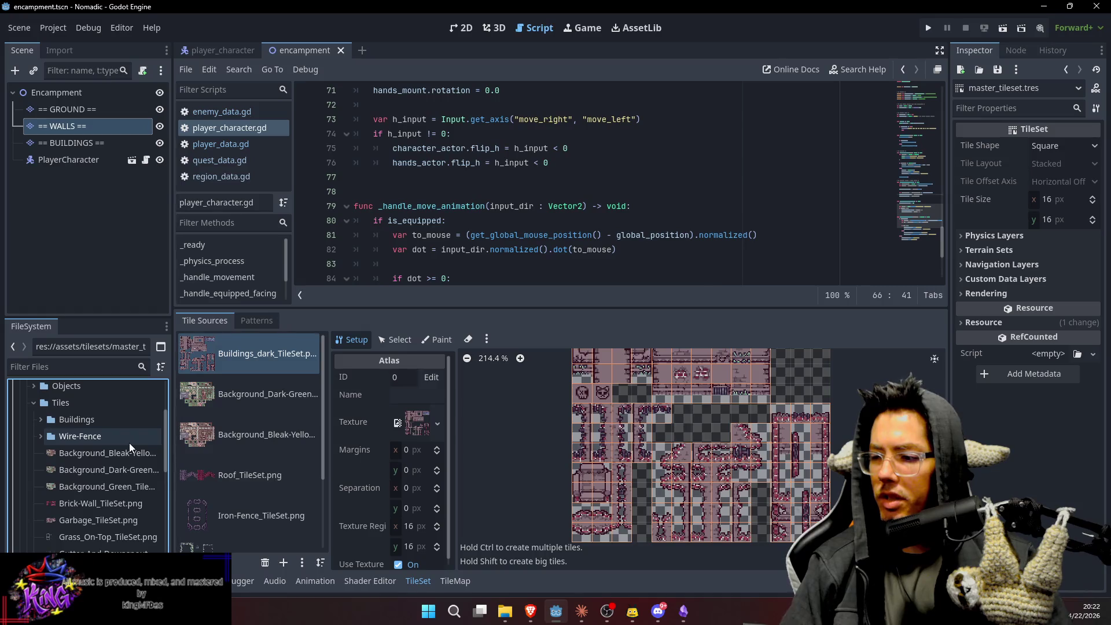
pyautogui.scroll(-3, 129, 444)
pyautogui.scroll(2, 117, 508)
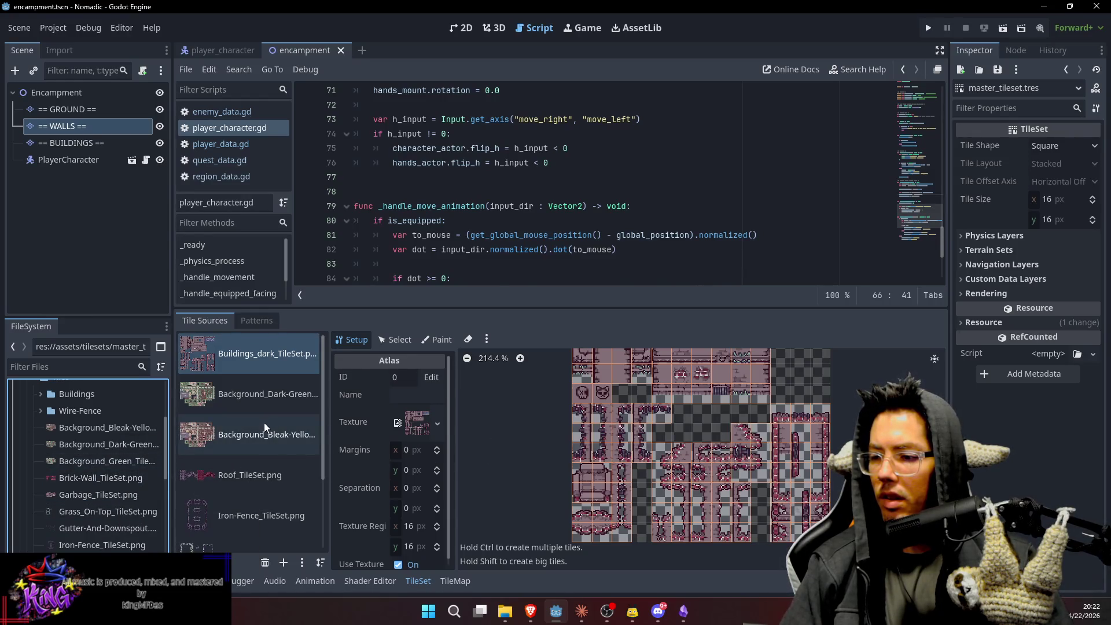
pyautogui.click(262, 398)
pyautogui.click(492, 433)
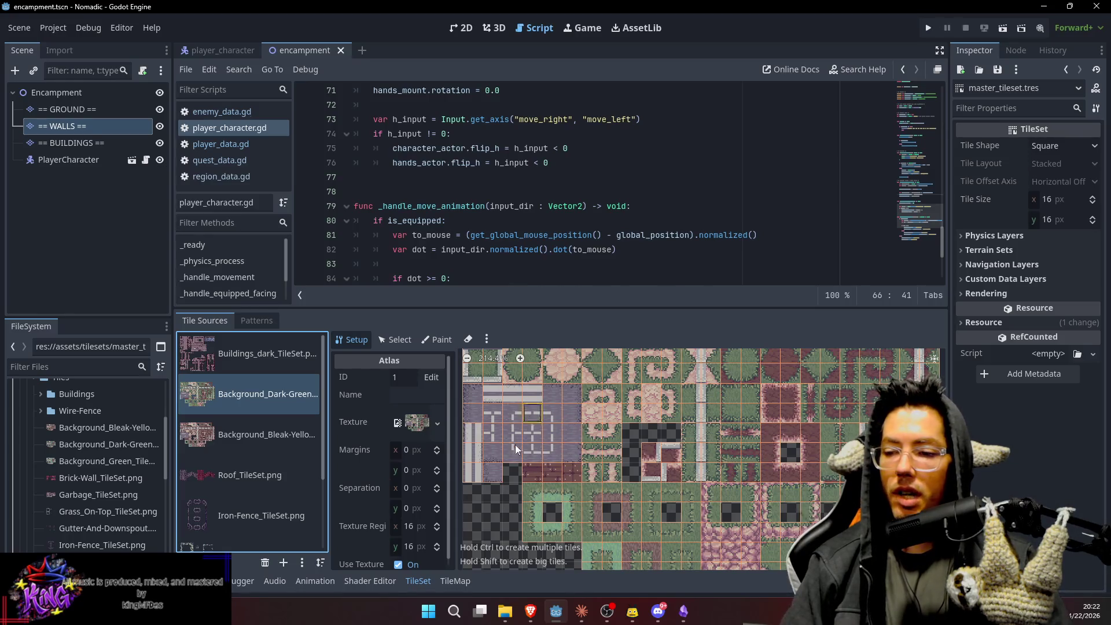
pyautogui.moveTo(649, 308); pyautogui.dragTo(649, 445)
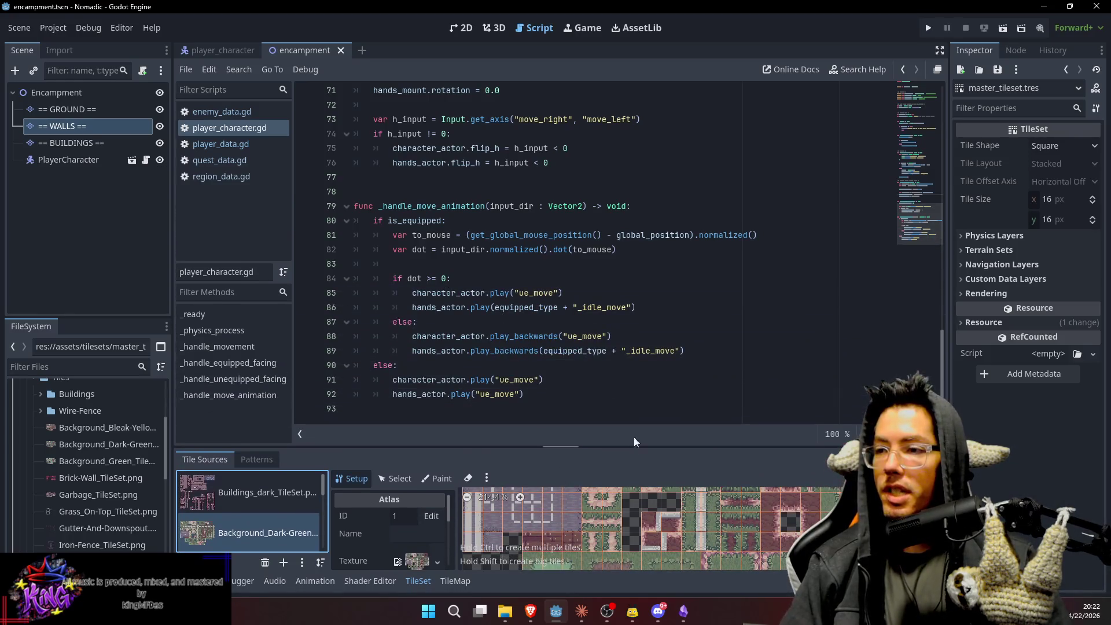
# Step: Switch to the player_character scene's script at _handle_movement, then bring up Obsidian
pyautogui.click(212, 49)
pyautogui.click(625, 269)
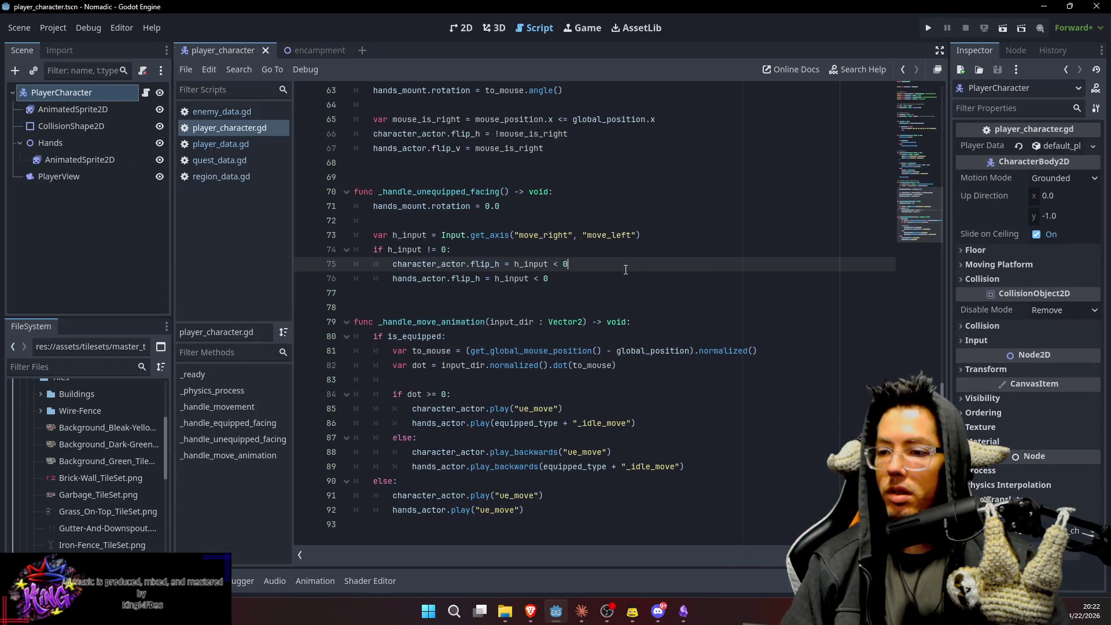
pyautogui.scroll(10, 626, 269)
pyautogui.click(606, 221)
pyautogui.scroll(4, 606, 275)
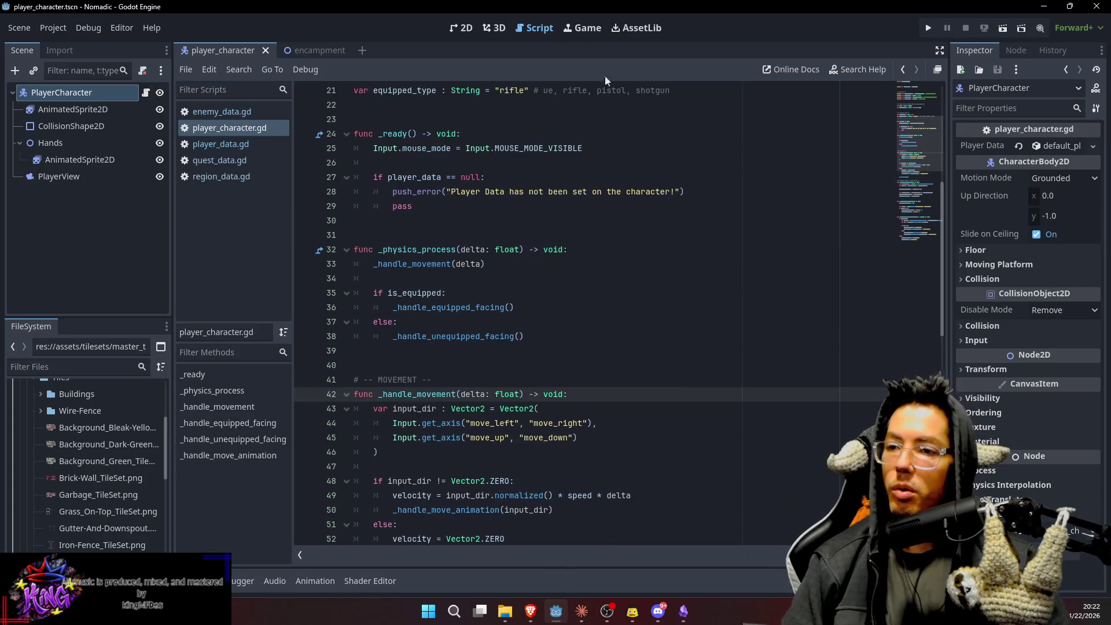
pyautogui.click(684, 615)
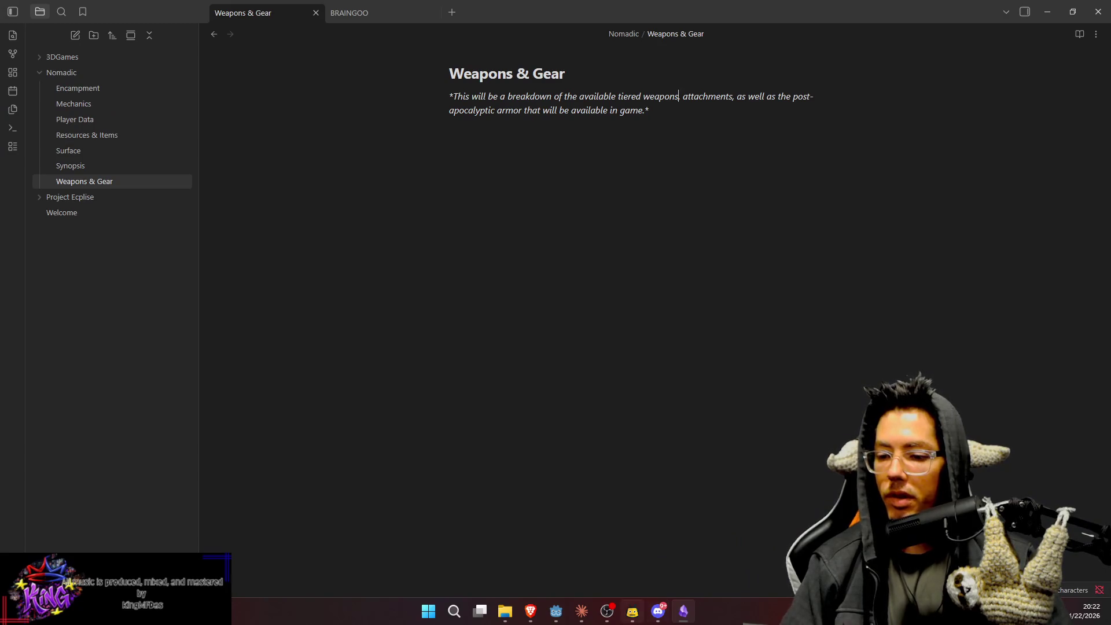
# Step: Bring Godot forward and open the region_data.gd script
pyautogui.click(556, 611)
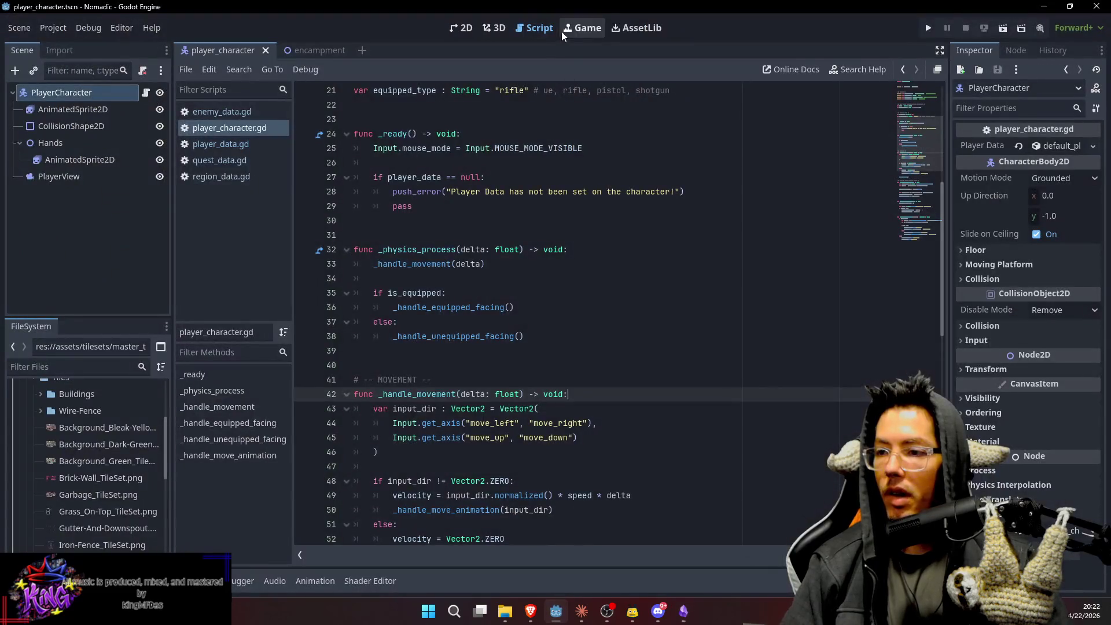
pyautogui.click(223, 176)
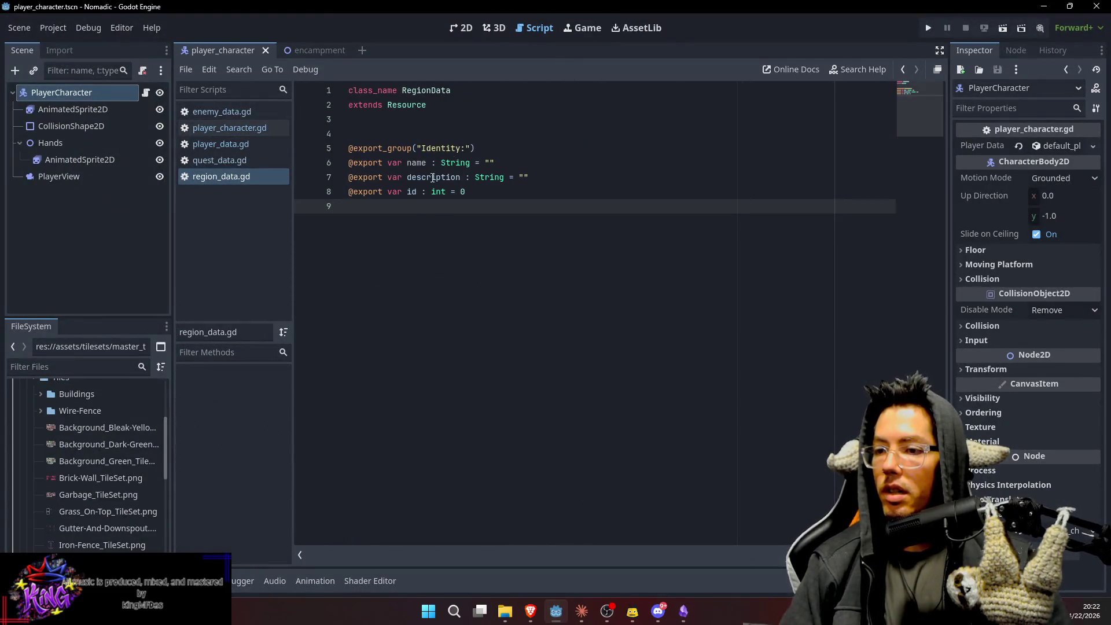
pyautogui.press('Up')
pyautogui.click(264, 176)
pyautogui.press('Return')
pyautogui.write('@export')
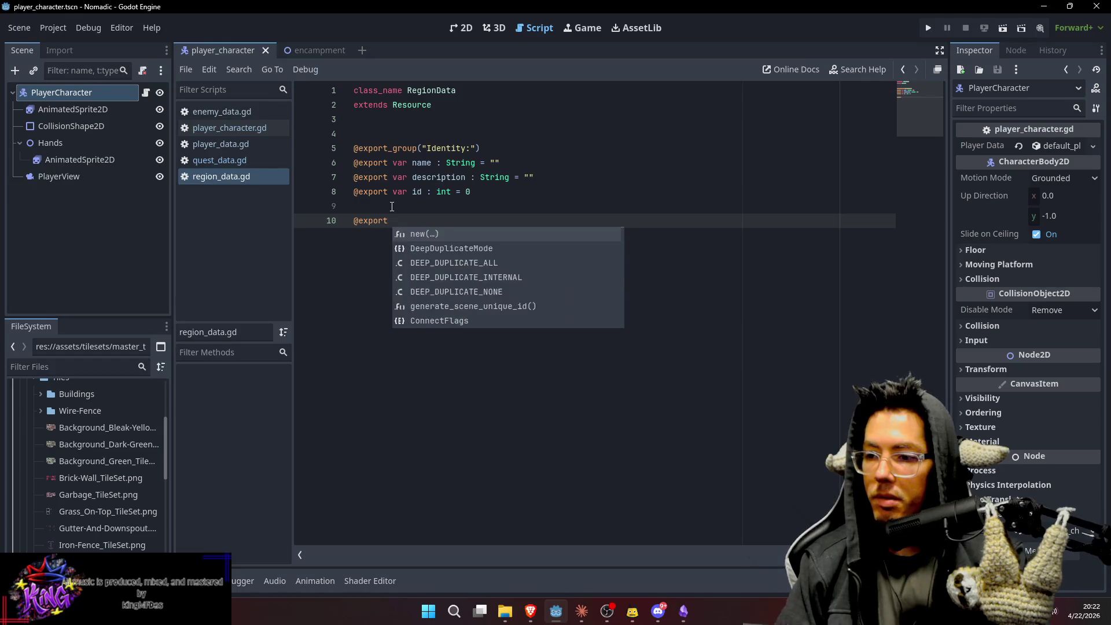
pyautogui.press('BackSpace')
pyautogui.write('_group')
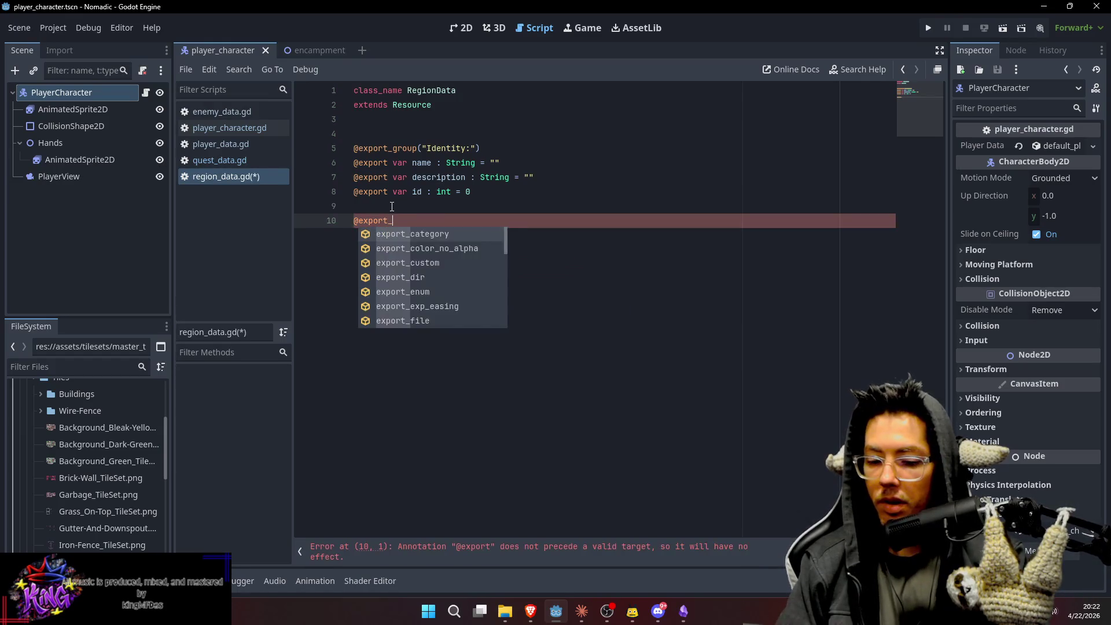
pyautogui.press('Return')
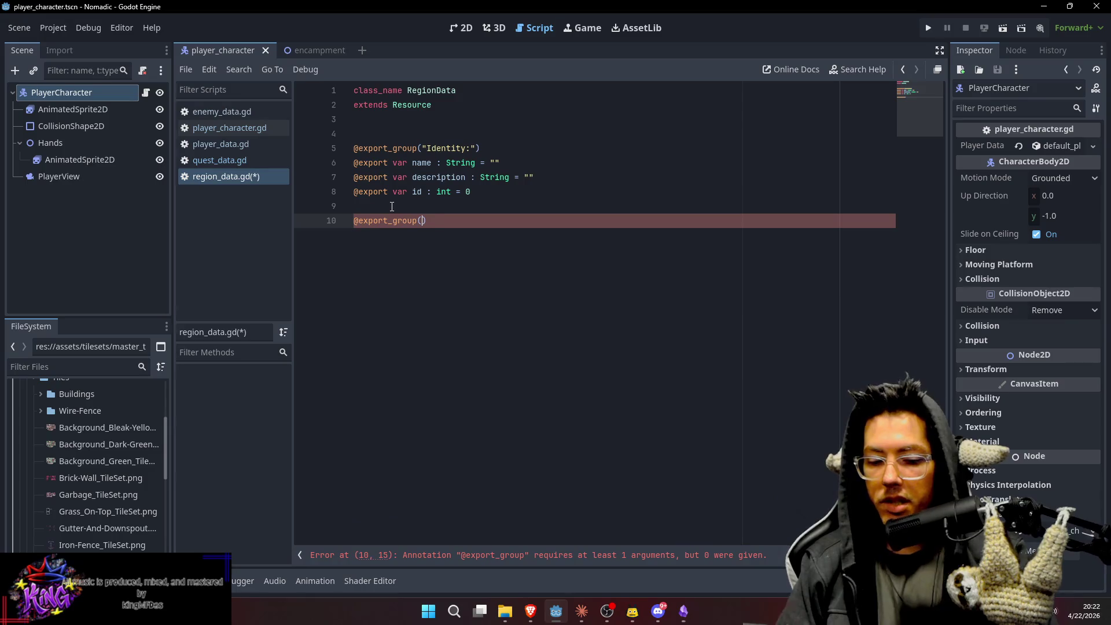
pyautogui.write('"Z')
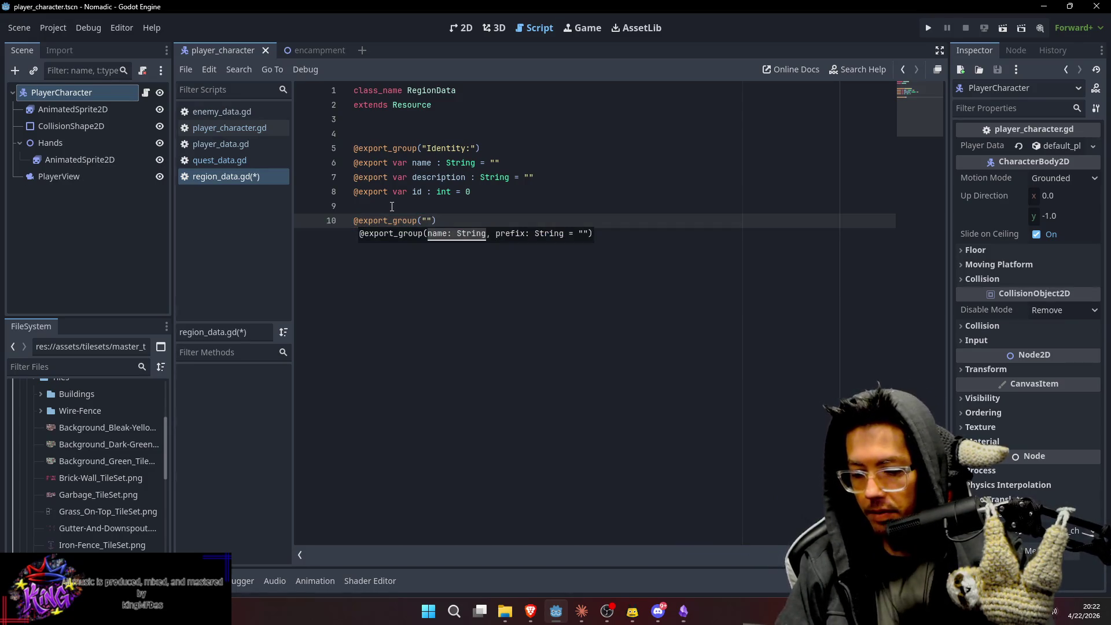
pyautogui.write('ones:')
pyautogui.press('End')
pyautogui.press('Return')
pyautogui.write('port var ra')
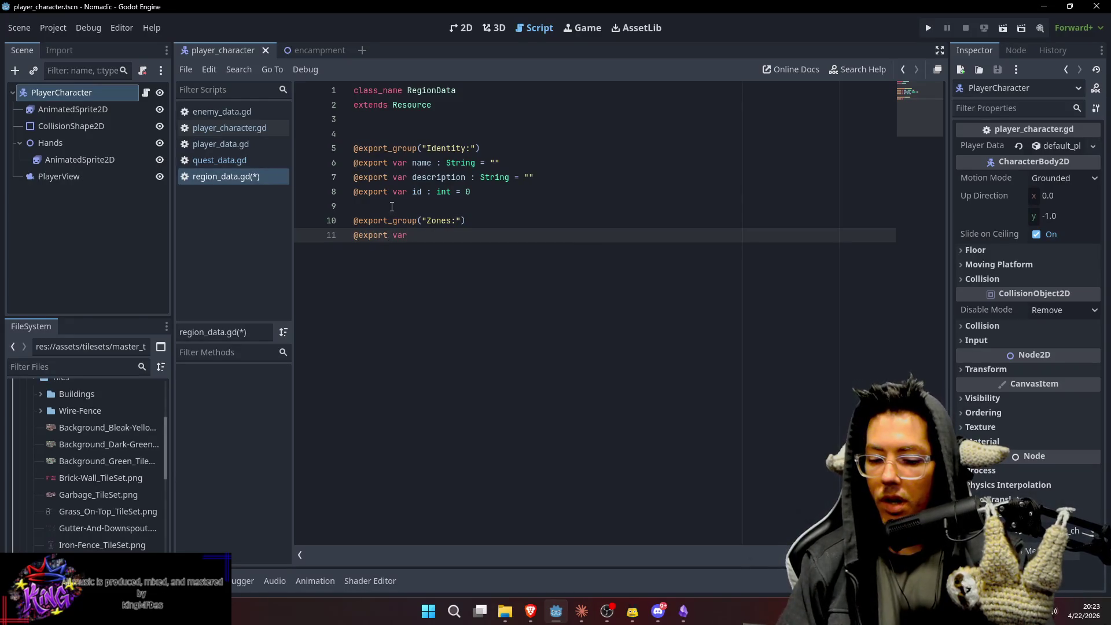
pyautogui.write('diation_')
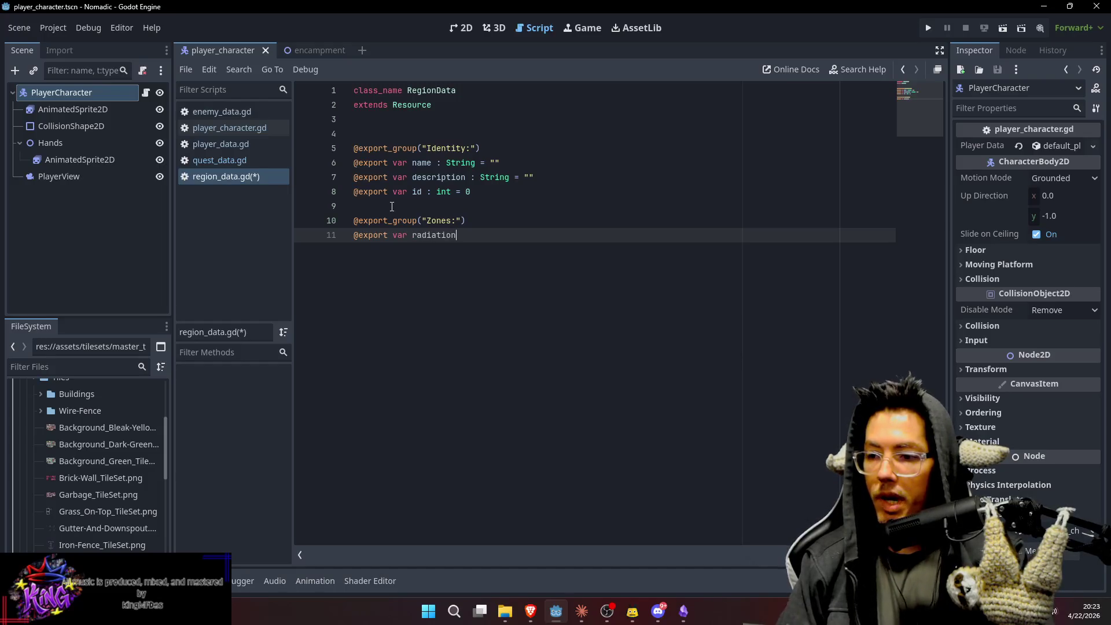
pyautogui.write('zone_count : ')
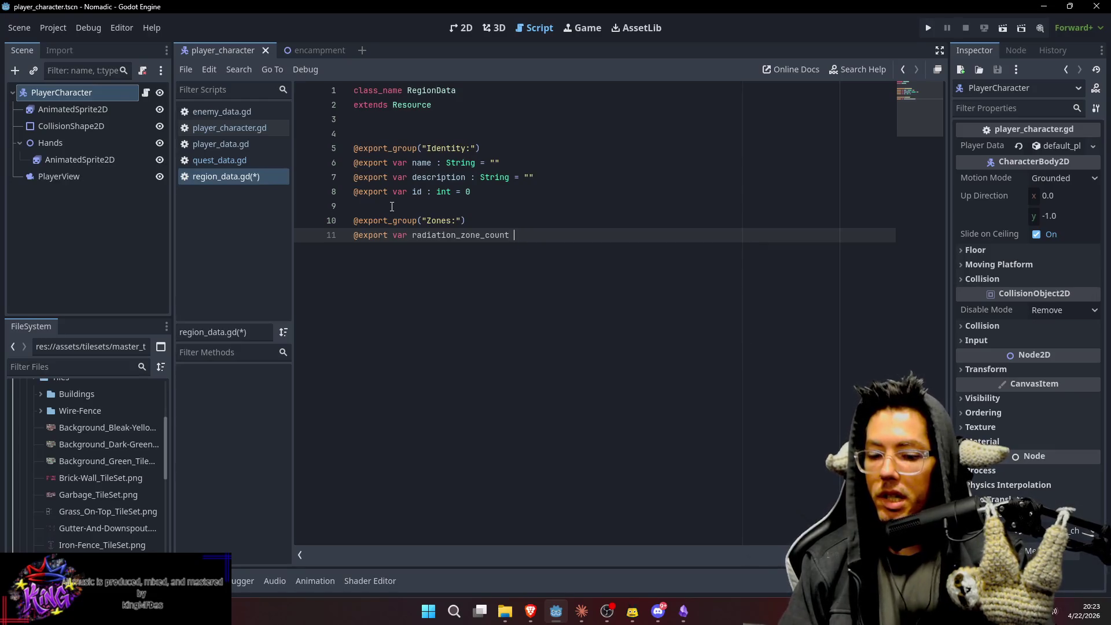
pyautogui.write('int = 0')
pyautogui.hotkey('ctrl', 's')
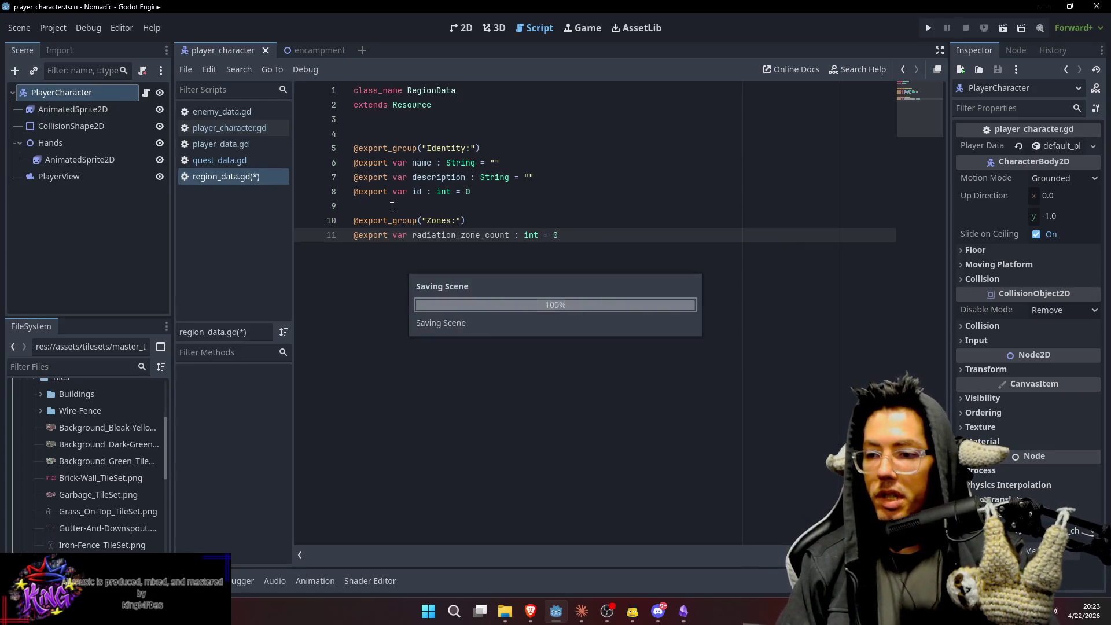
# Step: Add zombie_dense_count : int = 0 below it, fix the spacing, and save
pyautogui.press('Return')
pyautogui.write('xport var ')
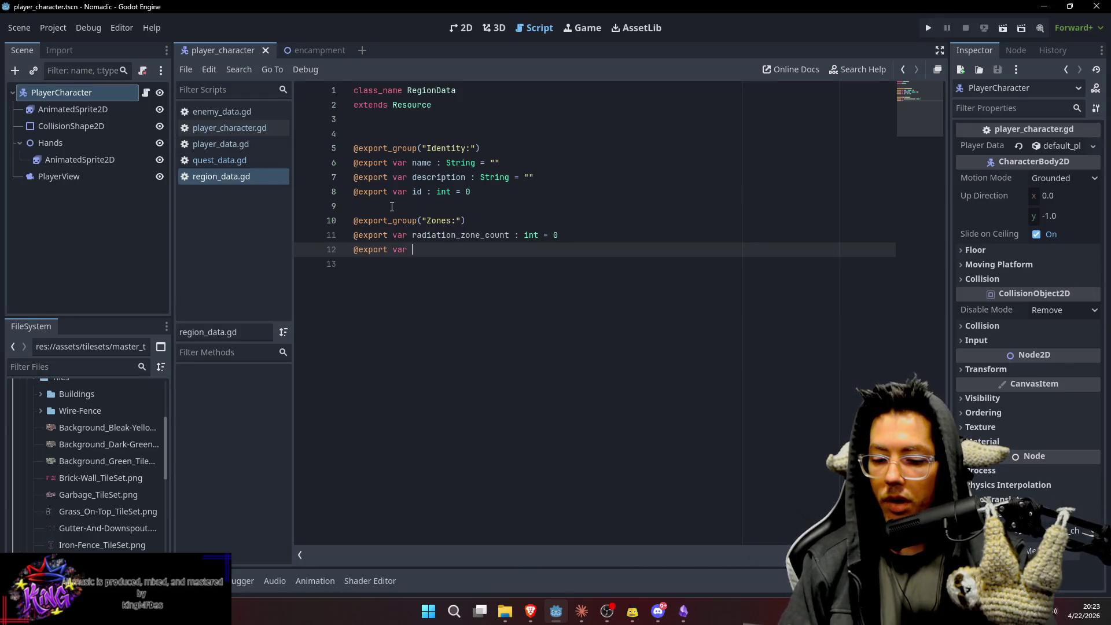
pyautogui.write('zombie_dense')
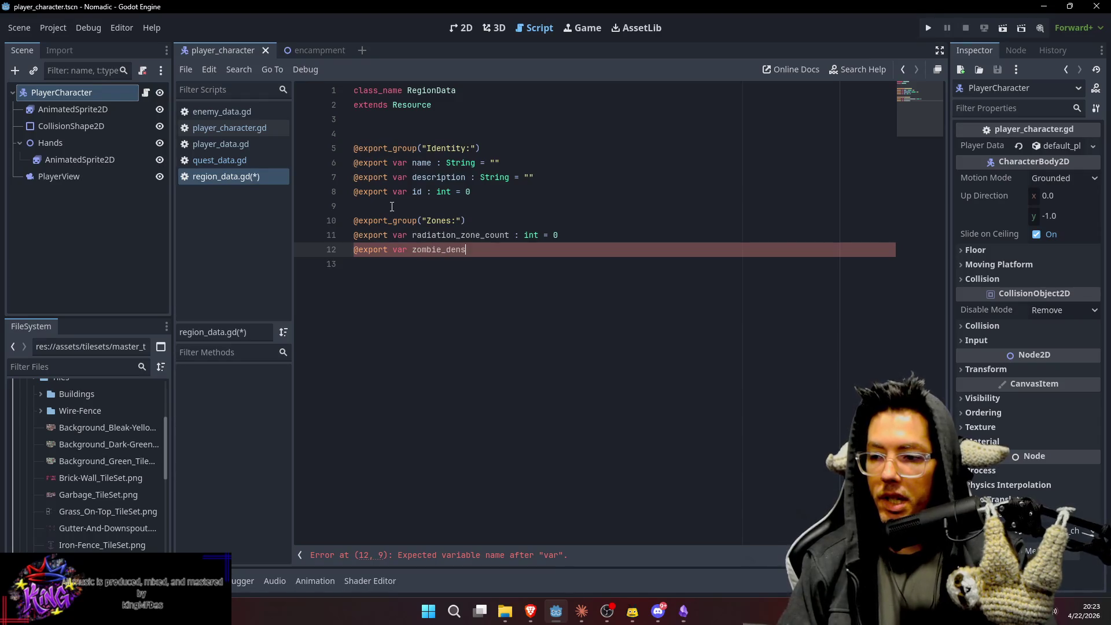
pyautogui.write('_count :')
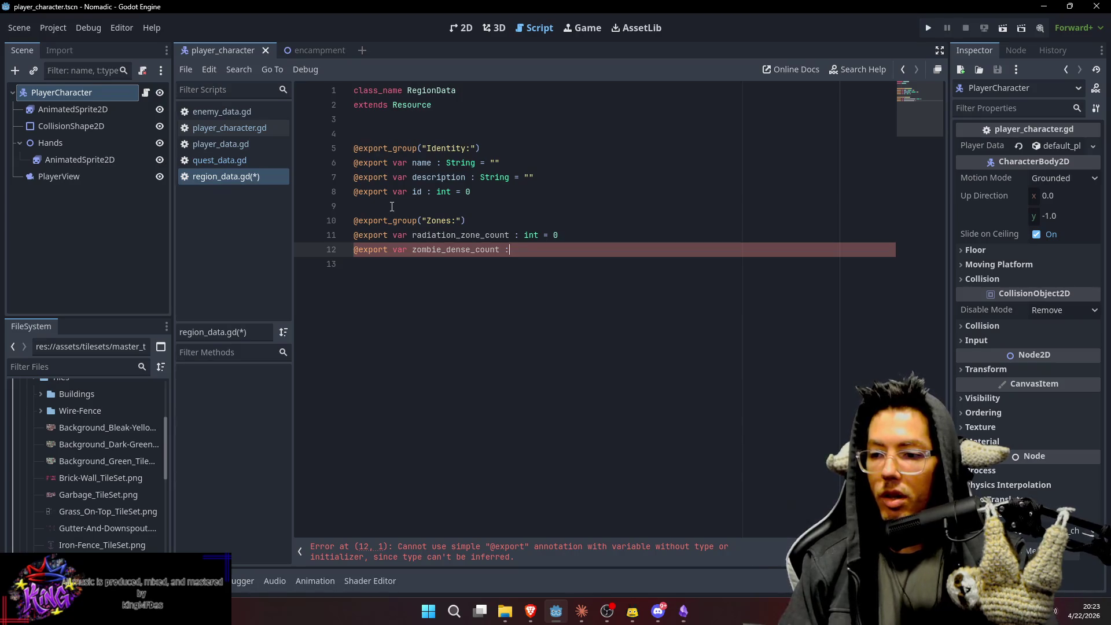
pyautogui.hotkey('ctrl', 'Left')
pyautogui.hotkey('ctrl', 'Left')
pyautogui.hotkey('ctrl', 'Left')
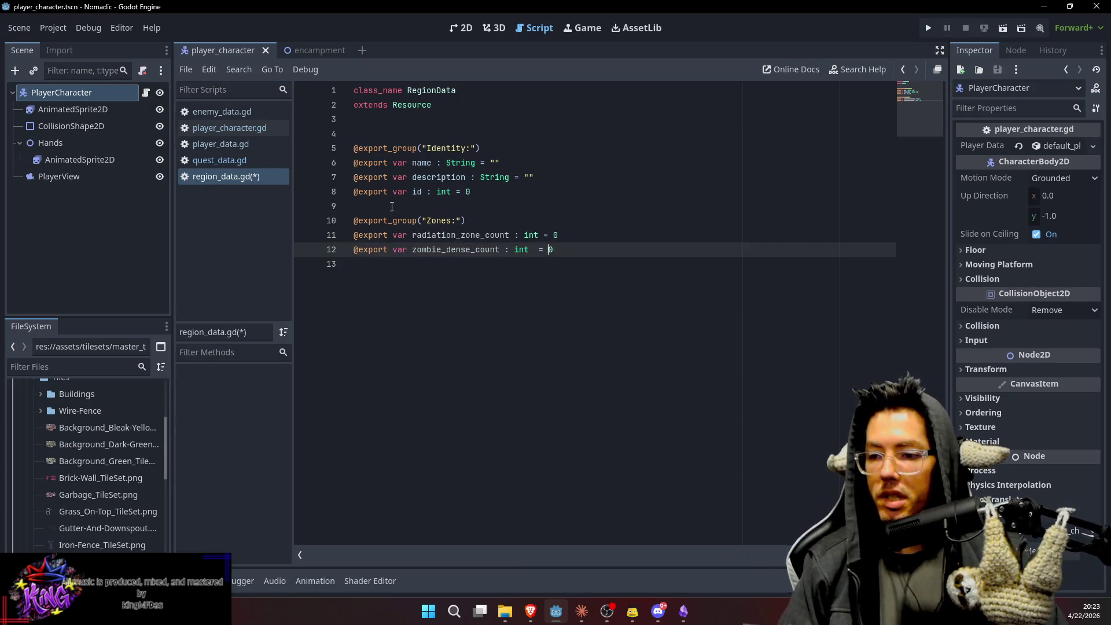
pyautogui.press('Delete')
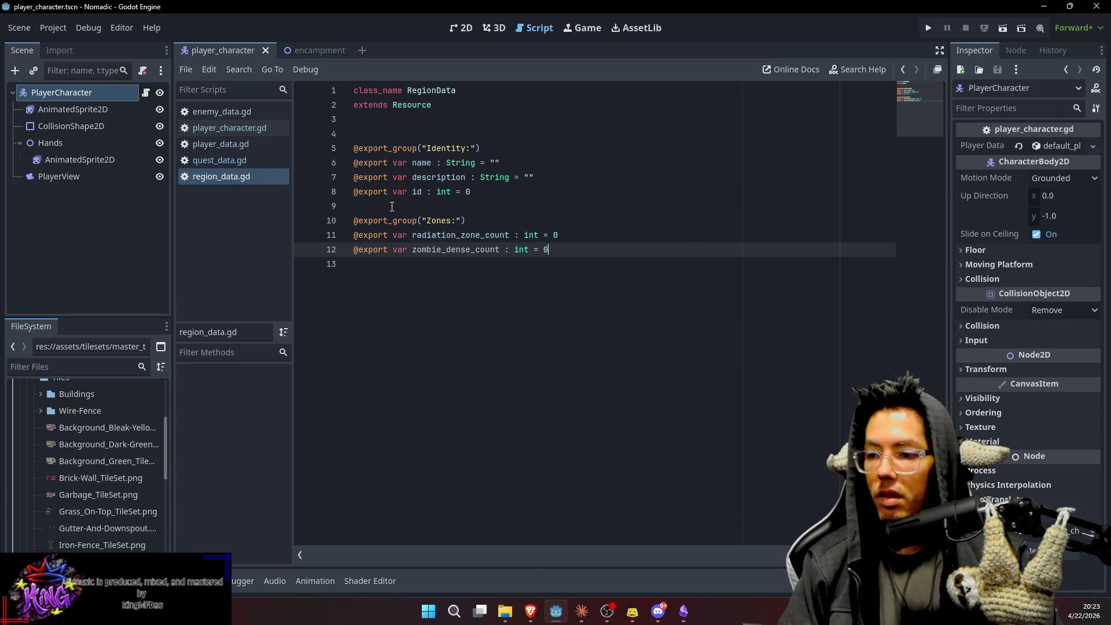
pyautogui.hotkey('ctrl', 's')
pyautogui.press('End')
pyautogui.press('Return')
pyautogui.press('Tab')
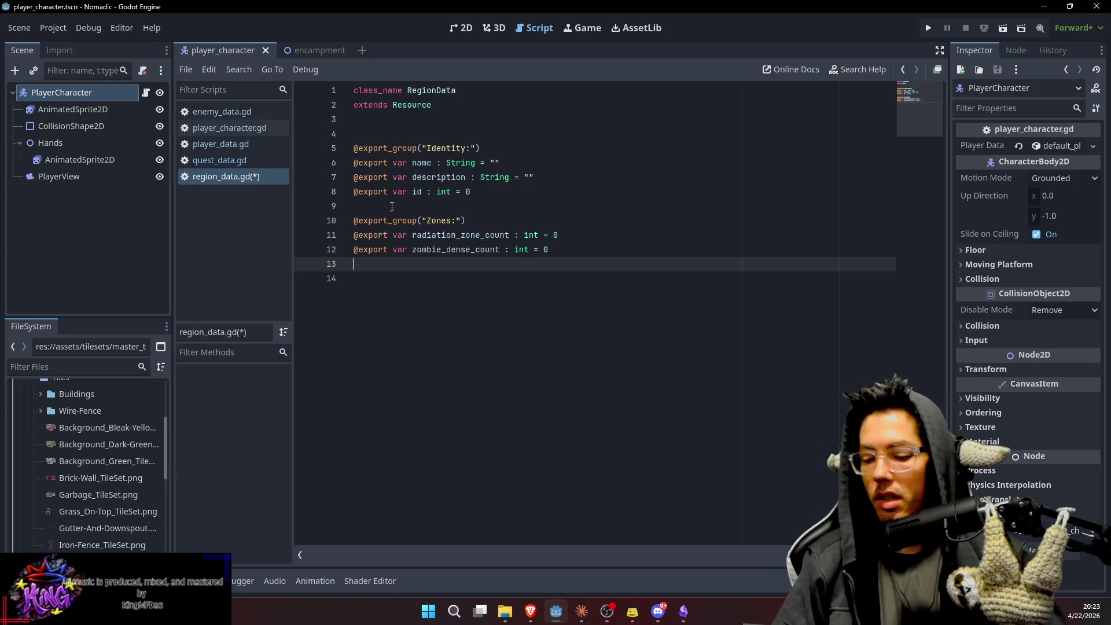
pyautogui.hotkey('alt', 'Tab')
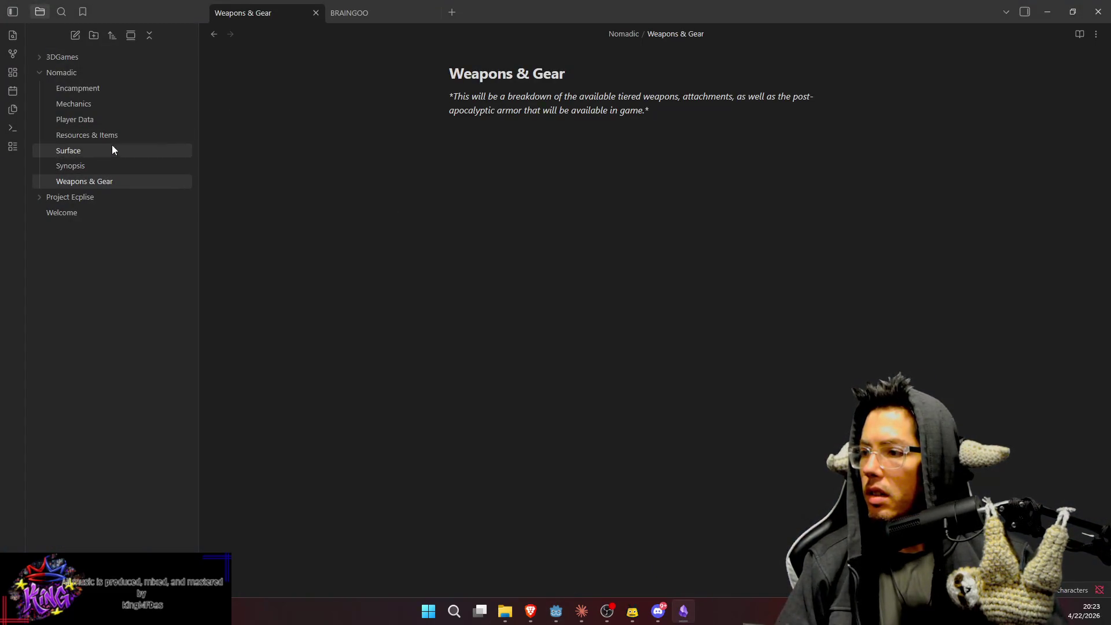
# Step: Open the Surface note, trim the extra blank line in region_data.gd, save, and recheck Region A
pyautogui.click(69, 151)
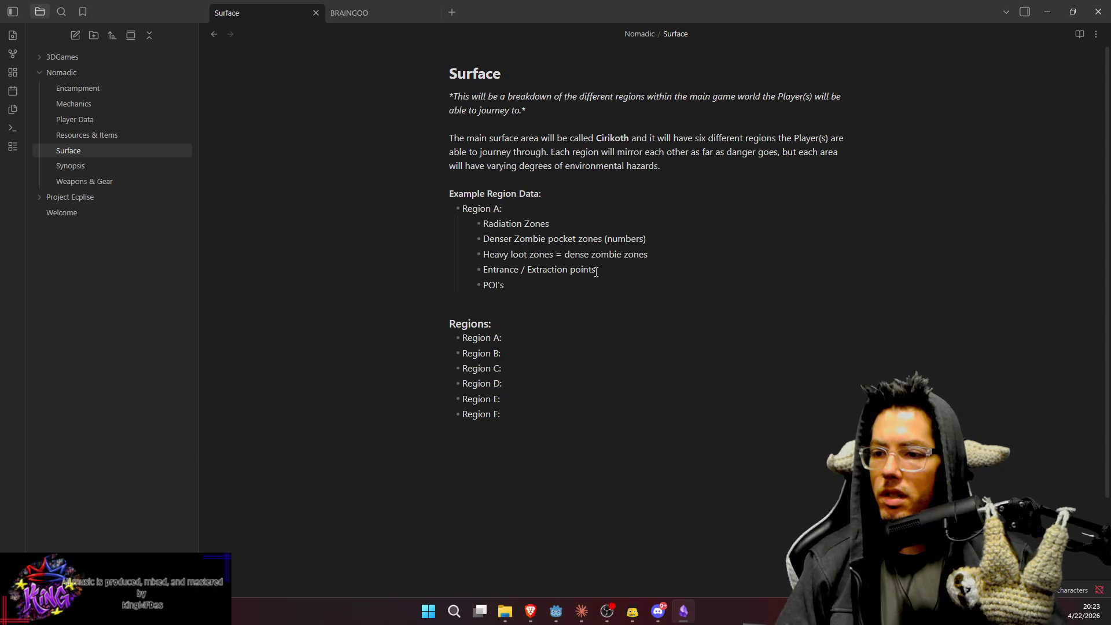
pyautogui.hotkey('alt', 'Tab')
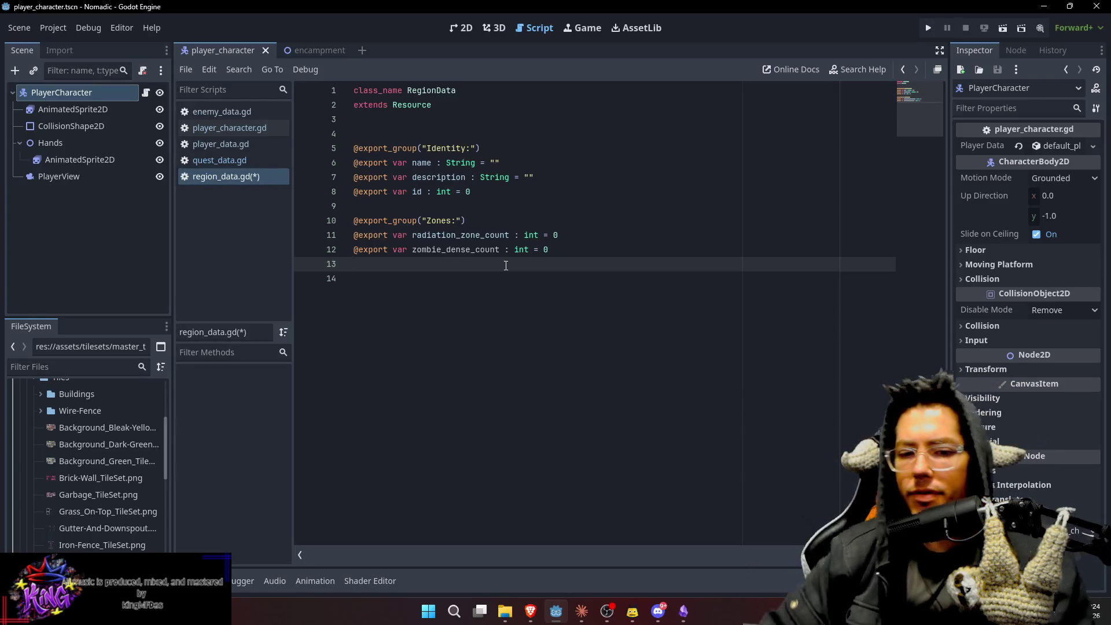
pyautogui.press('BackSpace')
pyautogui.hotkey('ctrl', 's')
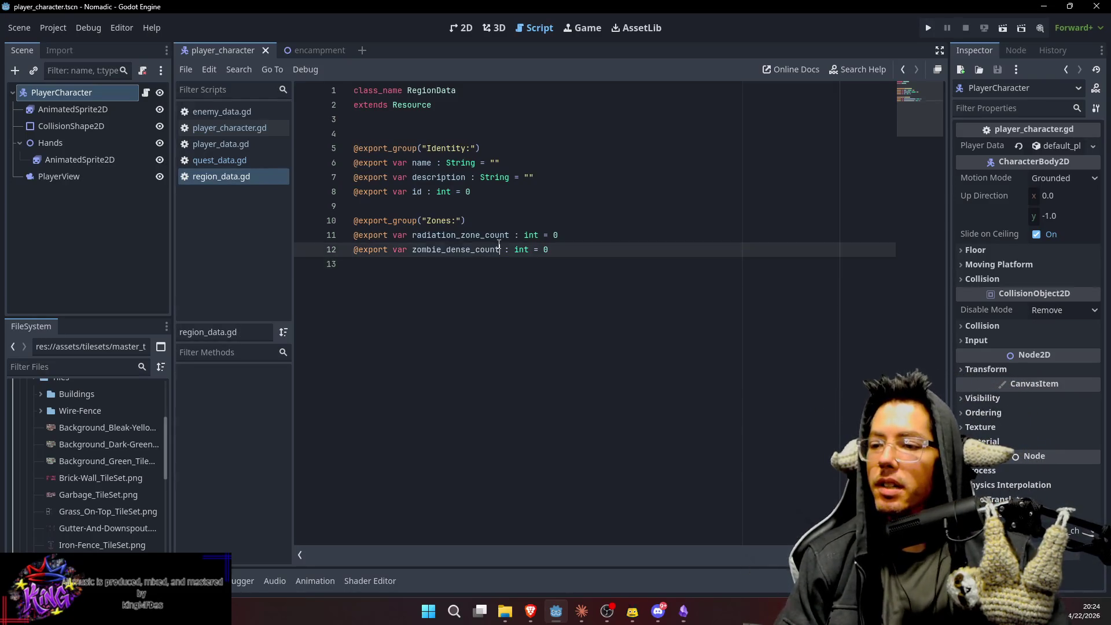
pyautogui.hotkey('alt', 'Tab')
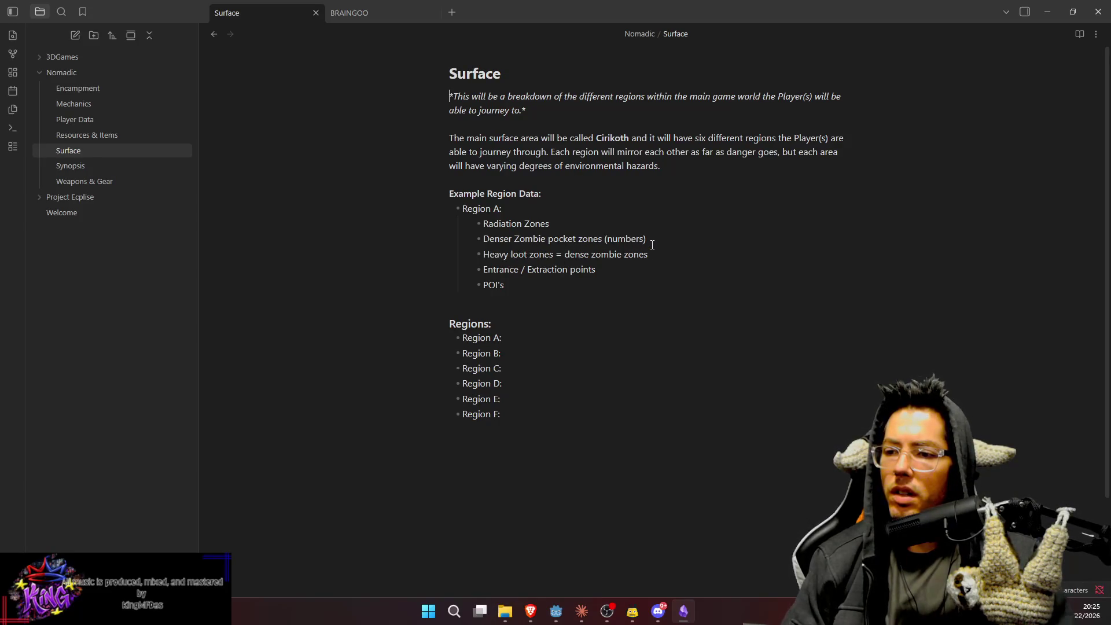
pyautogui.moveTo(495, 257); pyautogui.dragTo(556, 255)
pyautogui.click(603, 256)
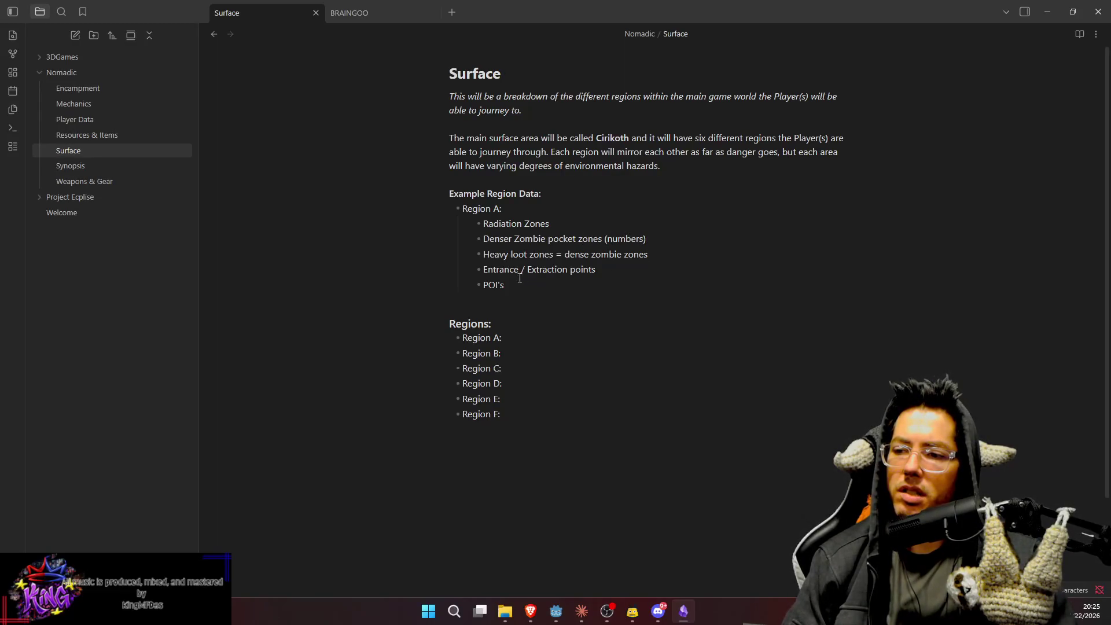
pyautogui.hotkey('alt', 'Tab')
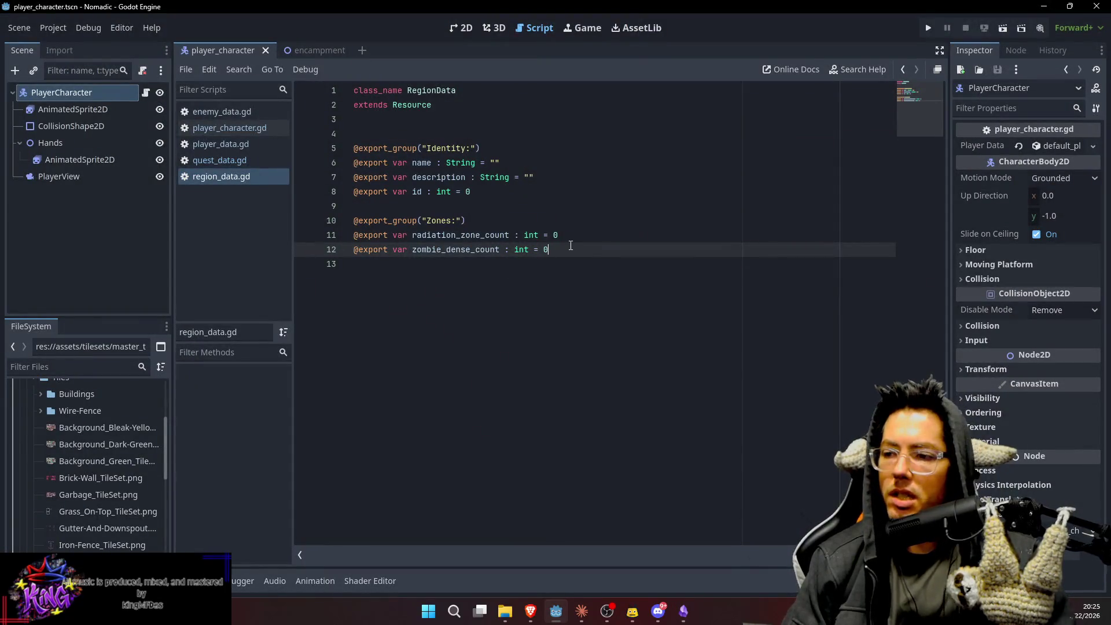
pyautogui.press('Return')
pyautogui.write('@export var poi_')
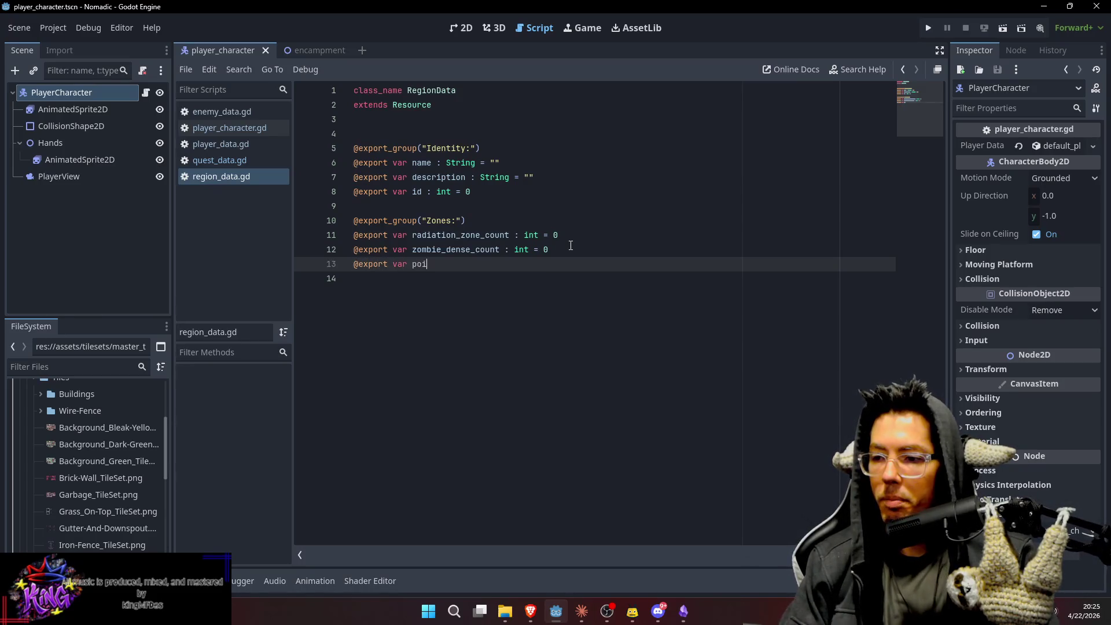
pyautogui.write('count : int = 0')
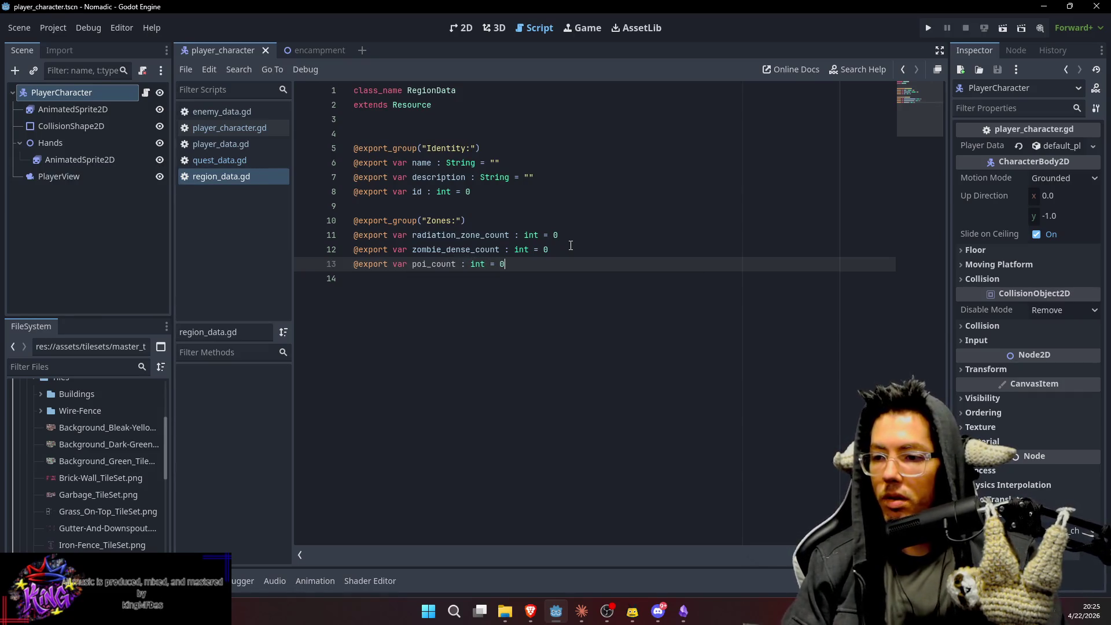
pyautogui.press('Down')
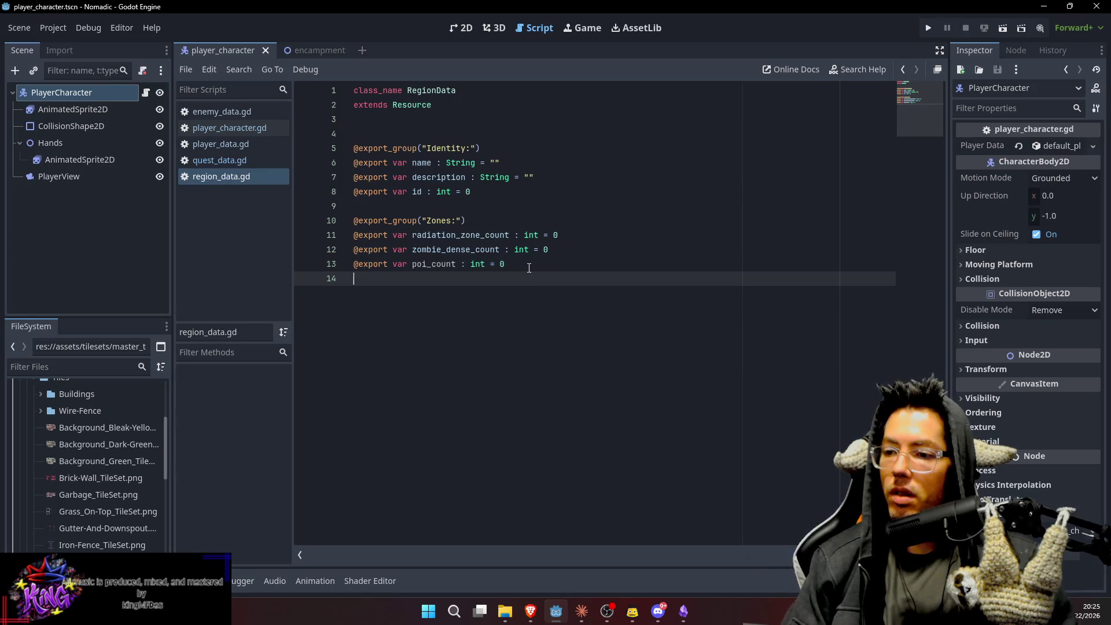
pyautogui.click(539, 178)
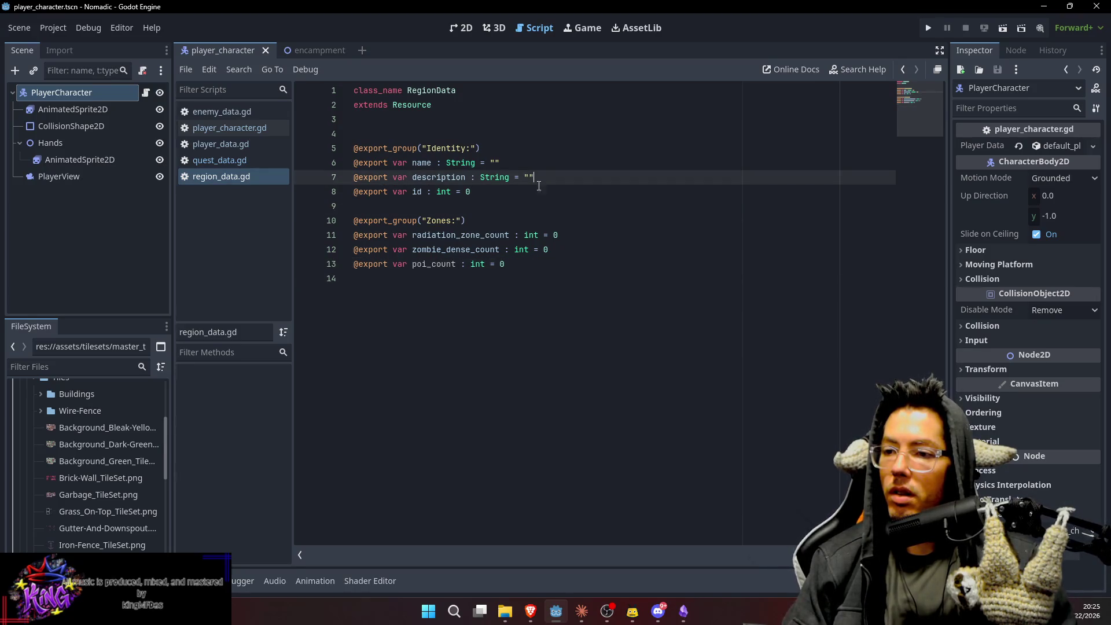
pyautogui.click(536, 257)
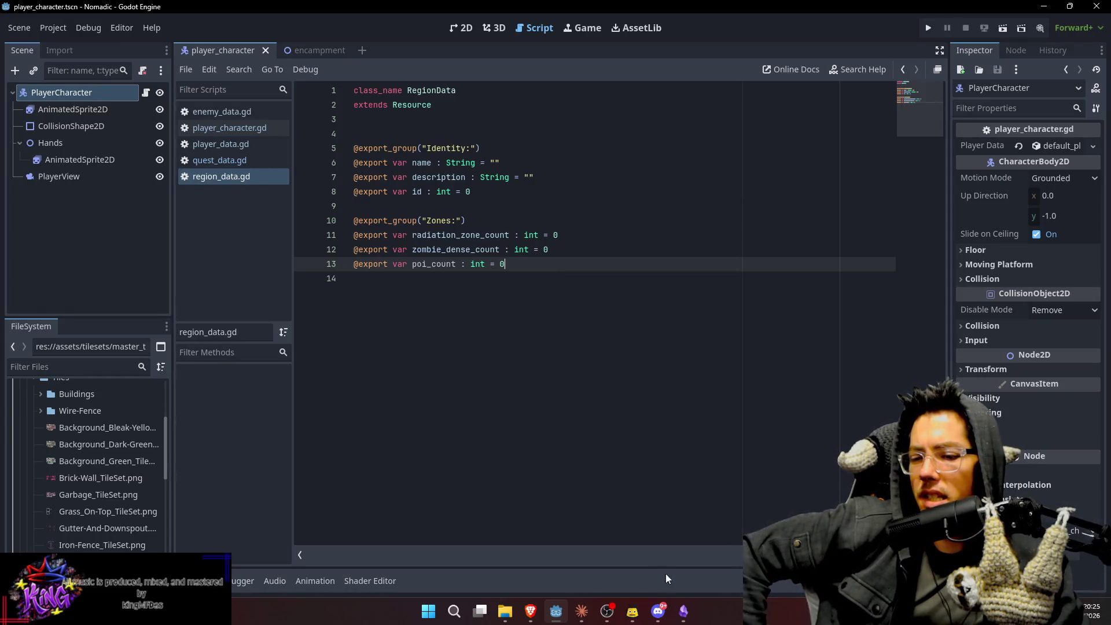
pyautogui.click(685, 612)
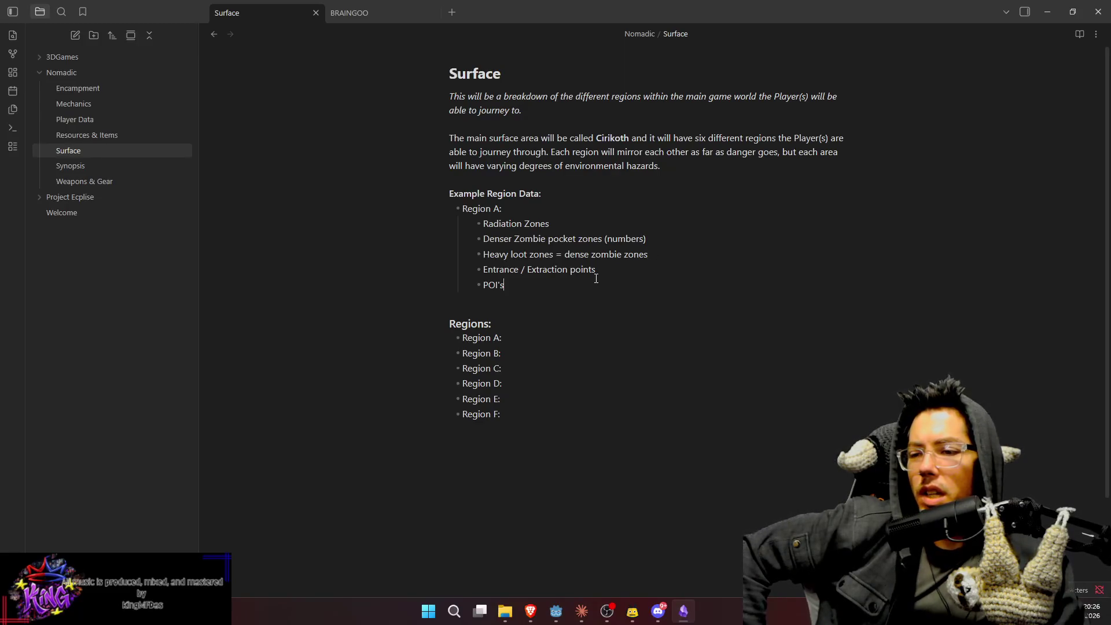
# Step: Read the Region A zombie zones and Entrance / Extraction points bullets, then return to Godot
pyautogui.click(575, 326)
pyautogui.click(610, 238)
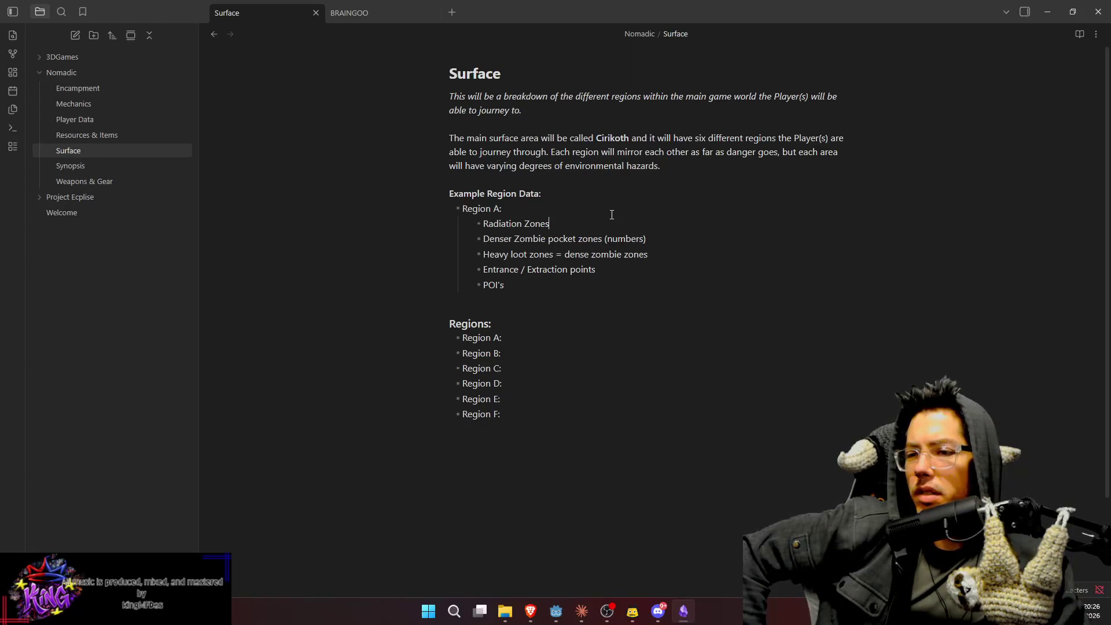
pyautogui.click(673, 269)
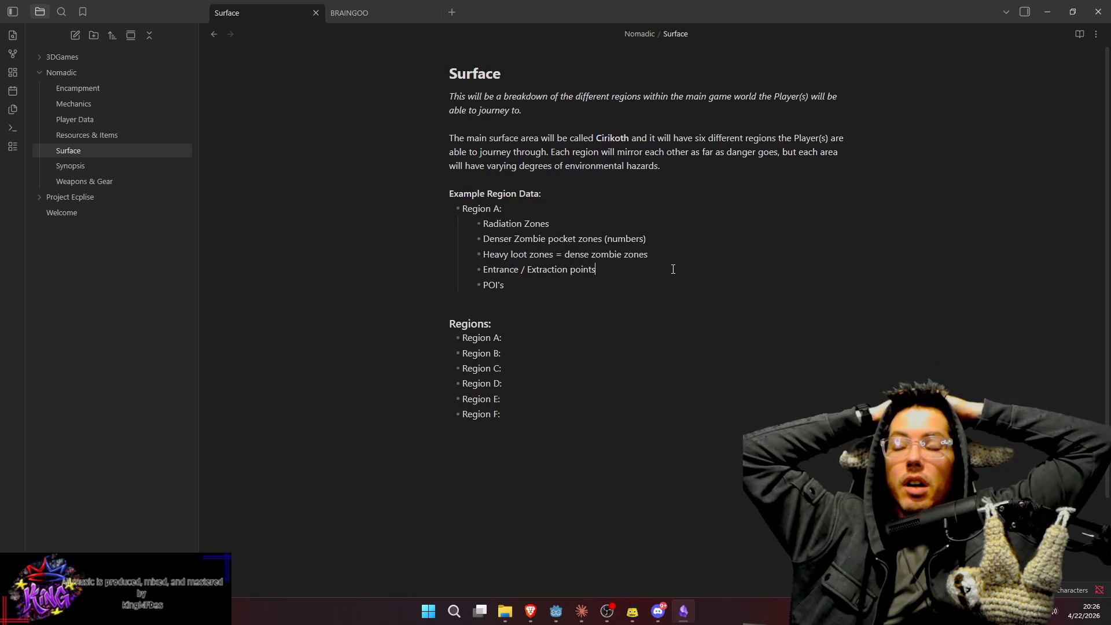
pyautogui.hotkey('alt', 'Tab')
pyautogui.click(488, 196)
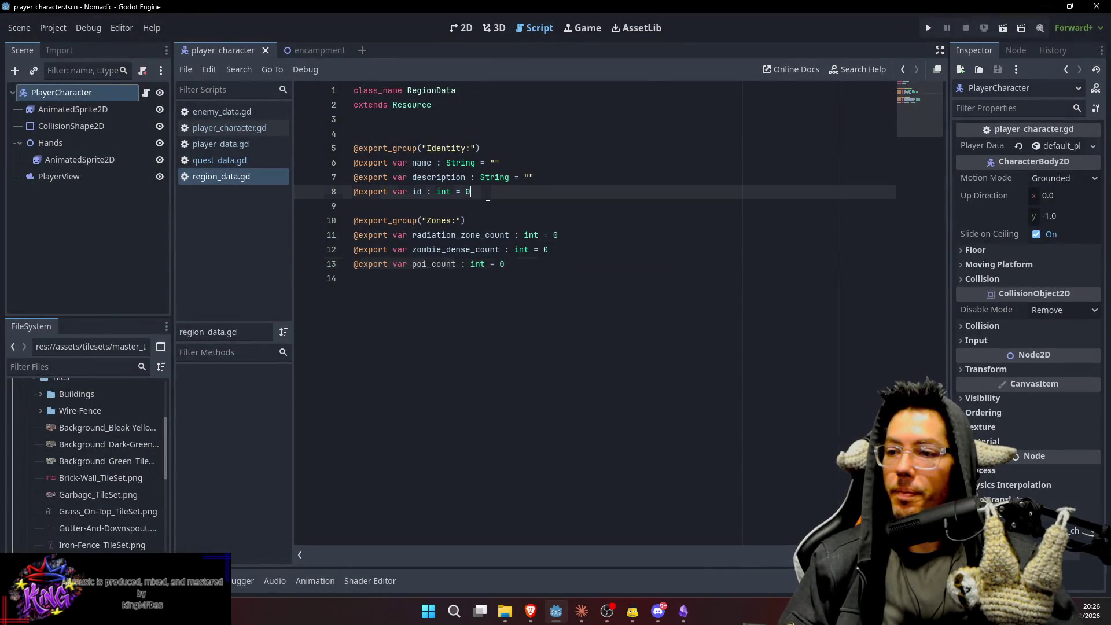
pyautogui.click(524, 236)
pyautogui.click(570, 253)
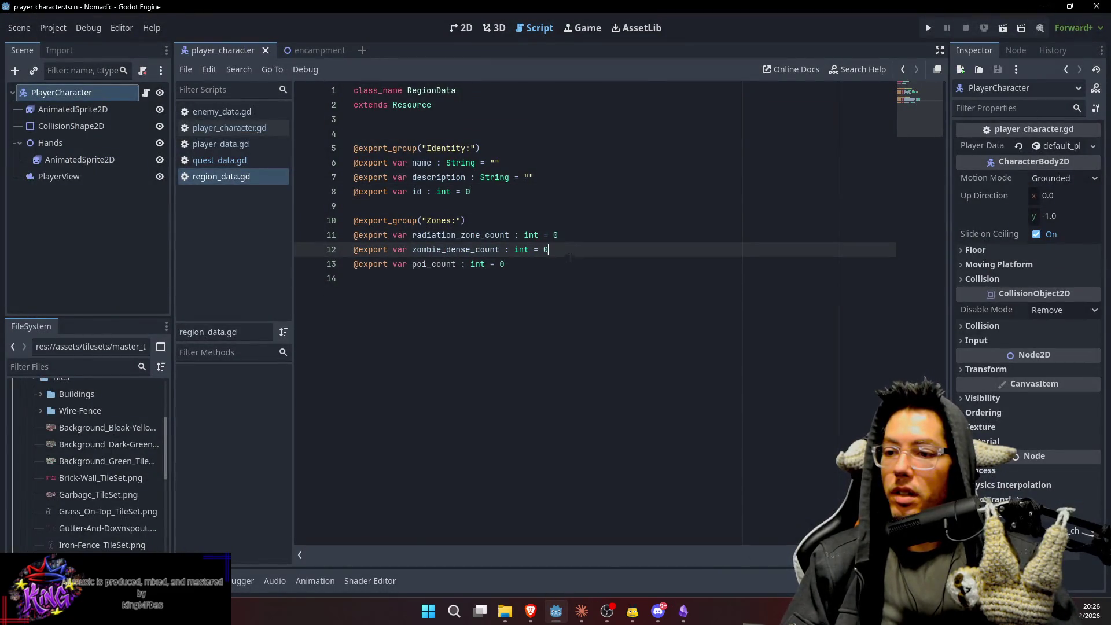
pyautogui.click(516, 187)
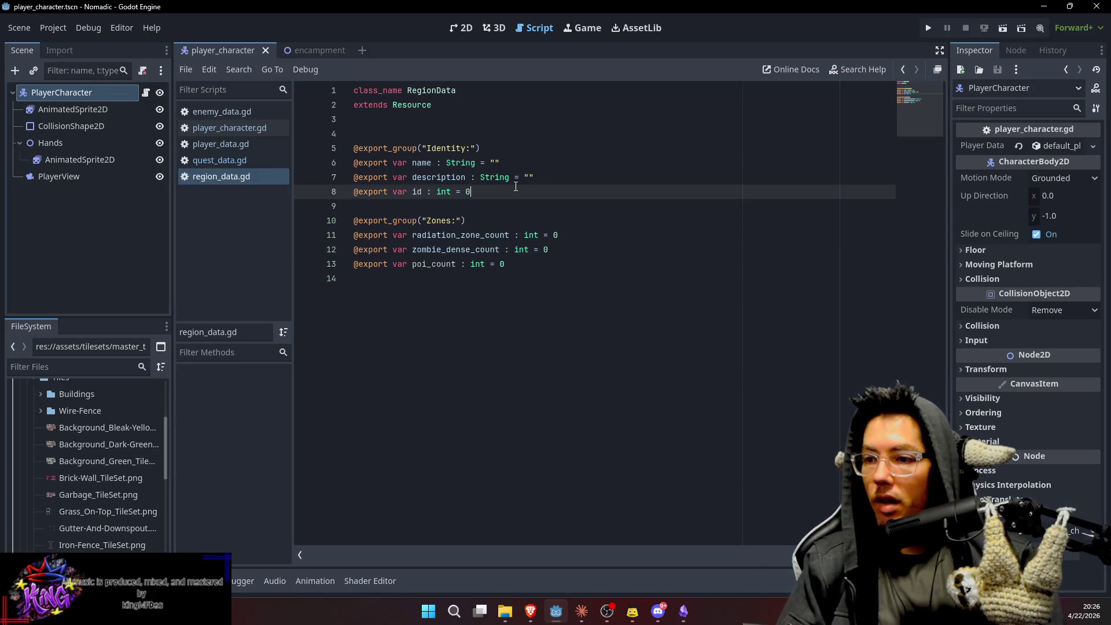
pyautogui.press('Return')
pyautogui.write('@export var')
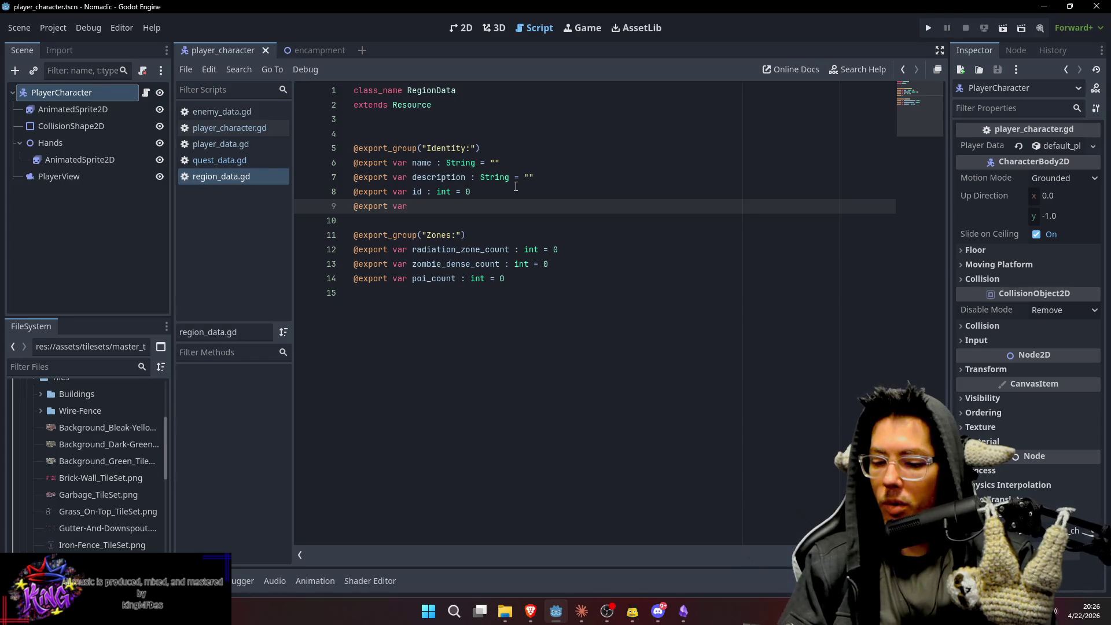
pyautogui.write(' region_map : PackedSc')
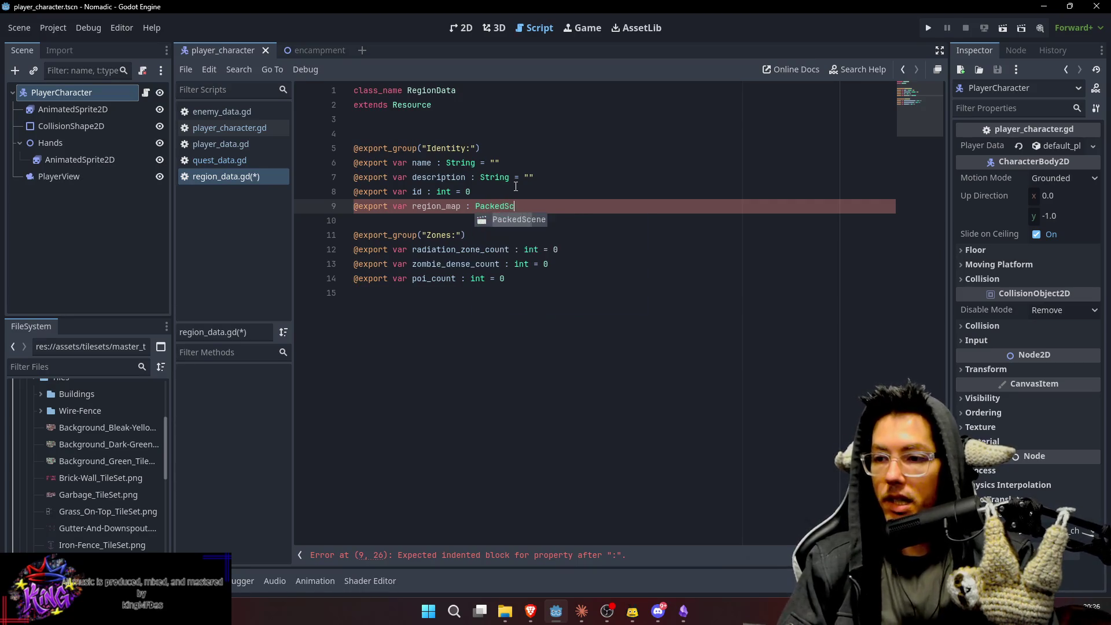
pyautogui.press('Return')
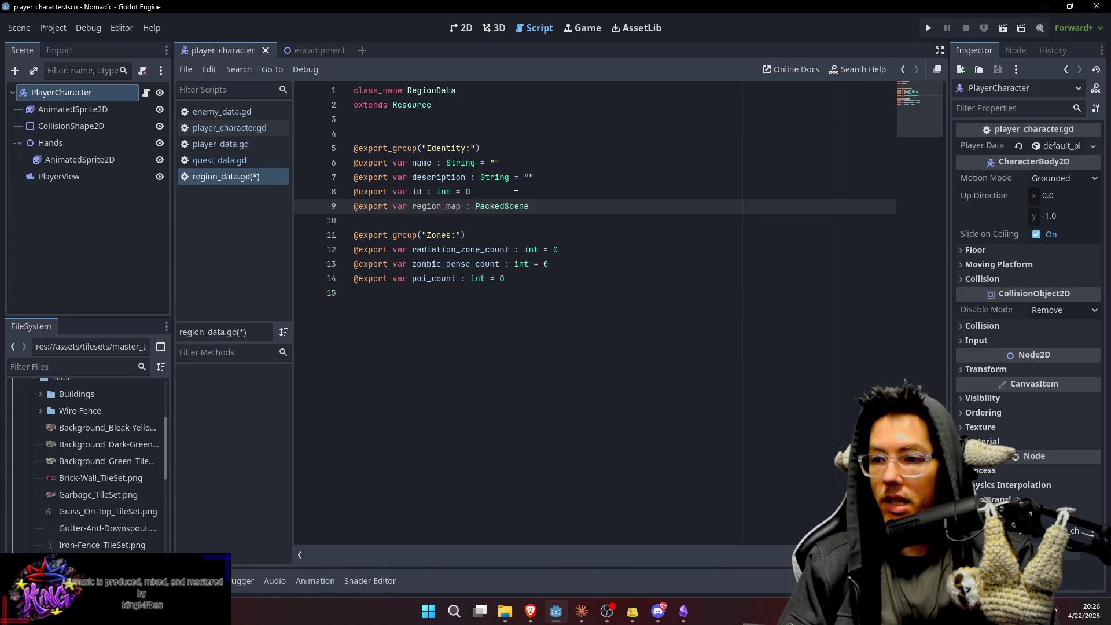
pyautogui.write('nu')
pyautogui.press('Return')
pyautogui.hotkey('ctrl', 's')
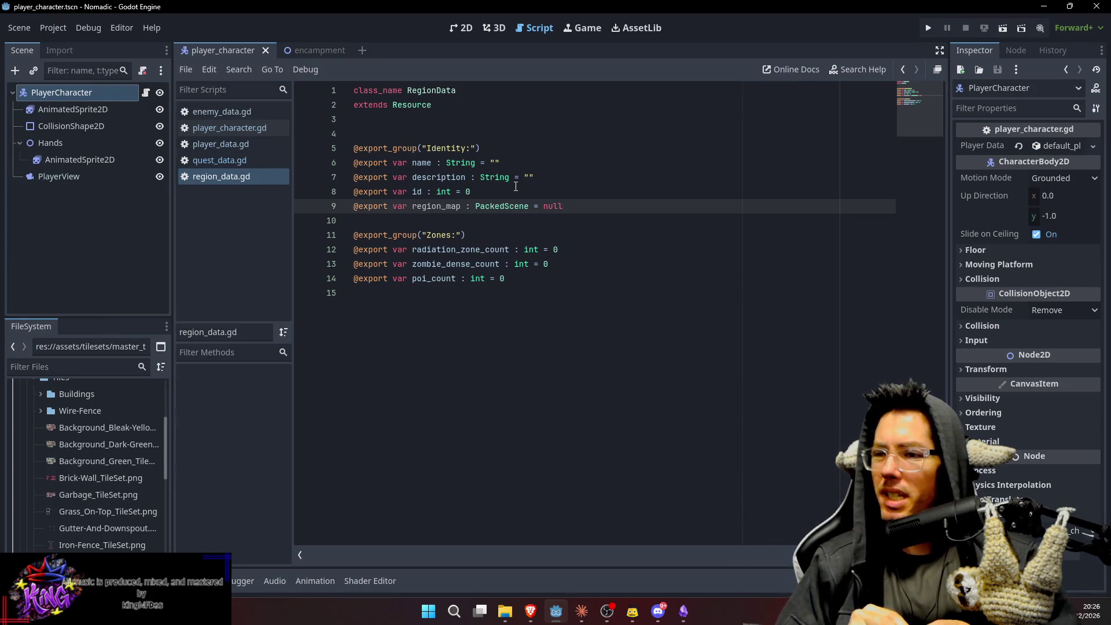
pyautogui.press('End')
pyautogui.hotkey('shift', 'Up')
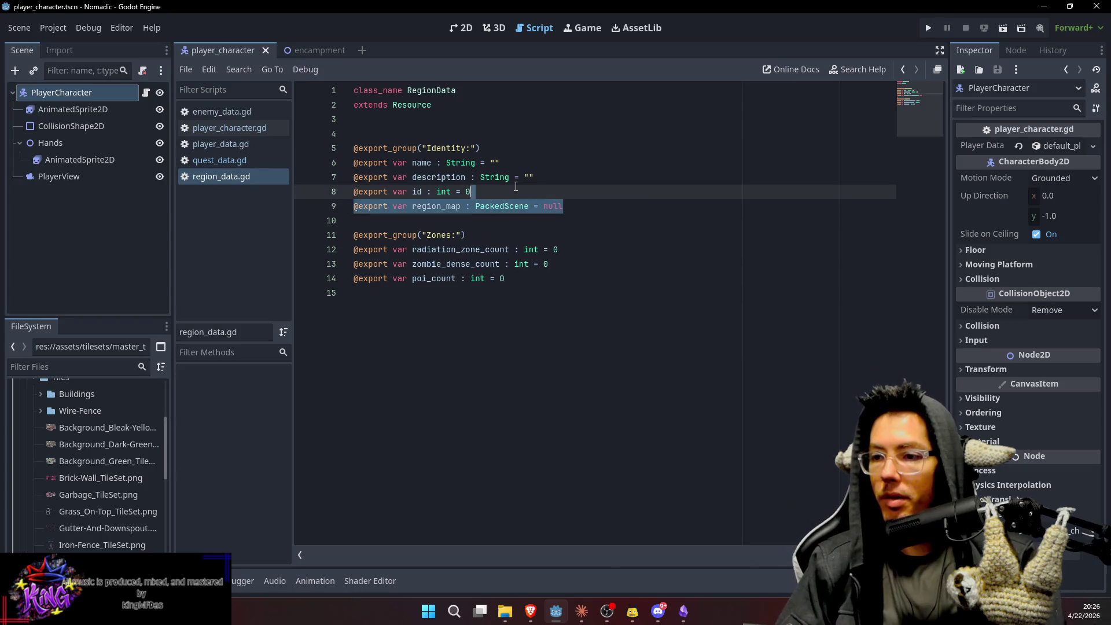
pyautogui.press('BackSpace')
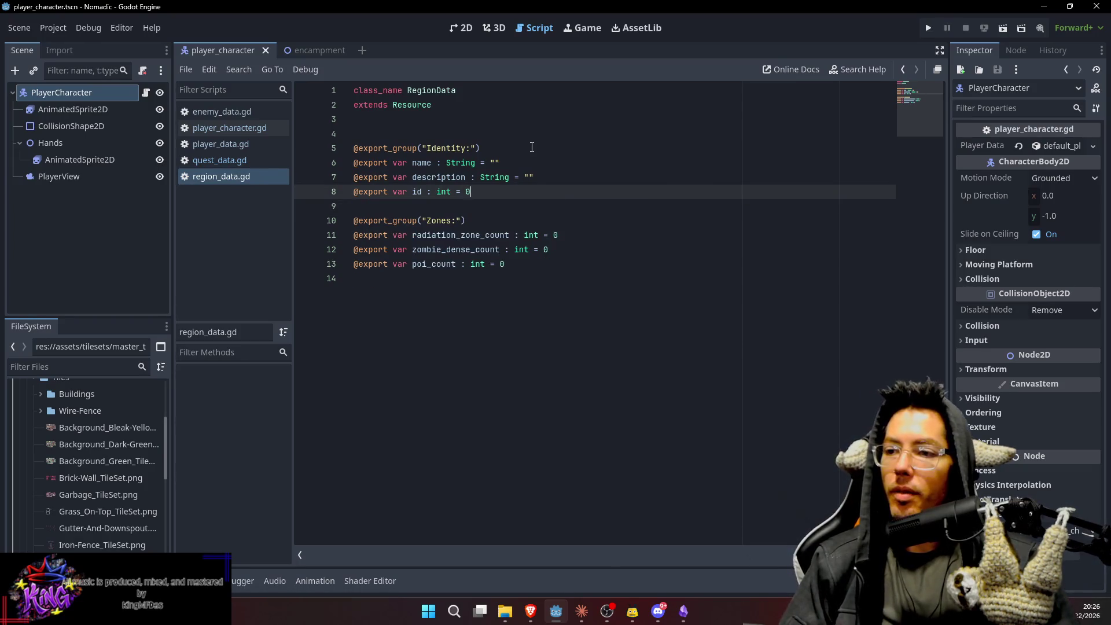
# Step: Review the Identity group's id and description lines in region_data.gd
pyautogui.click(531, 147)
pyautogui.click(563, 183)
pyautogui.click(564, 191)
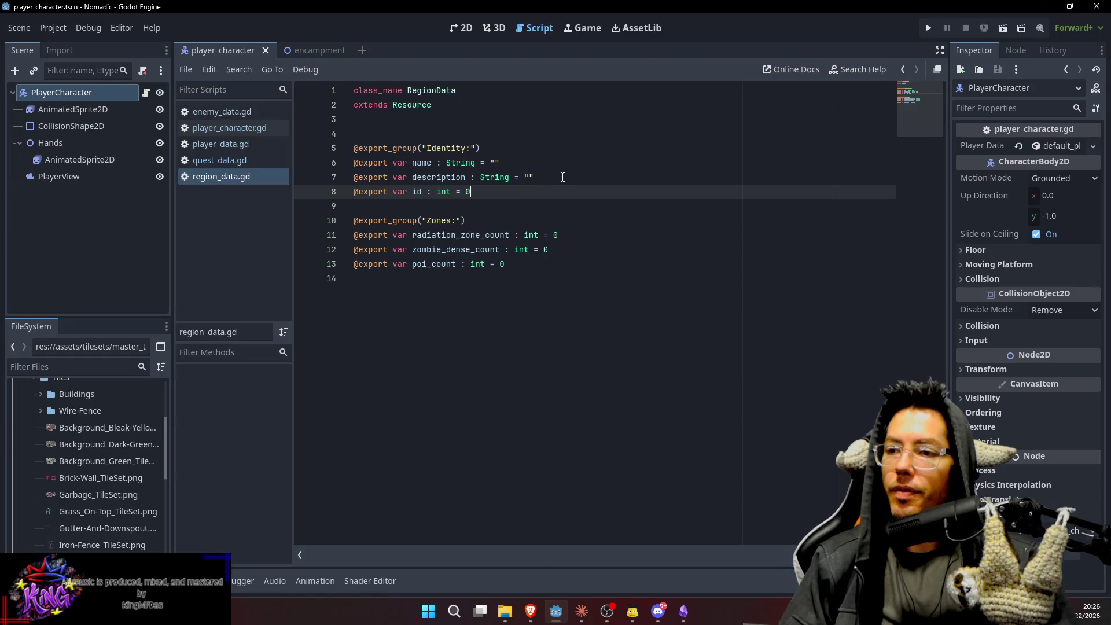
pyautogui.click(563, 177)
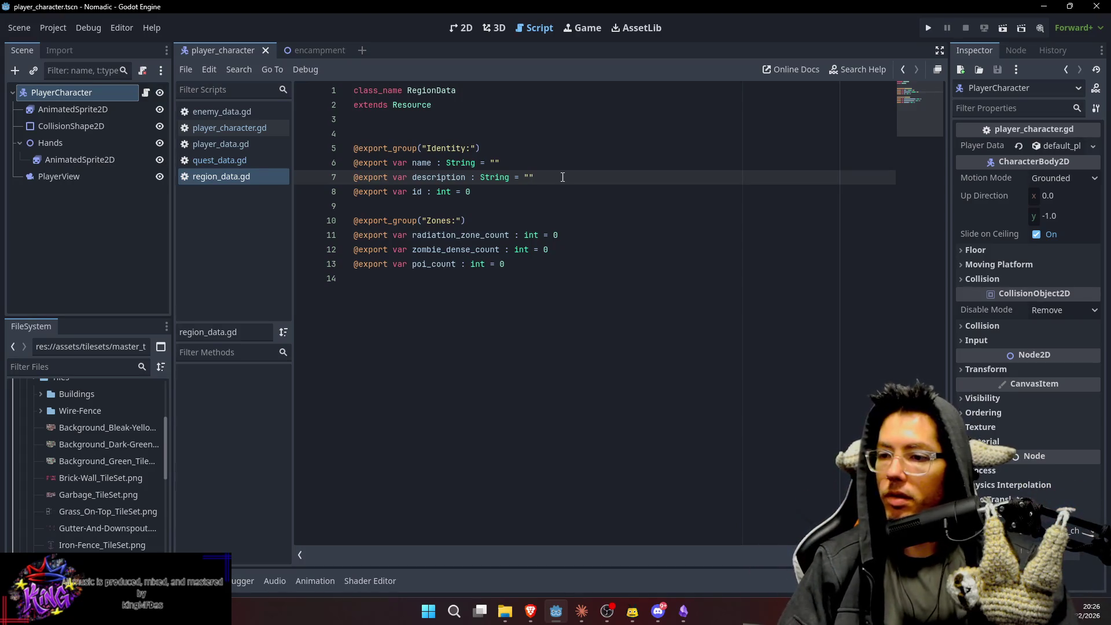
pyautogui.click(509, 197)
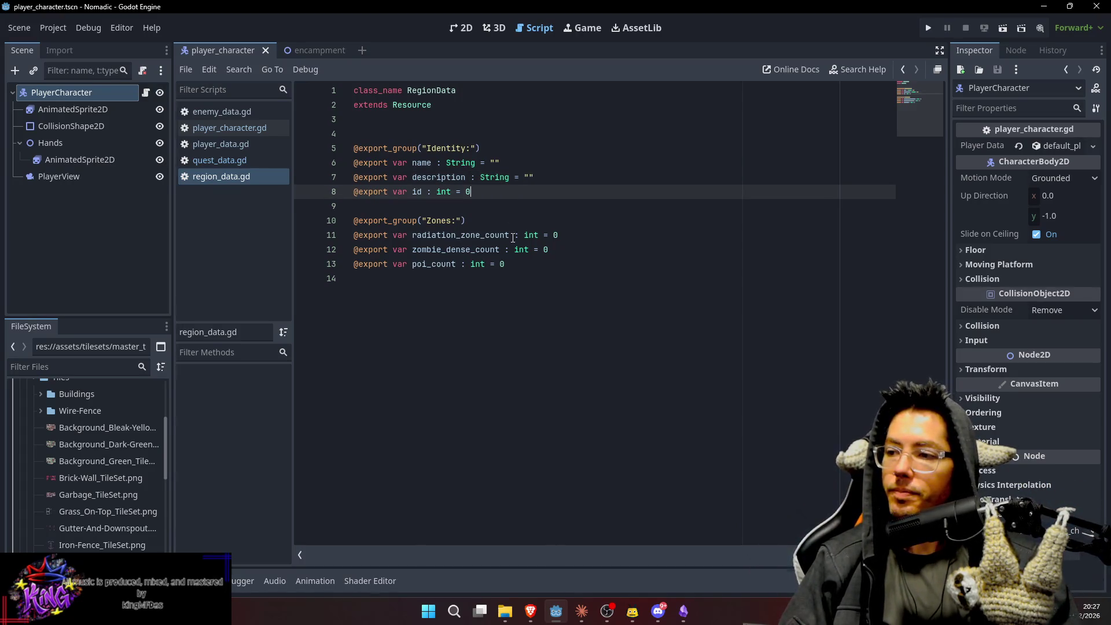
# Step: Compare with quest_data.gd, player_data.gd and enemy_data.gd, then open the encampment scene
pyautogui.click(236, 155)
pyautogui.click(244, 151)
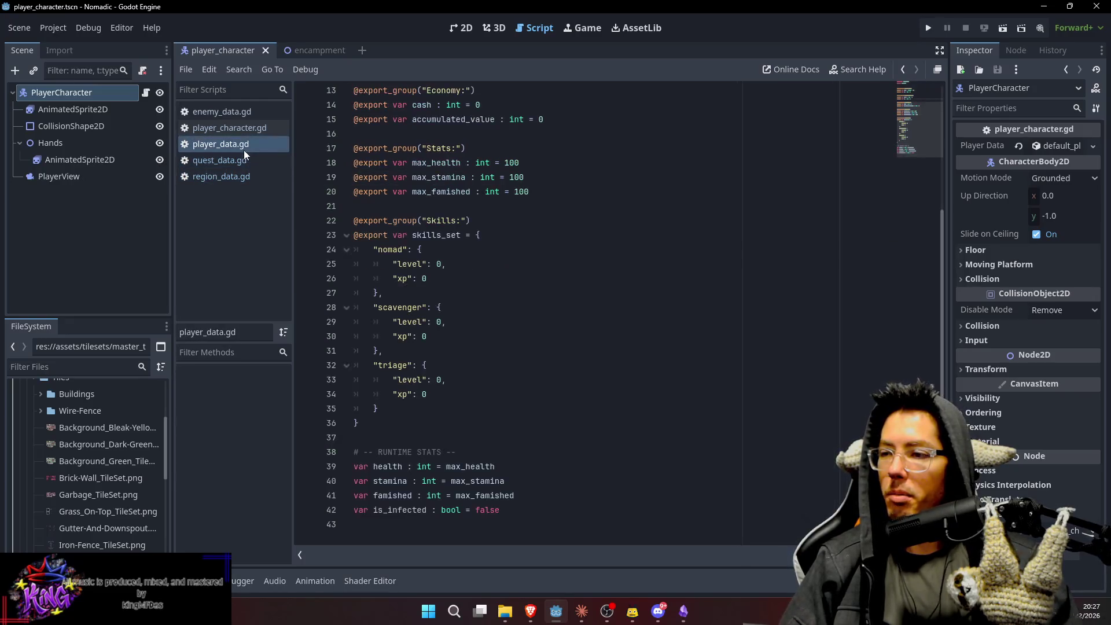
pyautogui.click(248, 117)
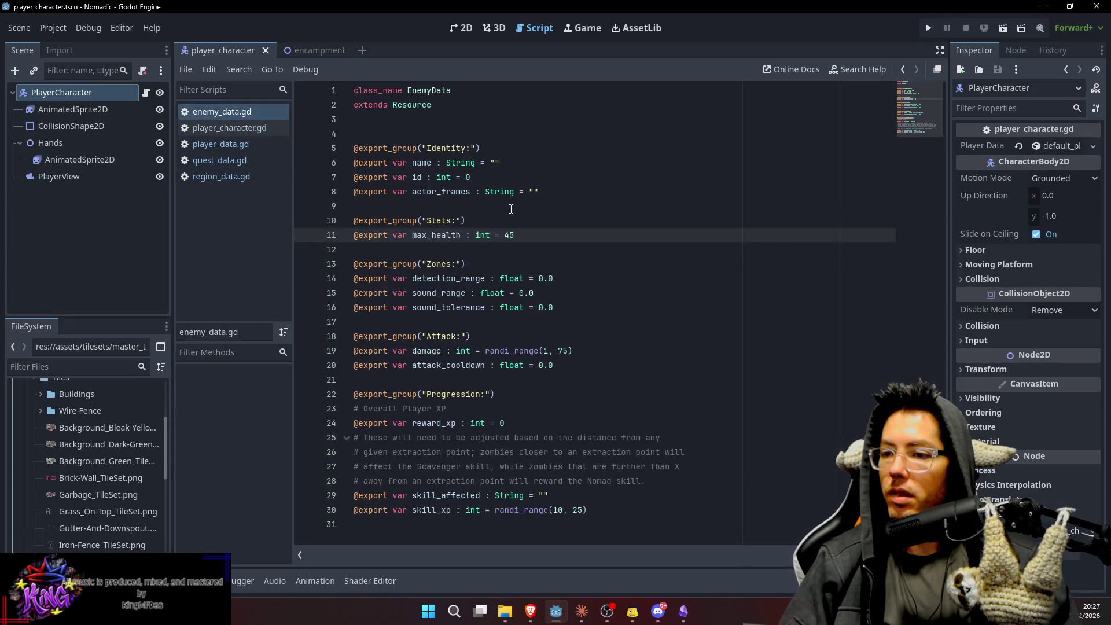
pyautogui.click(511, 207)
pyautogui.click(221, 177)
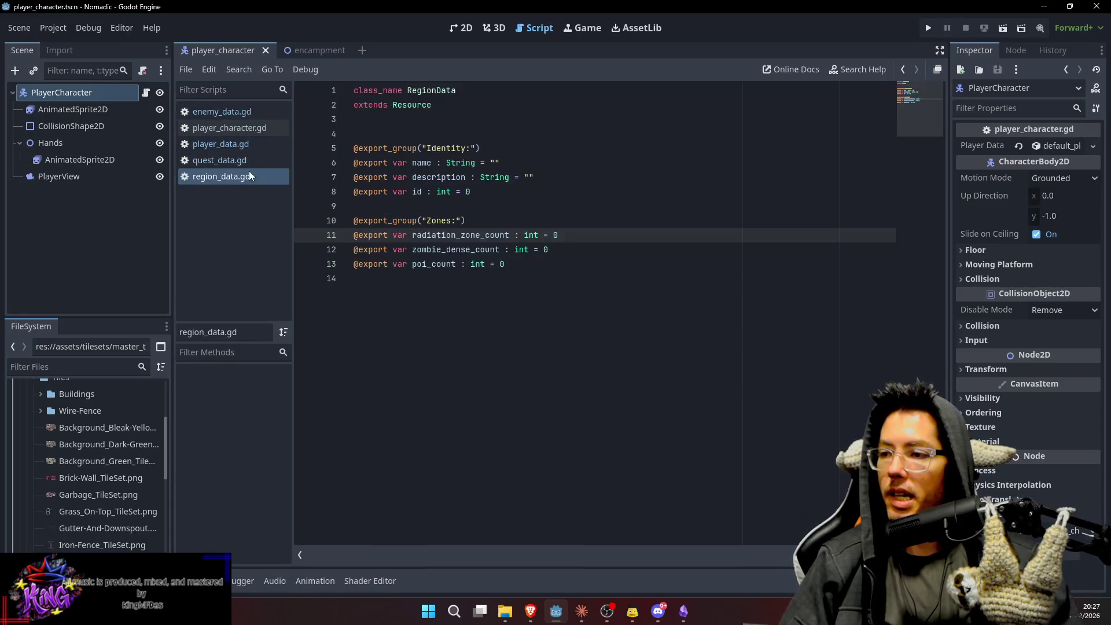
pyautogui.click(438, 177)
pyautogui.click(502, 148)
pyautogui.click(312, 51)
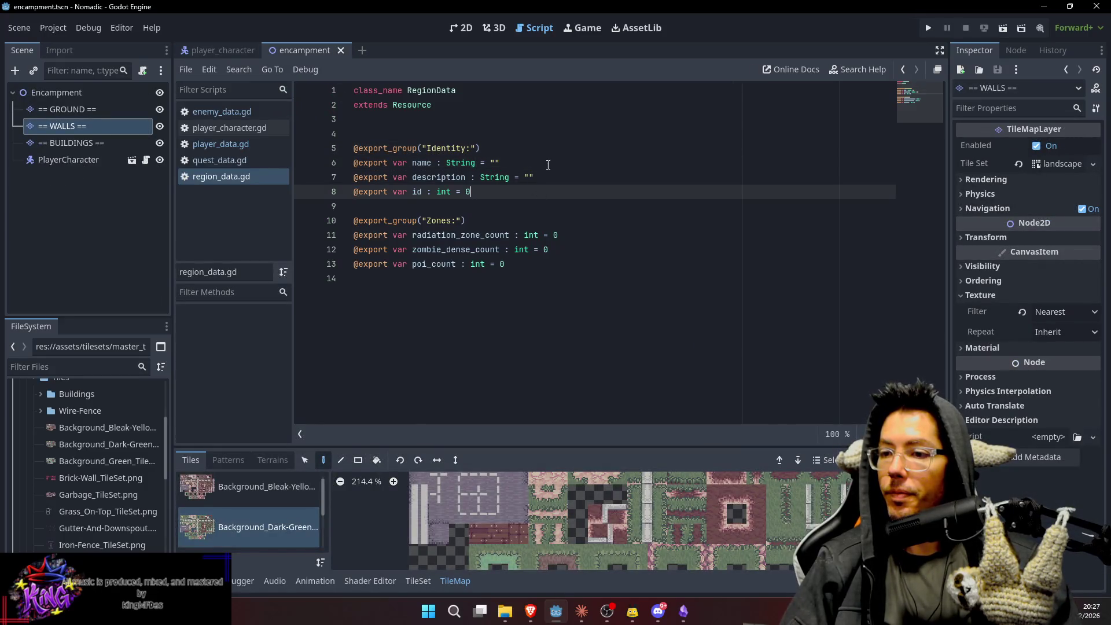
# Step: Step down to radiation_zone_count, then show the encampment's walled room in the 2D view
pyautogui.click(543, 203)
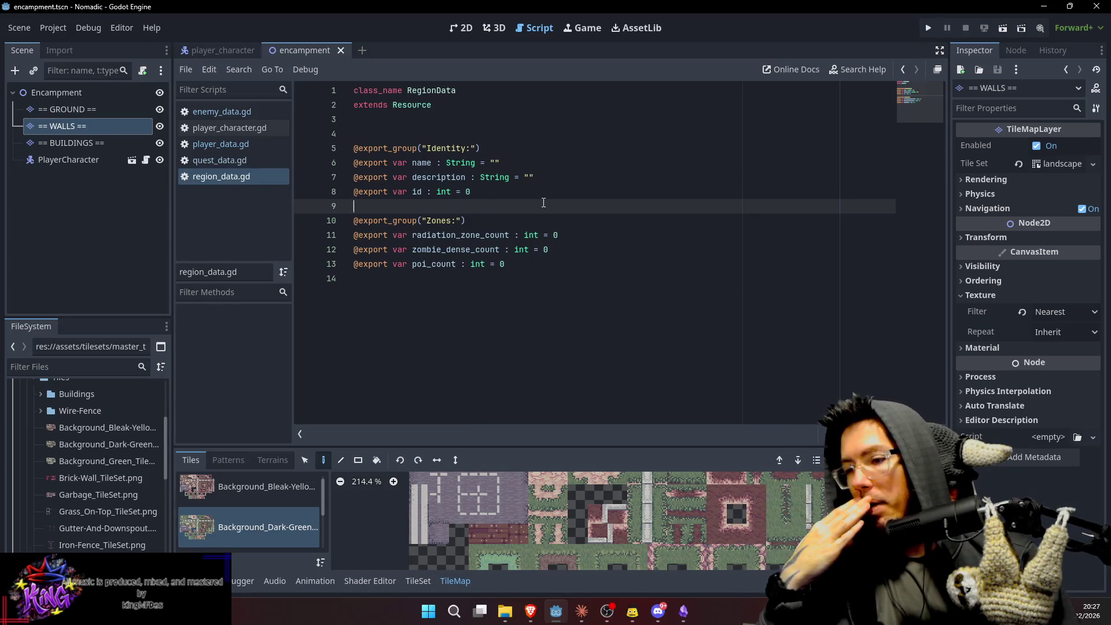
pyautogui.press('Down')
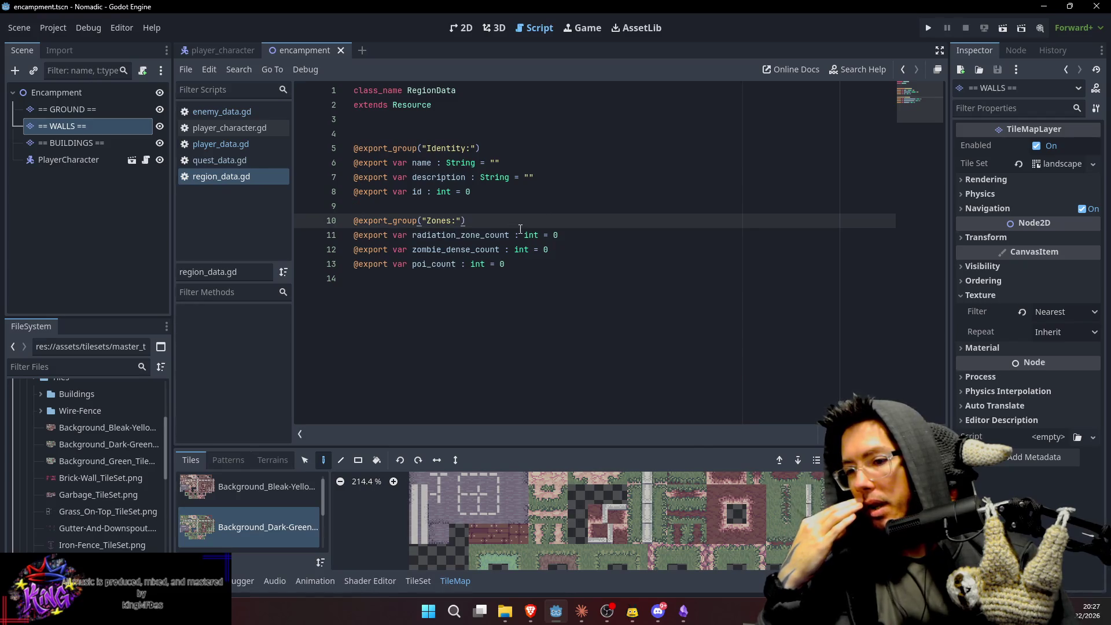
pyautogui.press('Down')
pyautogui.press('End')
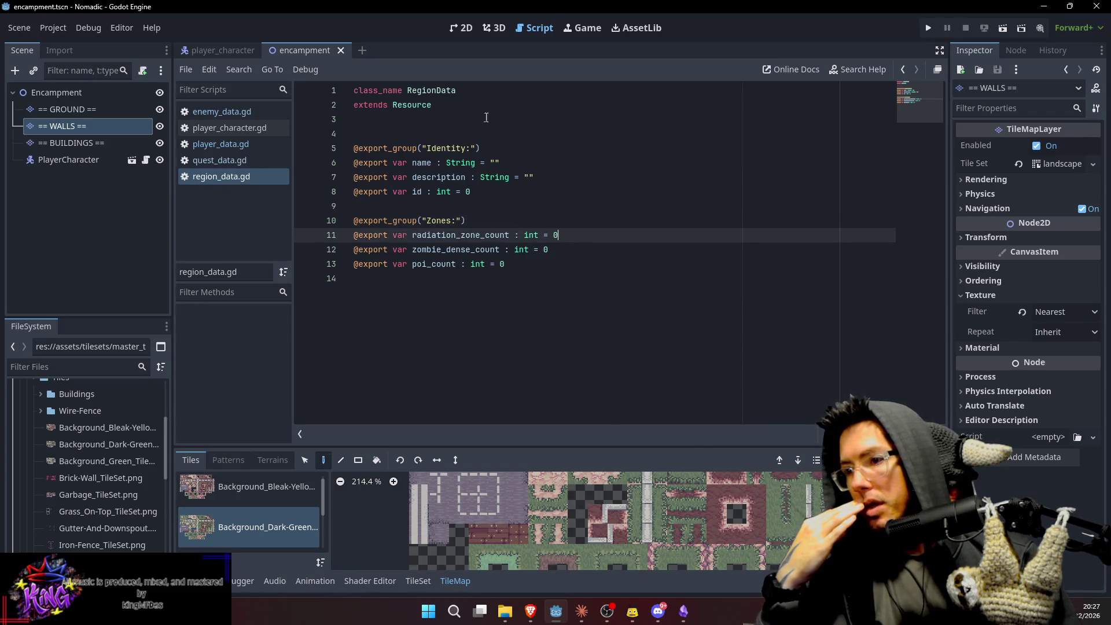
pyautogui.click(466, 29)
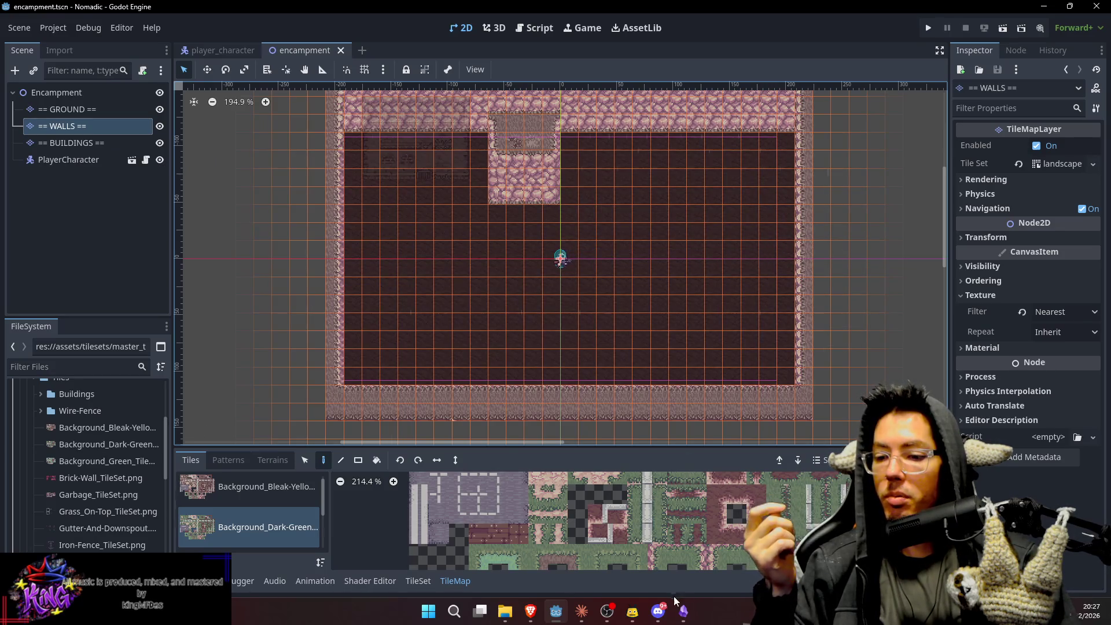
pyautogui.hotkey('alt', 'Tab')
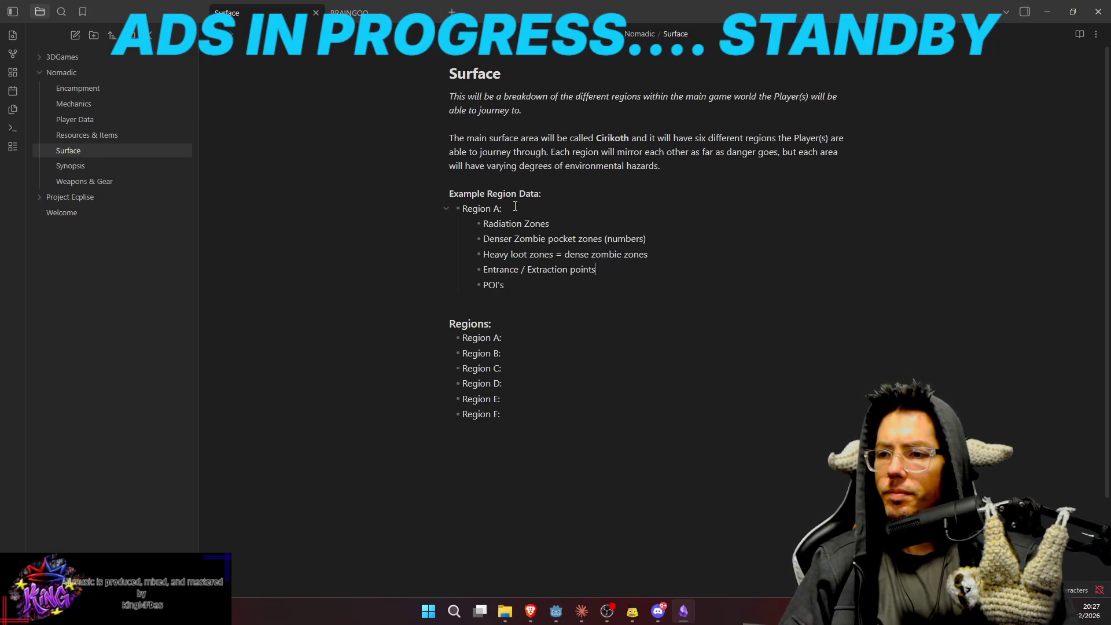
# Step: Glance back at the Godot tilemap scene and return to the Obsidian Surface note
pyautogui.click(569, 97)
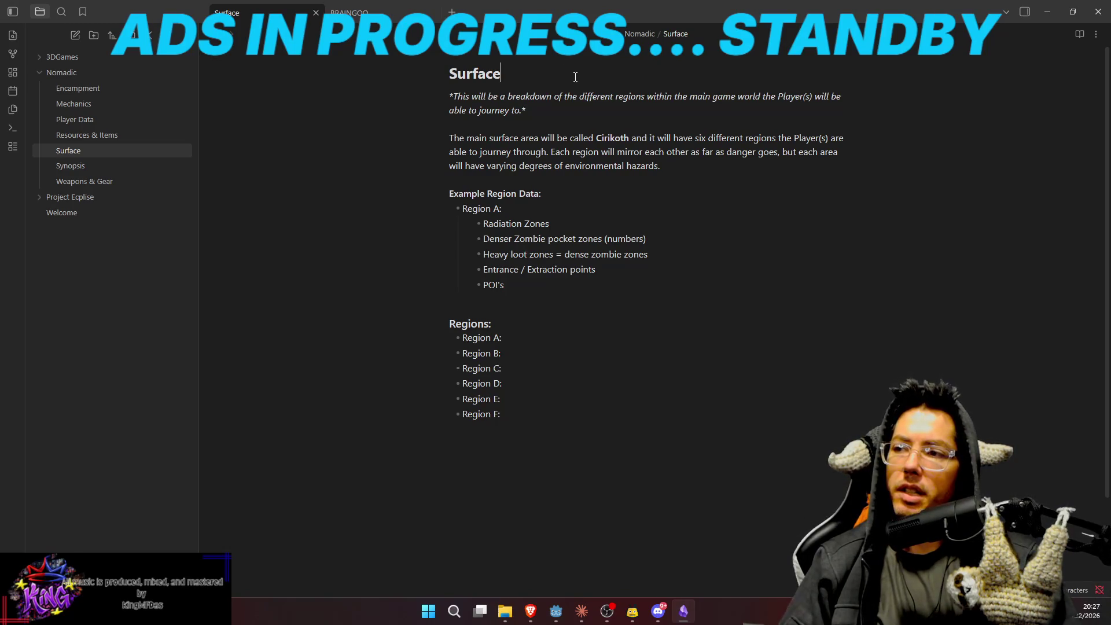
pyautogui.hotkey('alt', 'Tab')
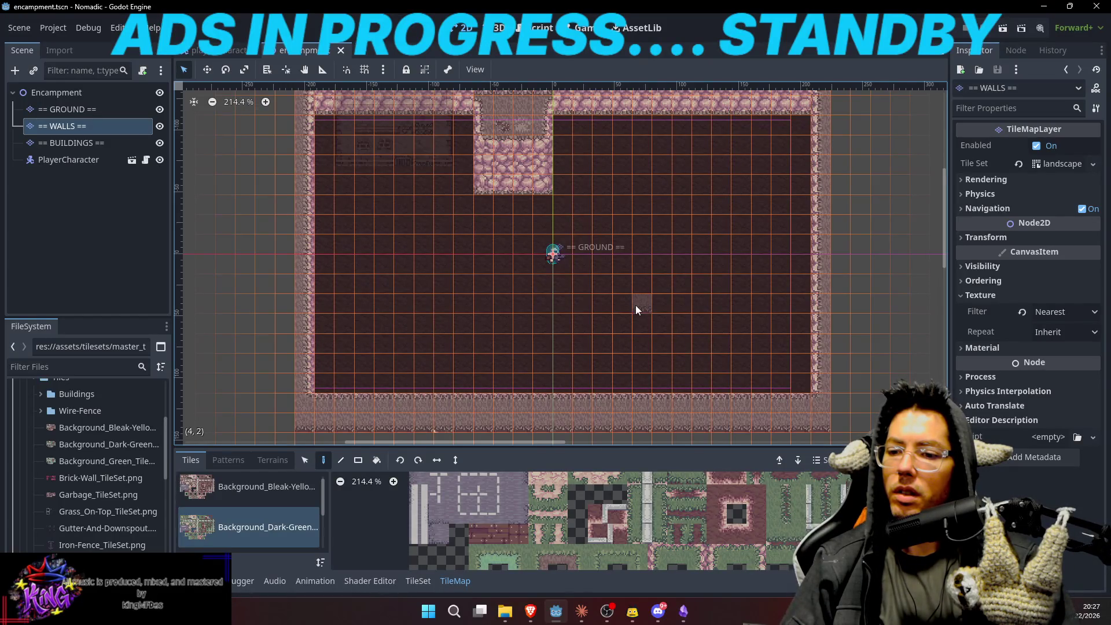
pyautogui.scroll(-1, 636, 305)
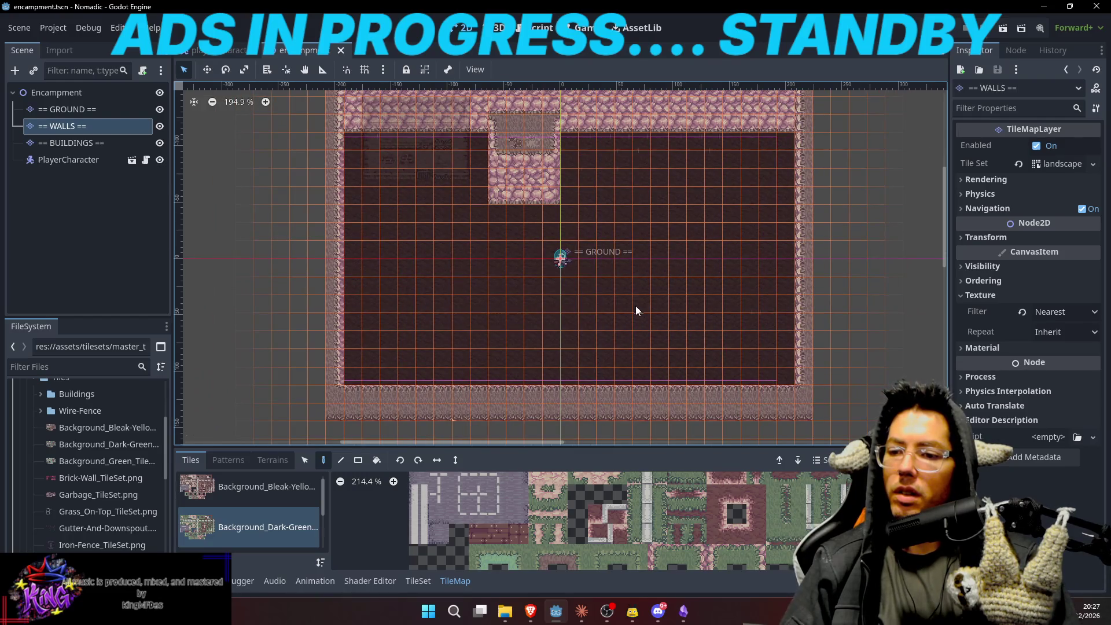
pyautogui.click(683, 611)
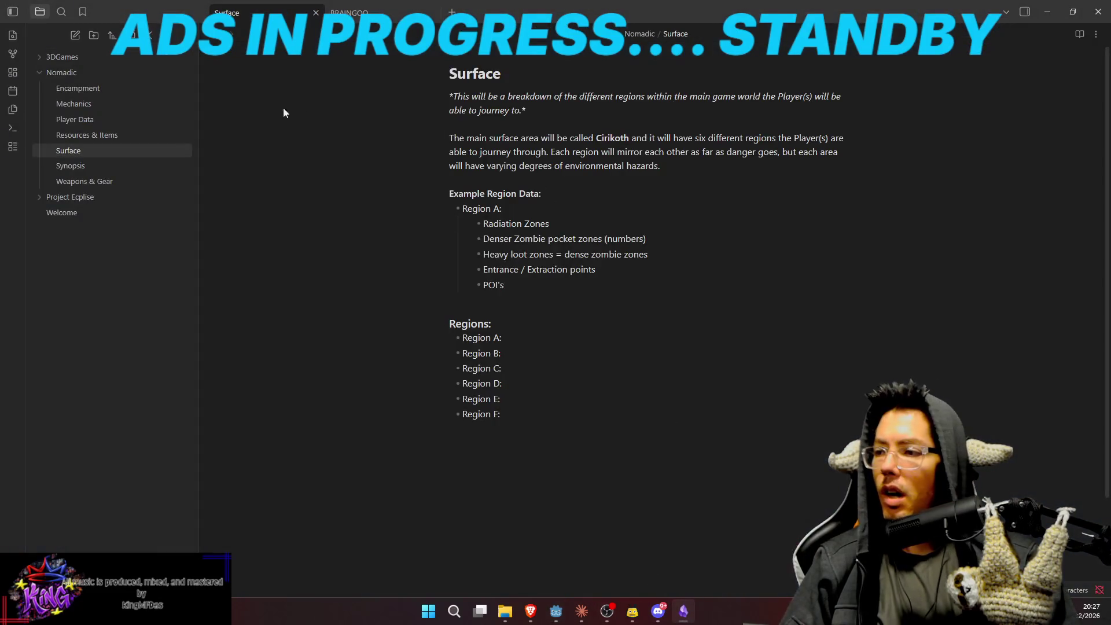
# Step: Browse the Weapons & Gear, Resources & Items, Player Data and Mechanics notes
pyautogui.click(124, 165)
pyautogui.click(127, 182)
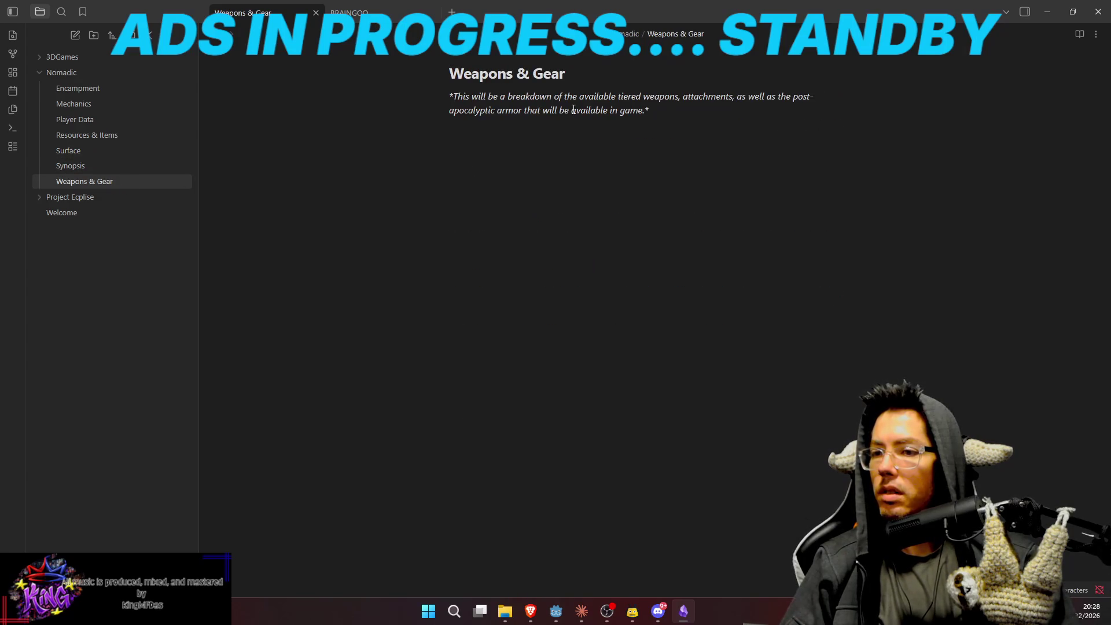
pyautogui.click(90, 135)
pyautogui.click(115, 119)
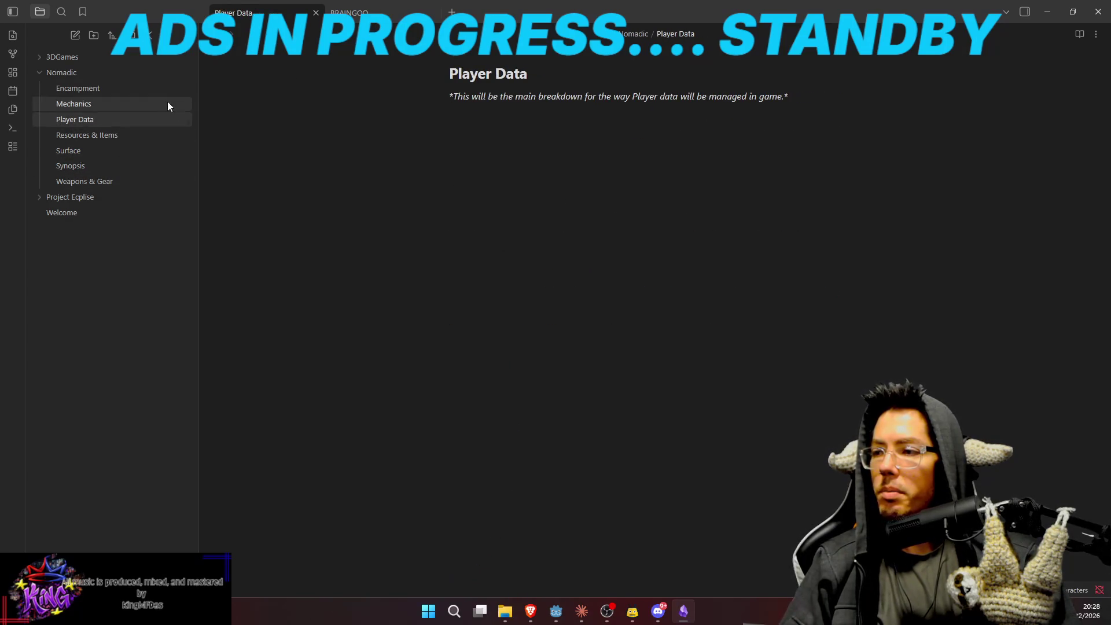
pyautogui.click(173, 104)
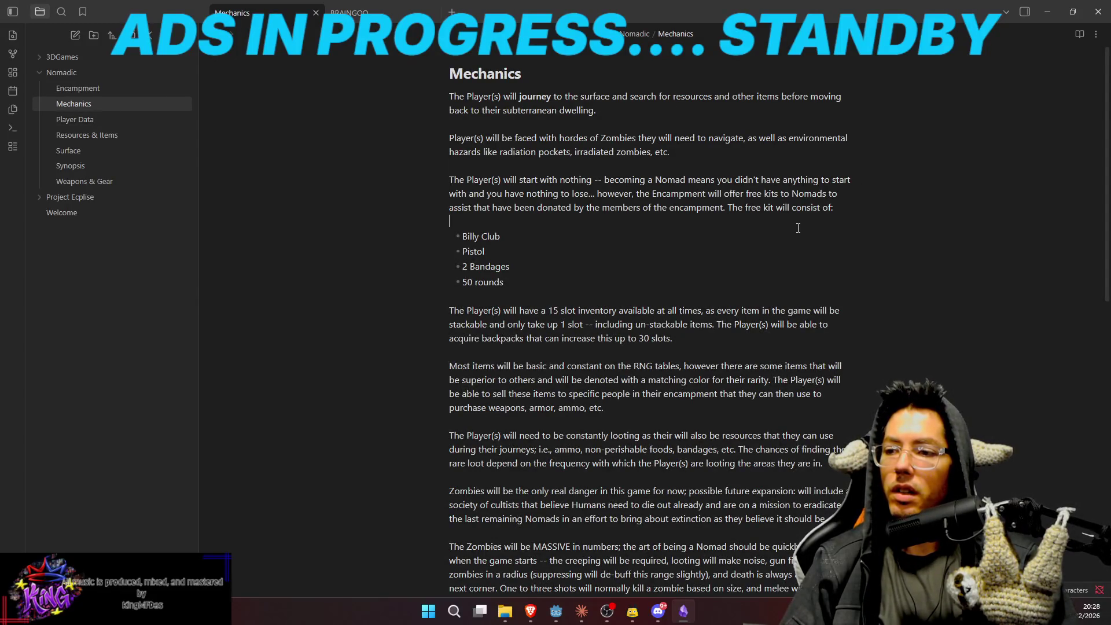
pyautogui.click(674, 266)
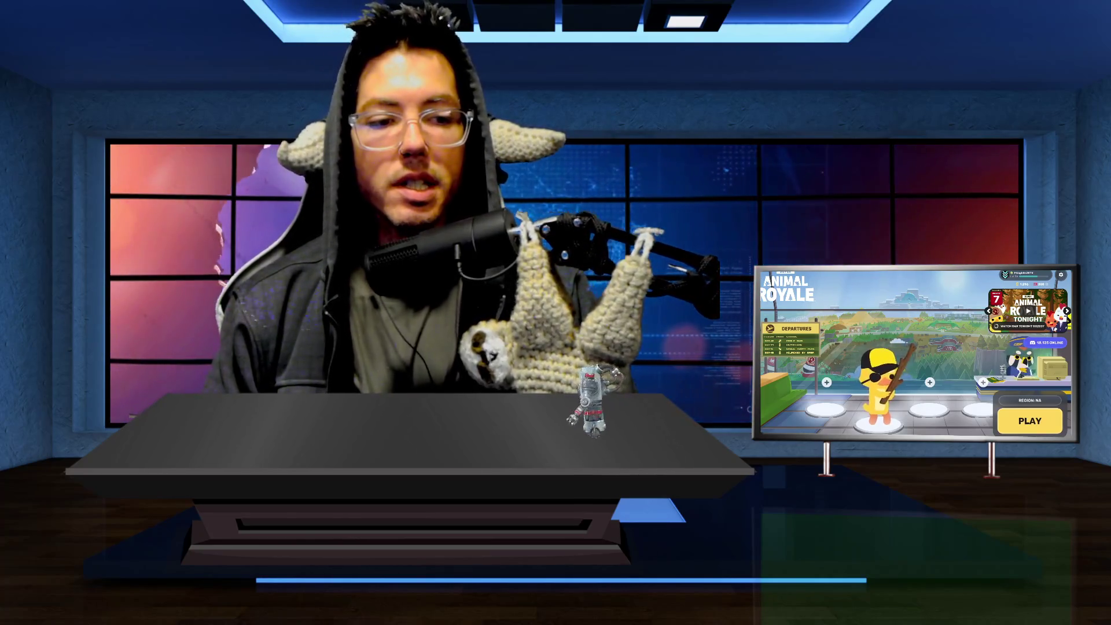
# Step: Quit Super Animal Royale and launch Warhammer 40,000: Space Marine 2 from the Steam tray icon
pyautogui.click(1061, 275)
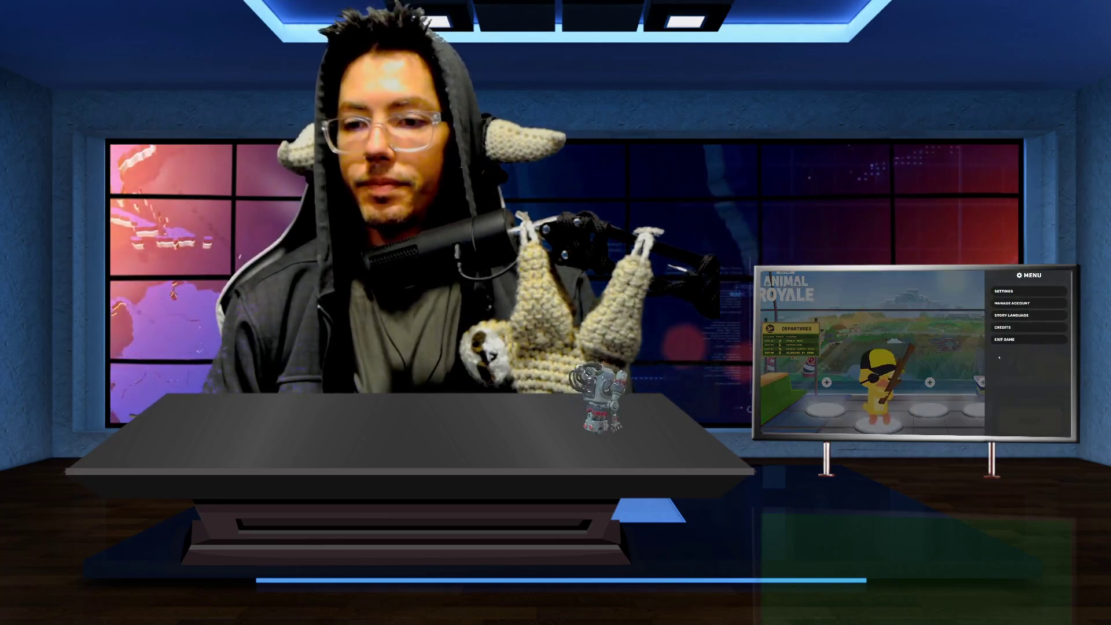
pyautogui.click(1016, 324)
pyautogui.click(894, 373)
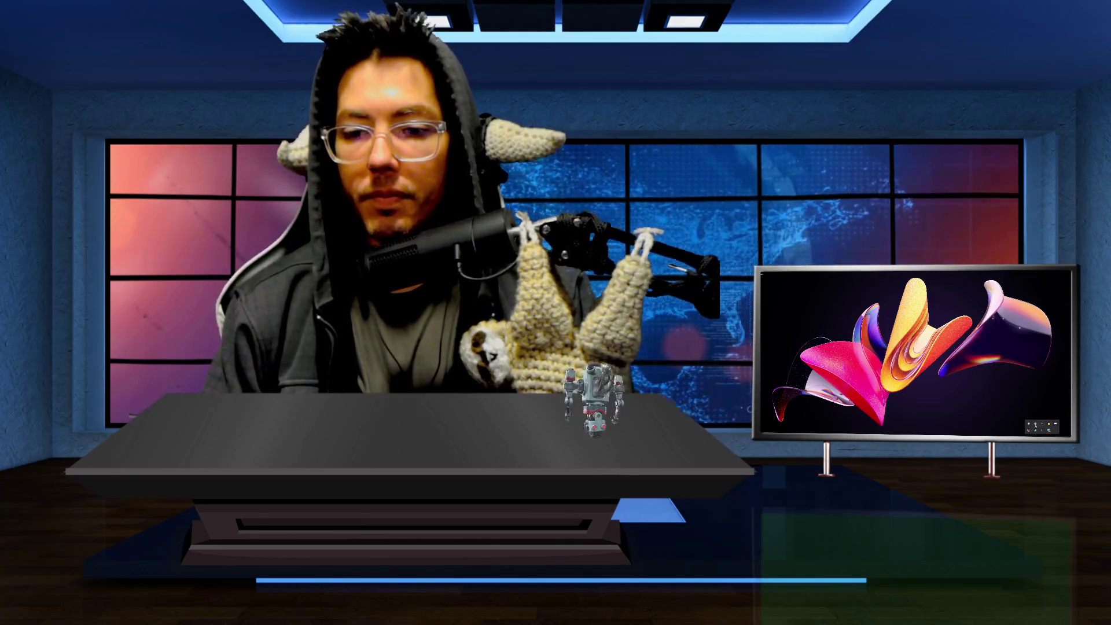
pyautogui.rightClick(1035, 425)
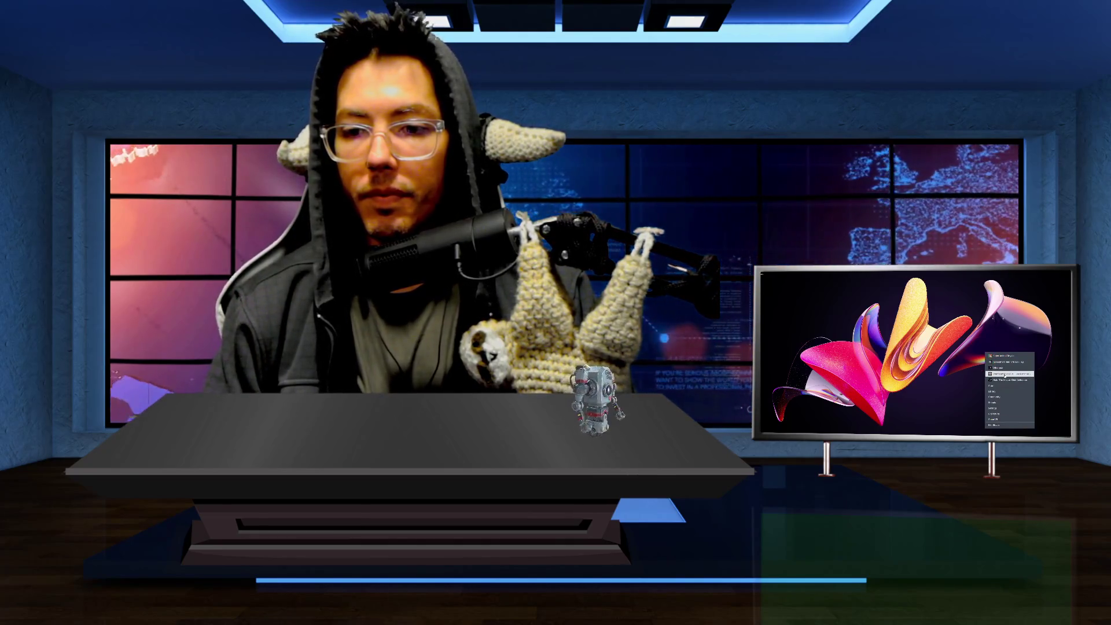
pyautogui.click(1003, 362)
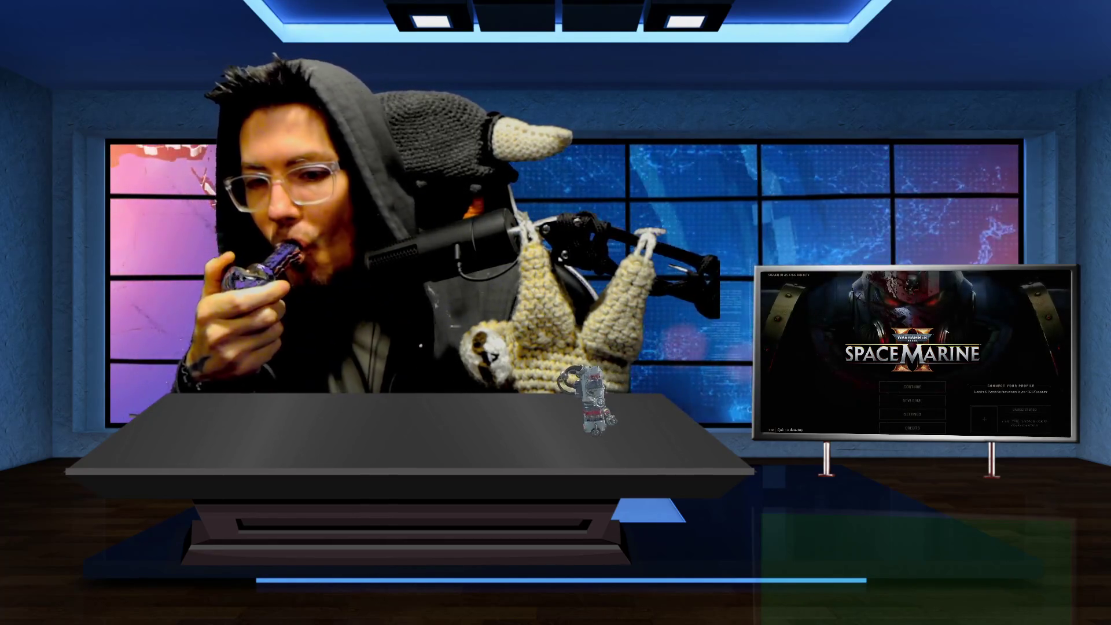
# Step: Continue from the Space Marine 2 main menu into the game
pyautogui.click(934, 387)
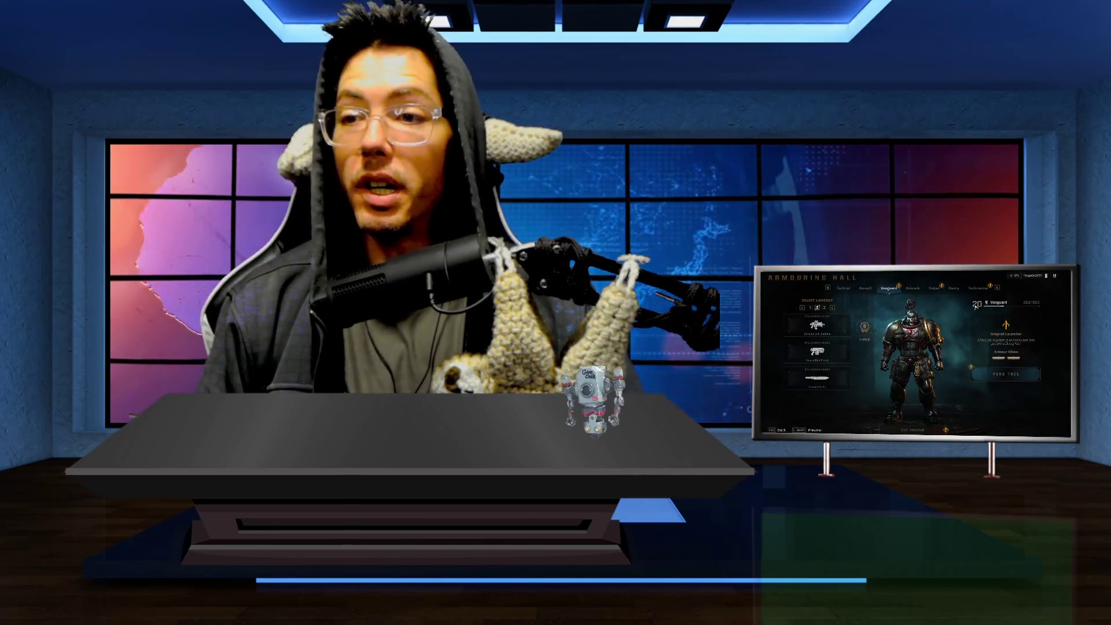
# Step: Look over the Tactical, Assault and Vanguard class loadouts and the Vanguard perks
pyautogui.click(845, 288)
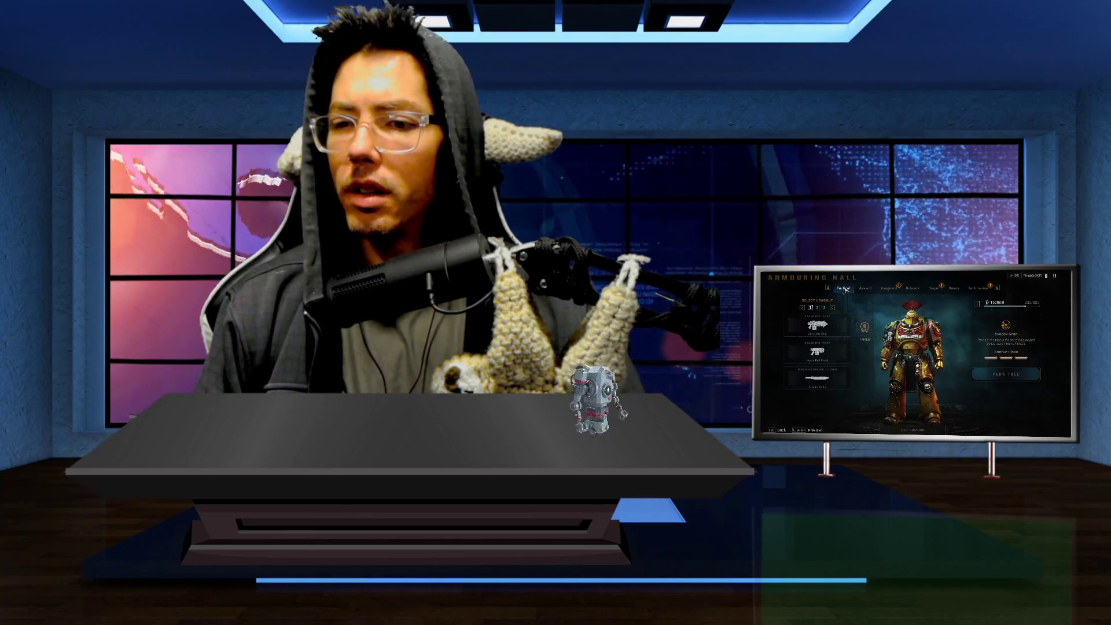
pyautogui.click(863, 290)
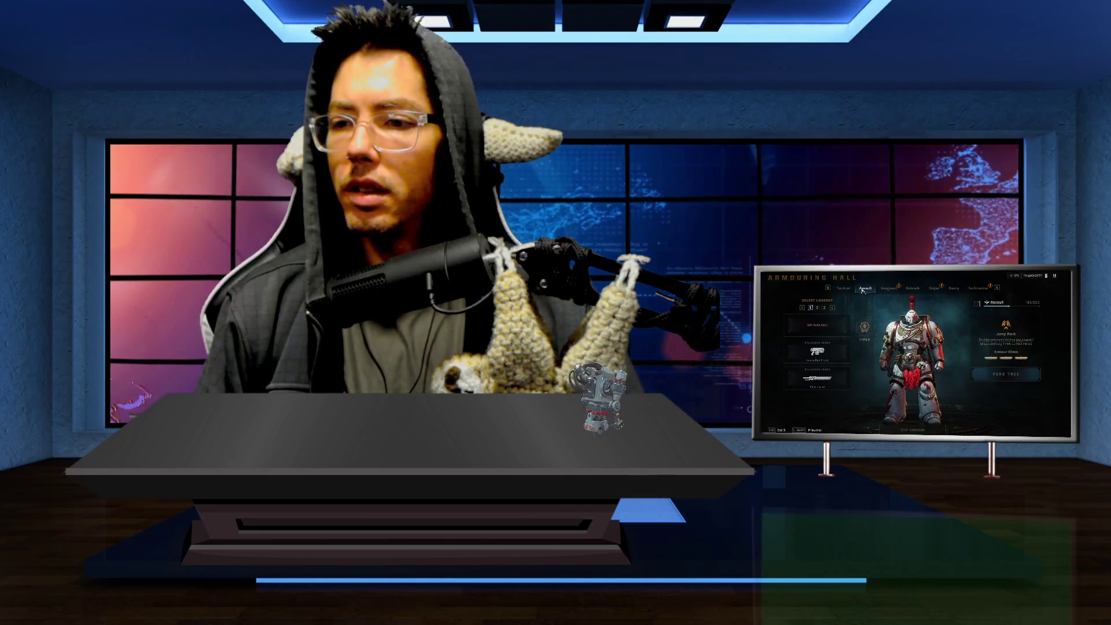
pyautogui.click(890, 289)
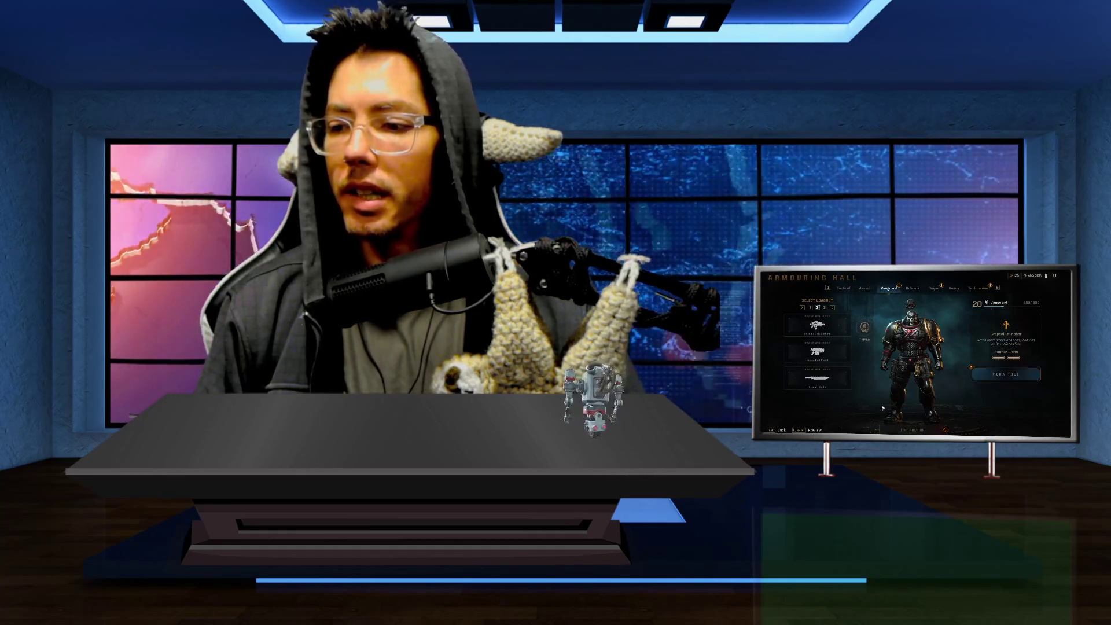
pyautogui.click(1005, 374)
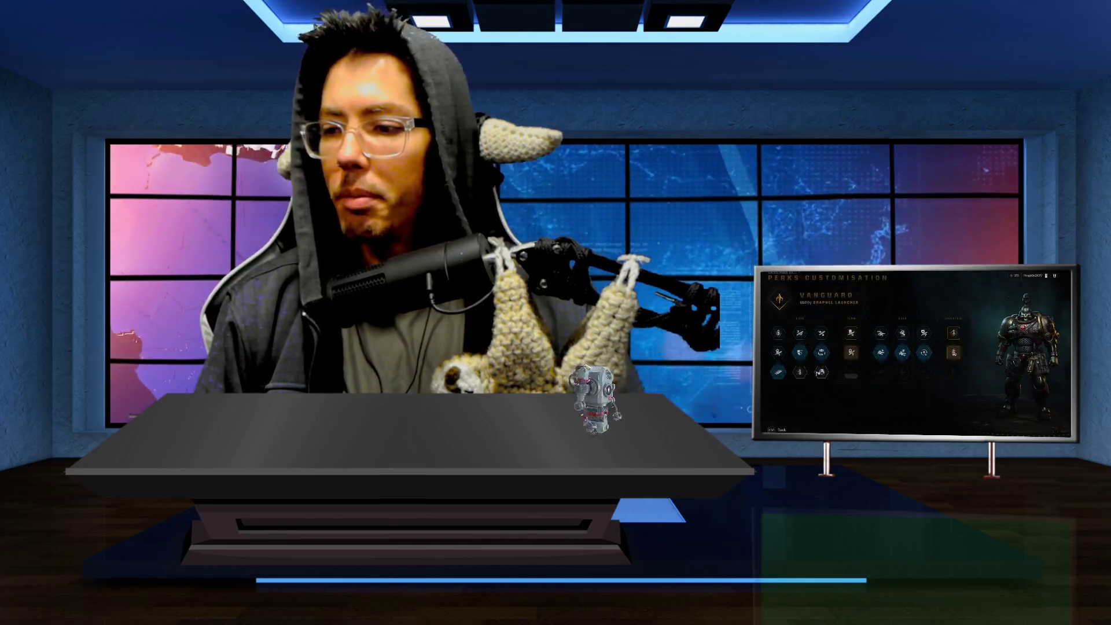
pyautogui.moveTo(821, 372)
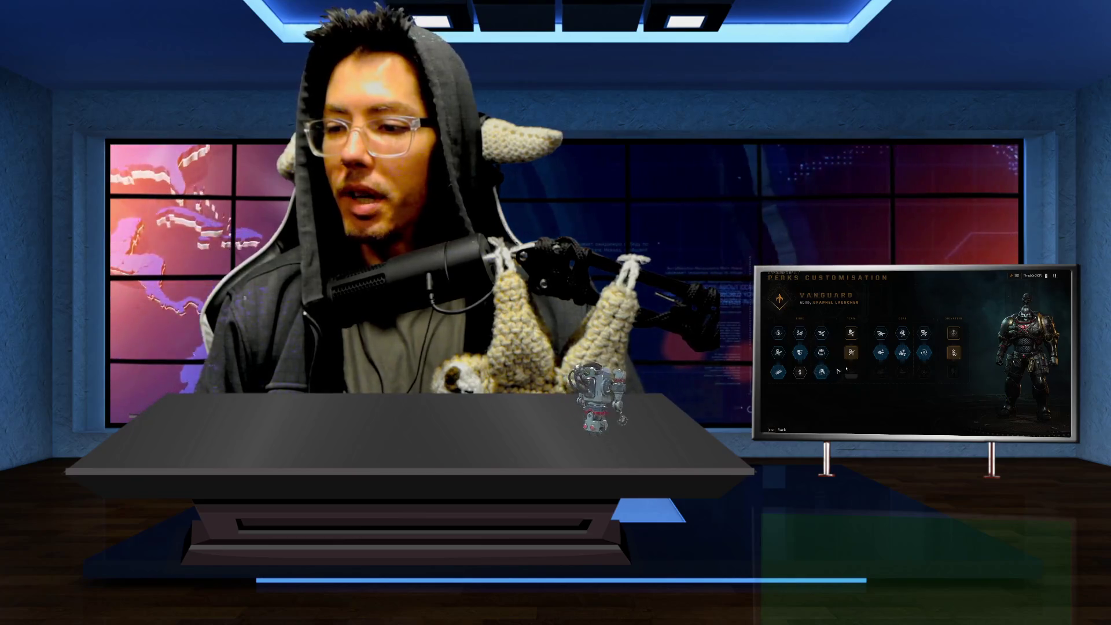
pyautogui.press('Escape')
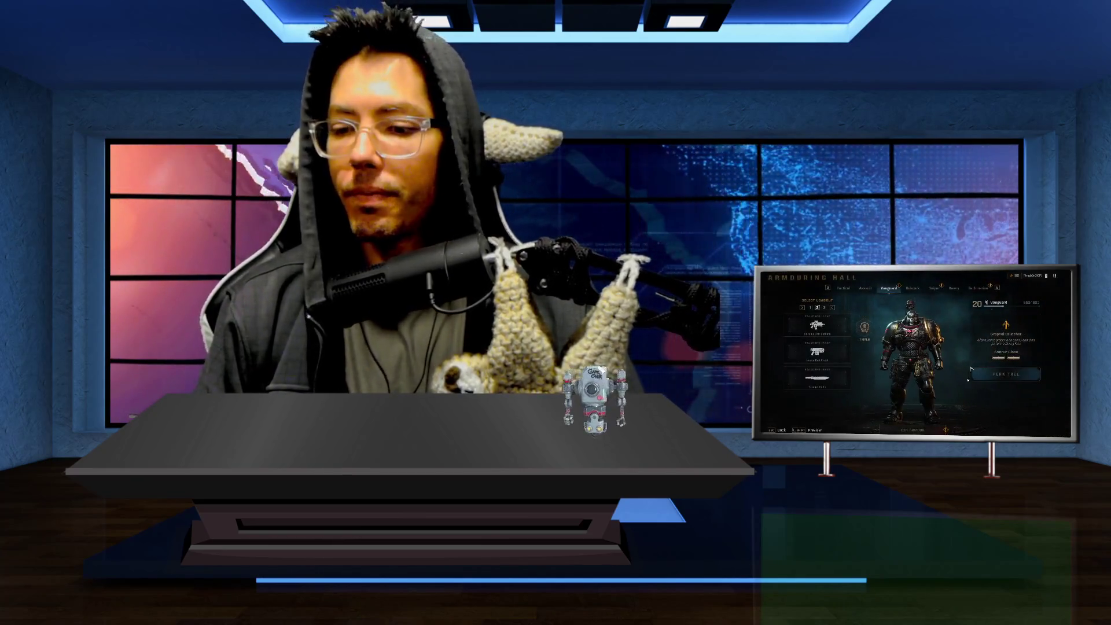
# Step: Edit the custom armour set's arms, trying Mark X Phobos pieces and equipping a Space Wolves Champion arm
pyautogui.click(942, 430)
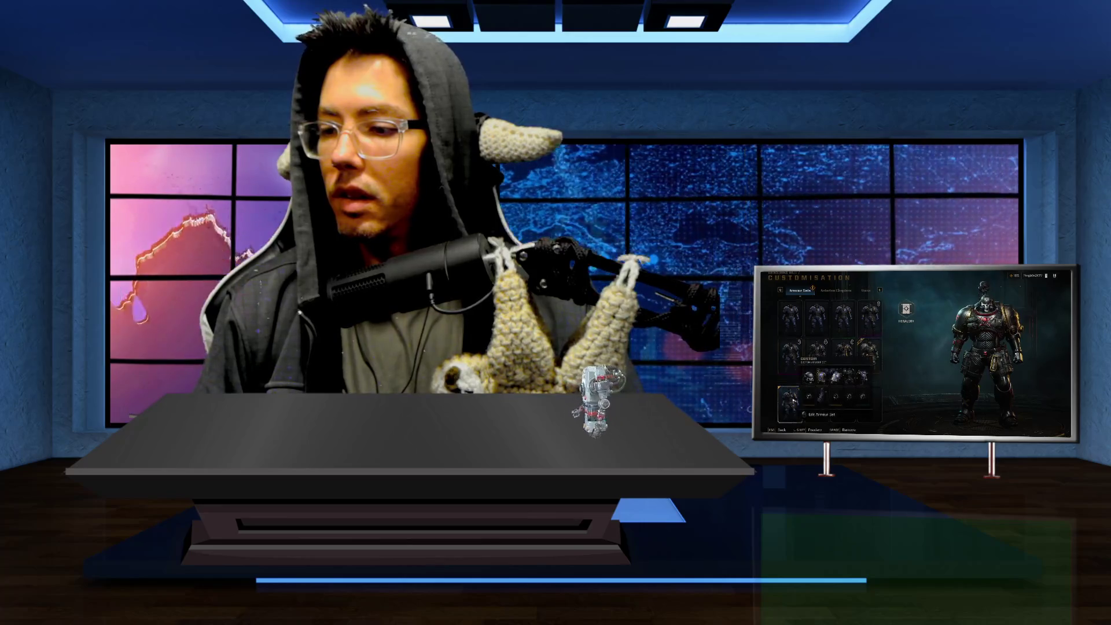
pyautogui.click(795, 400)
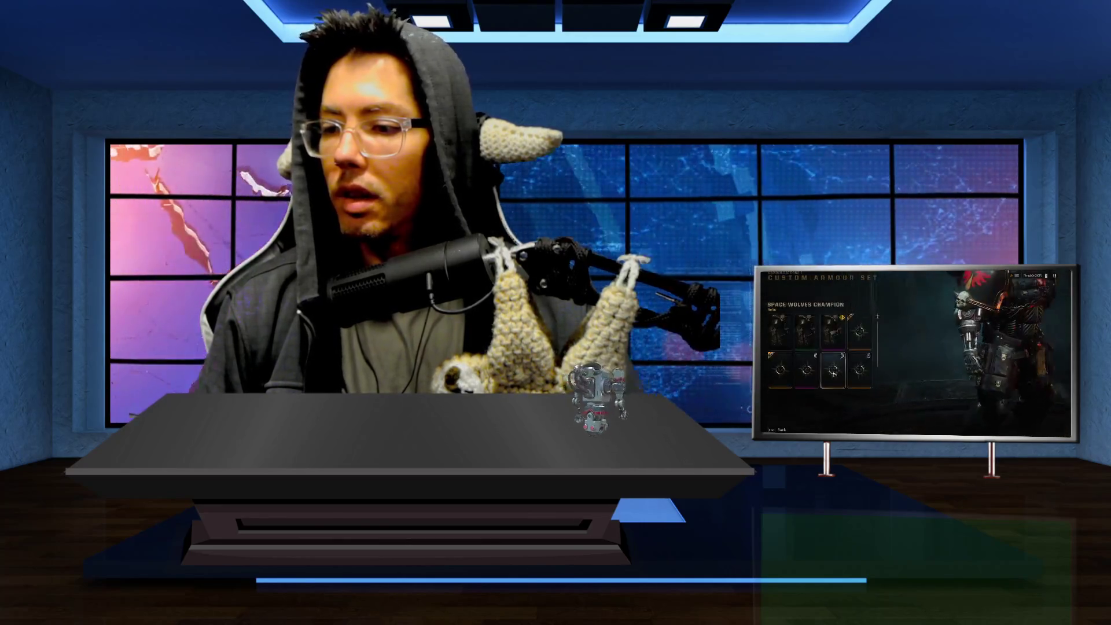
pyautogui.click(831, 377)
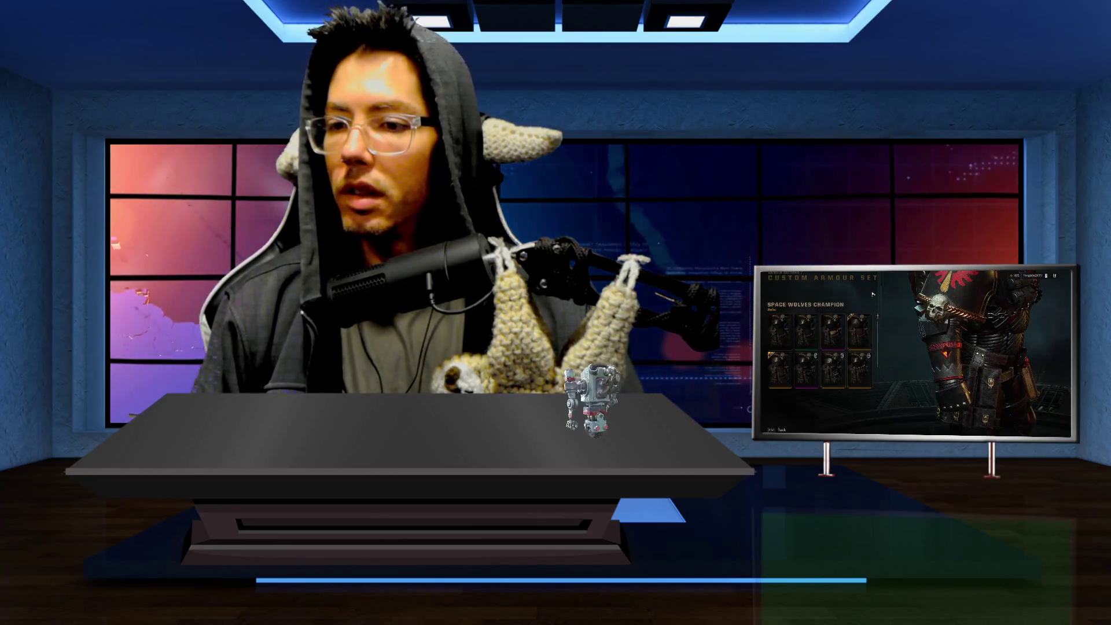
pyautogui.press('Escape')
pyautogui.click(822, 370)
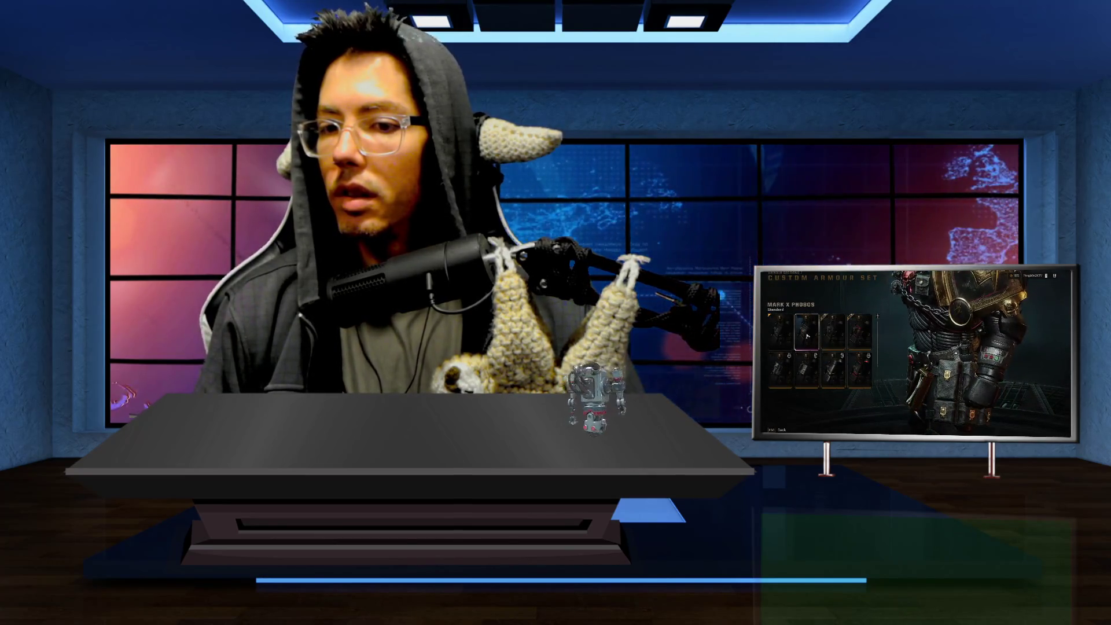
pyautogui.click(833, 333)
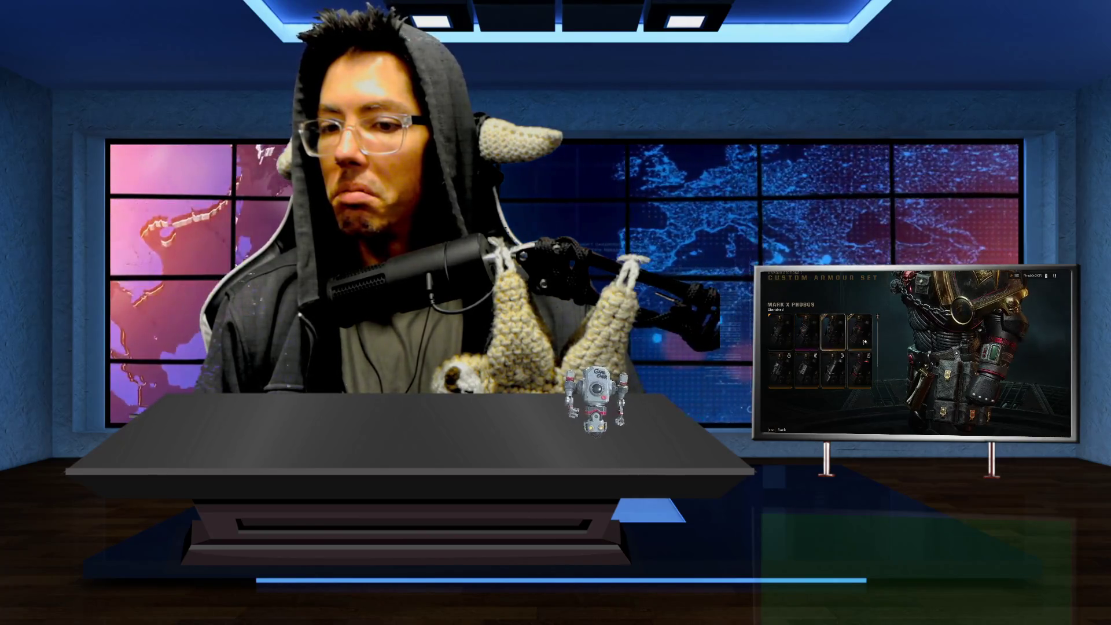
pyautogui.click(831, 342)
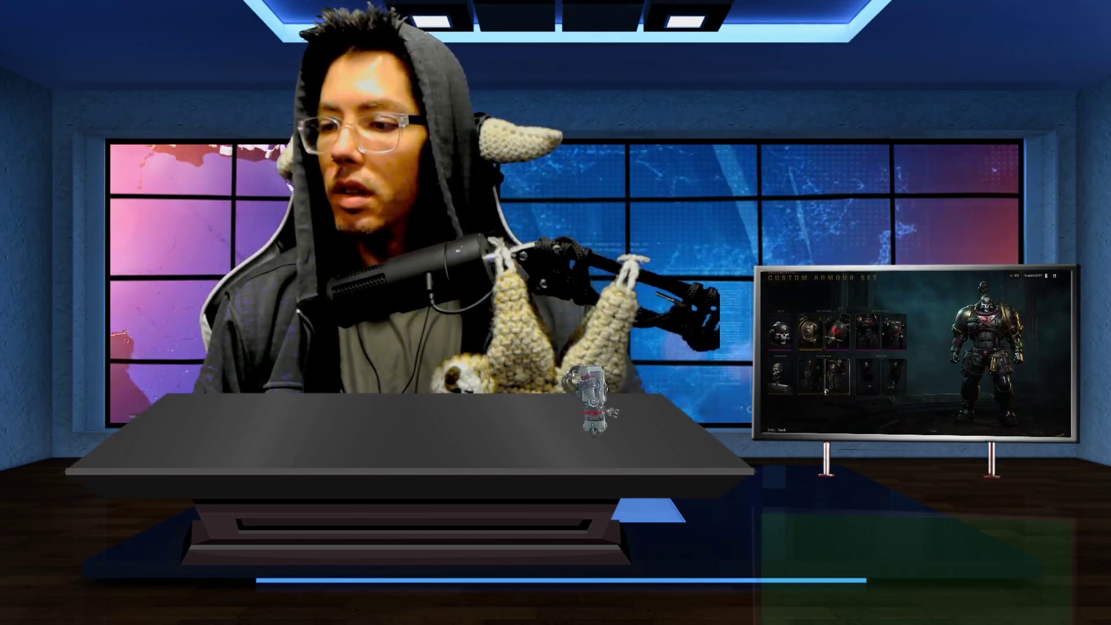
pyautogui.click(846, 377)
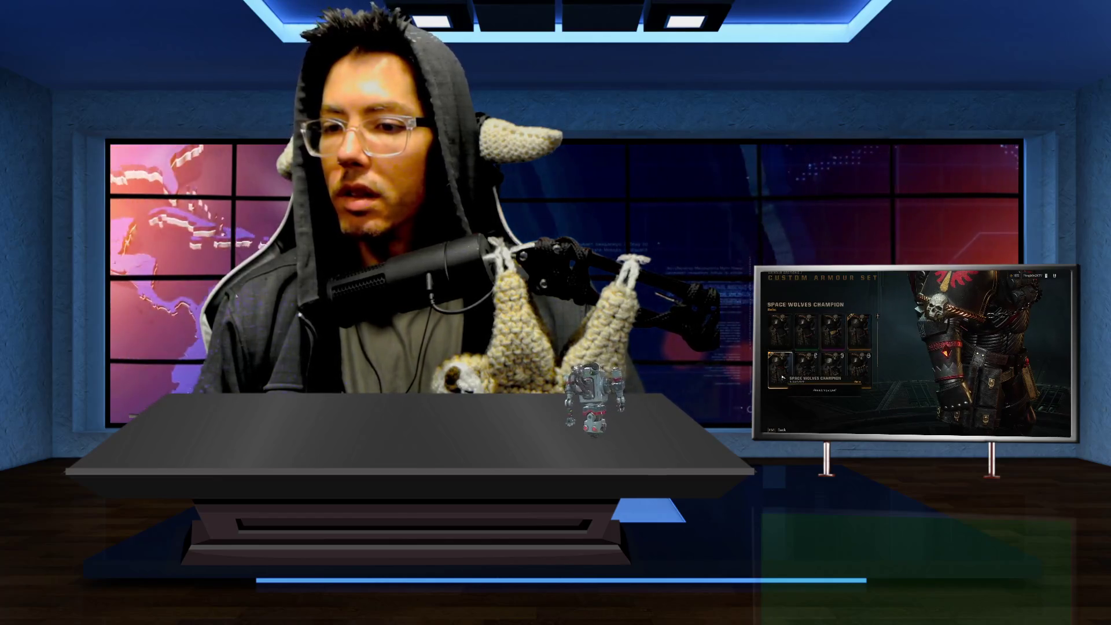
pyautogui.click(784, 345)
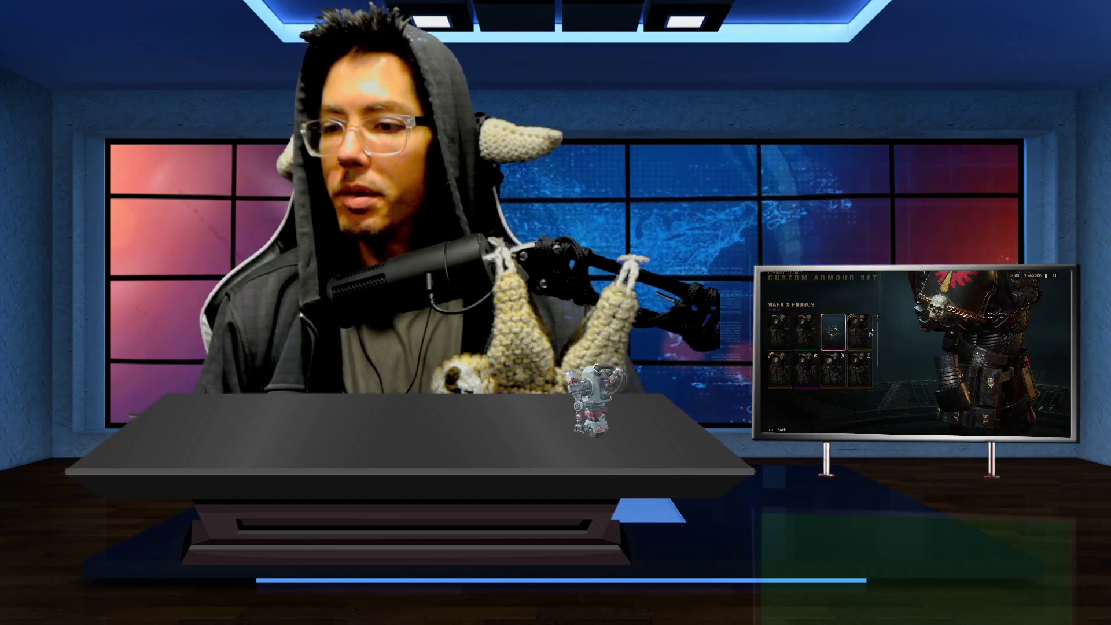
pyautogui.press('Escape')
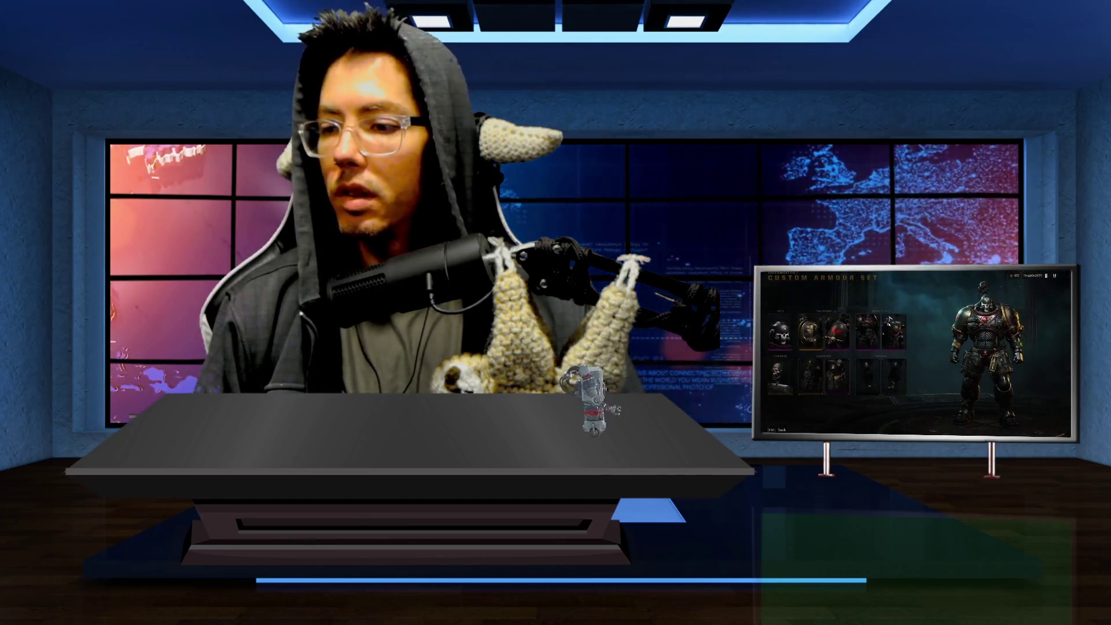
# Step: Try Mark X Phobos and Salamanders Champion leg pieces, then back out to Customisation
pyautogui.click(888, 385)
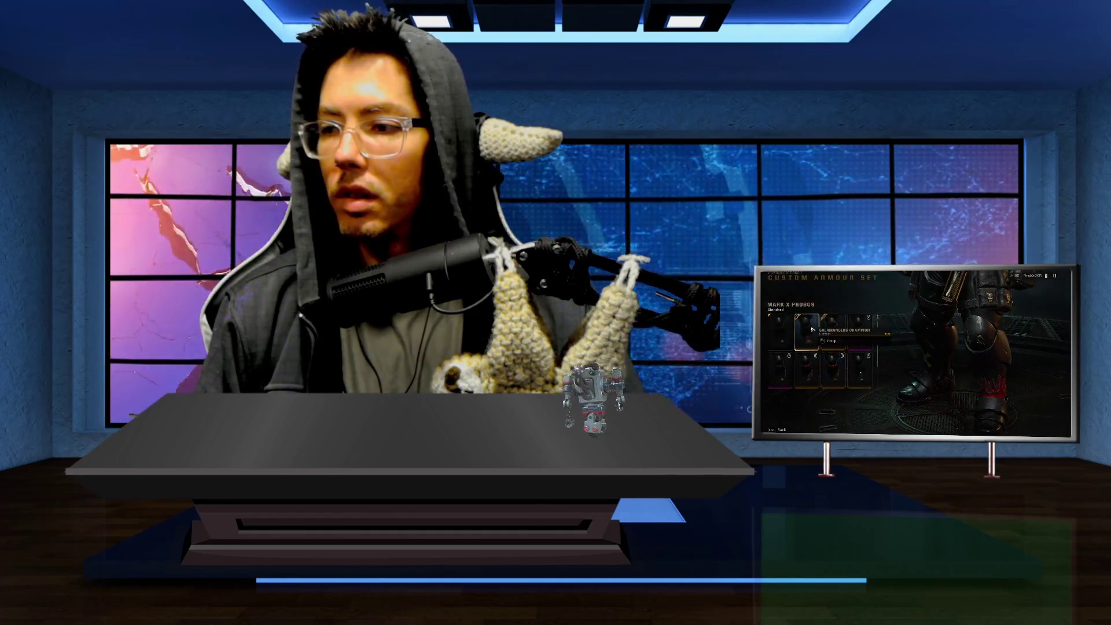
pyautogui.click(783, 331)
pyautogui.click(781, 380)
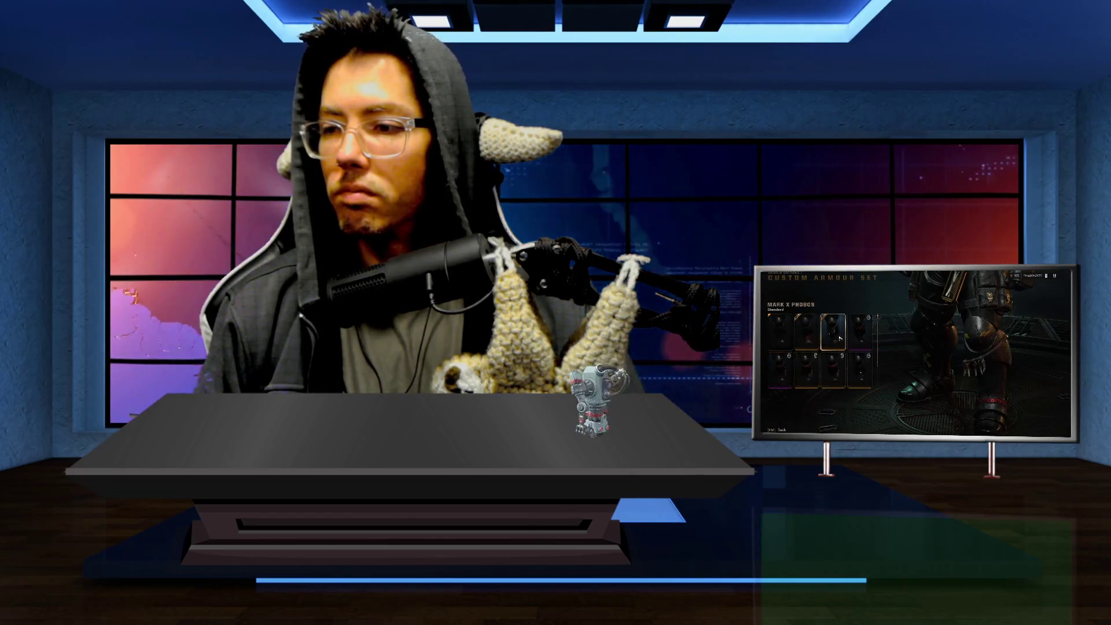
pyautogui.click(812, 339)
pyautogui.press('Escape')
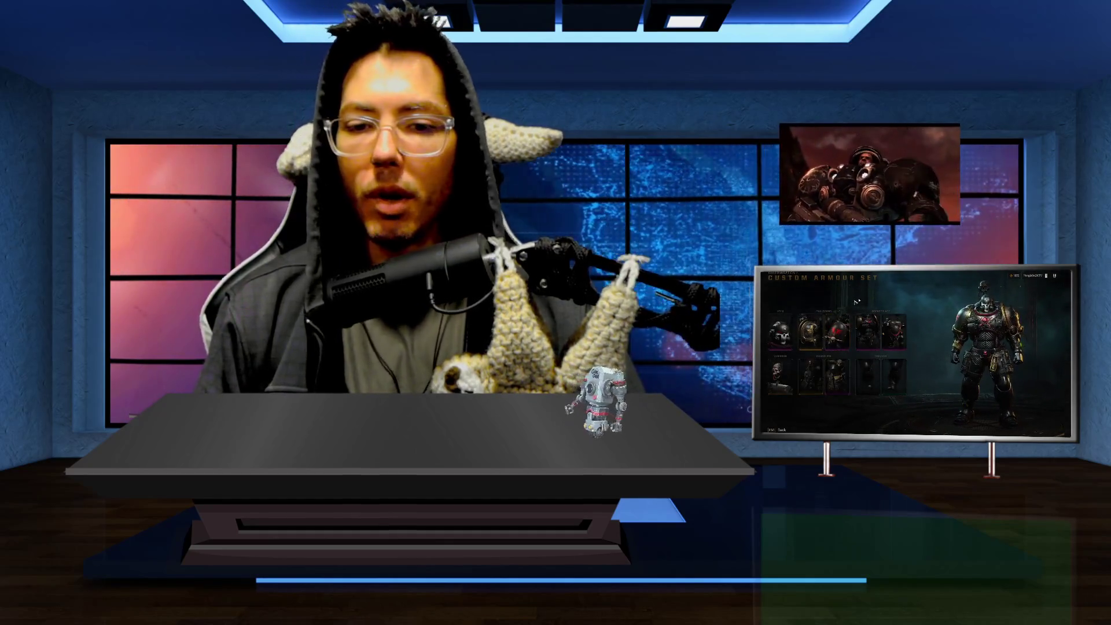
pyautogui.press('Escape')
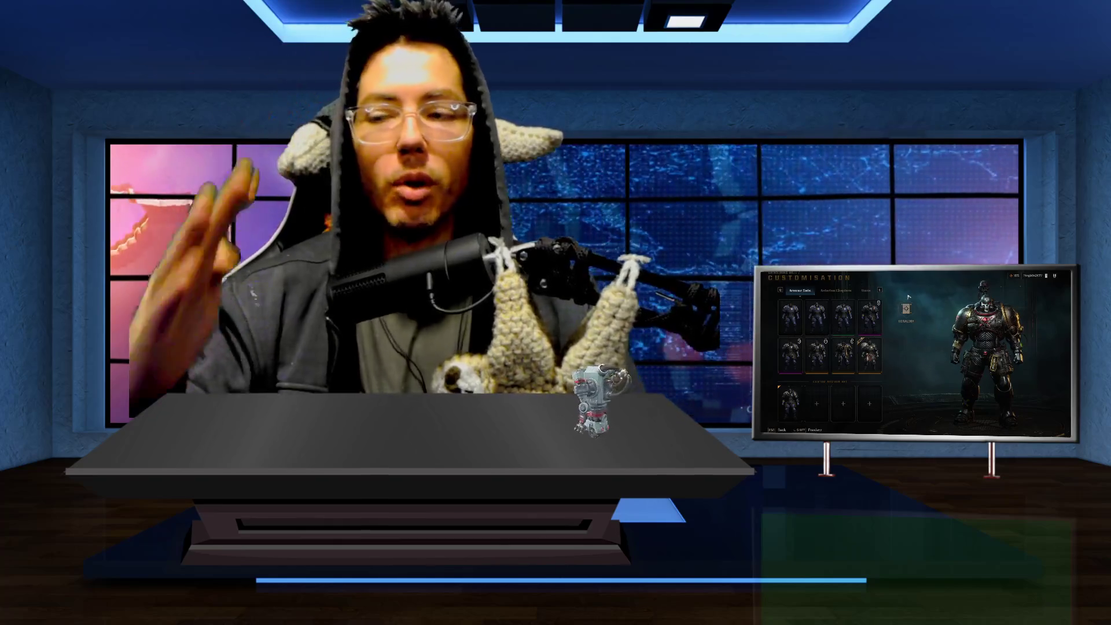
# Step: Leave Customisation, check the Techmarine loadout, return to Vanguard and open its perk tree
pyautogui.press('Escape')
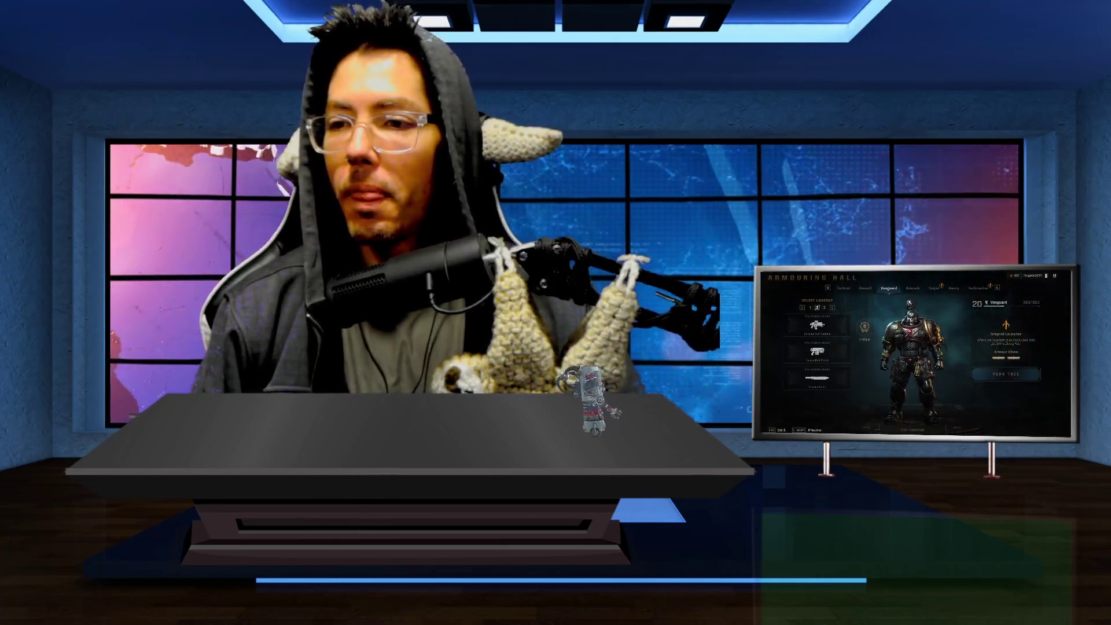
pyautogui.click(968, 288)
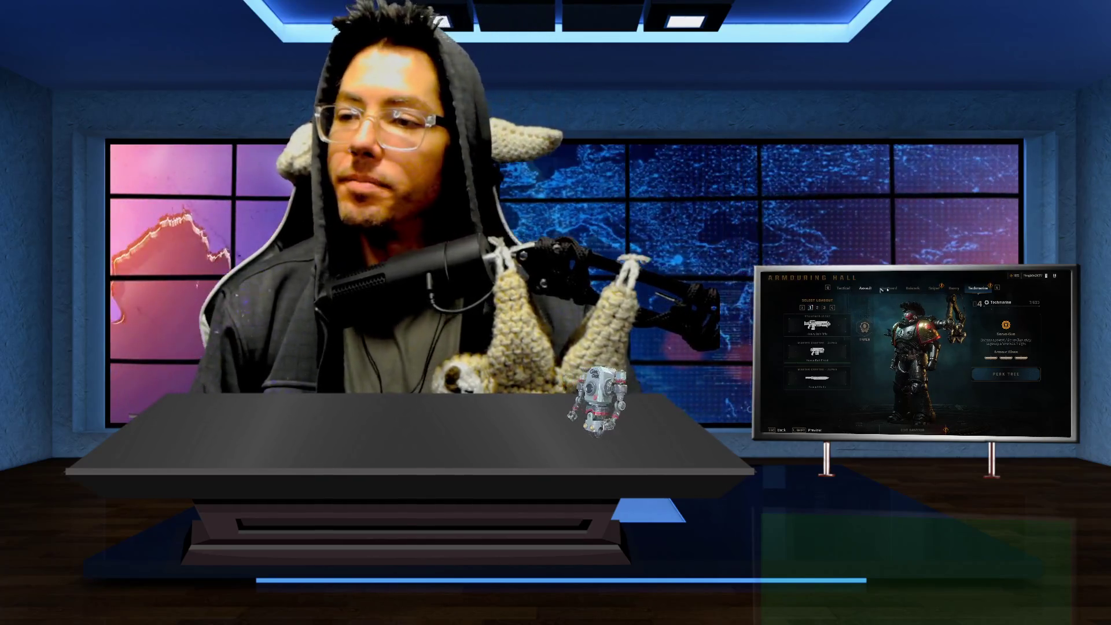
pyautogui.press('q')
pyautogui.press('q')
pyautogui.press('q')
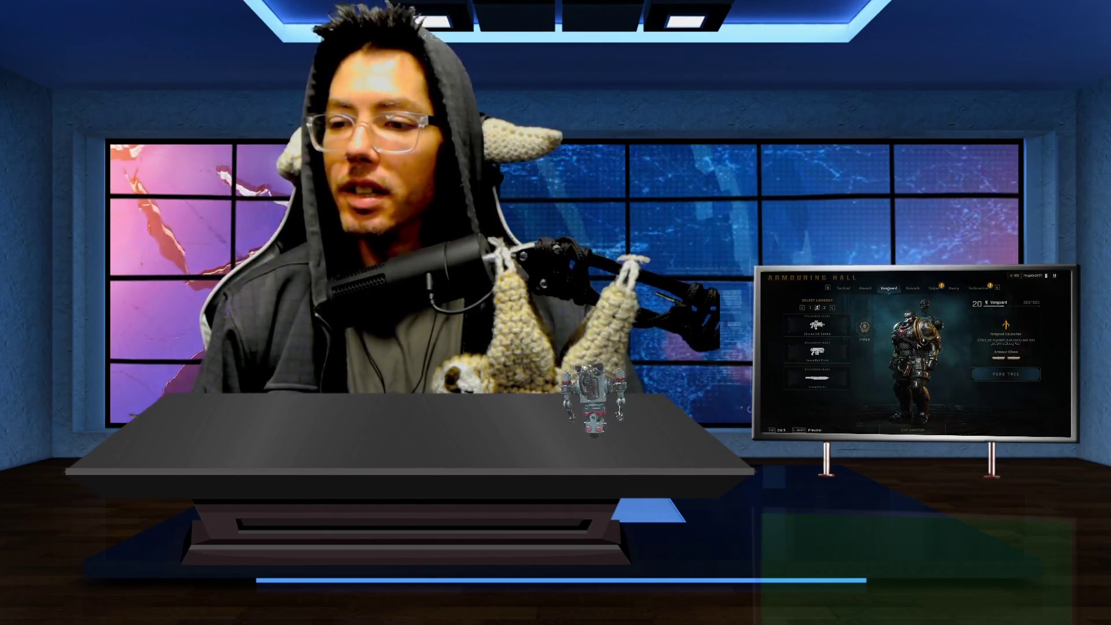
pyautogui.click(1011, 375)
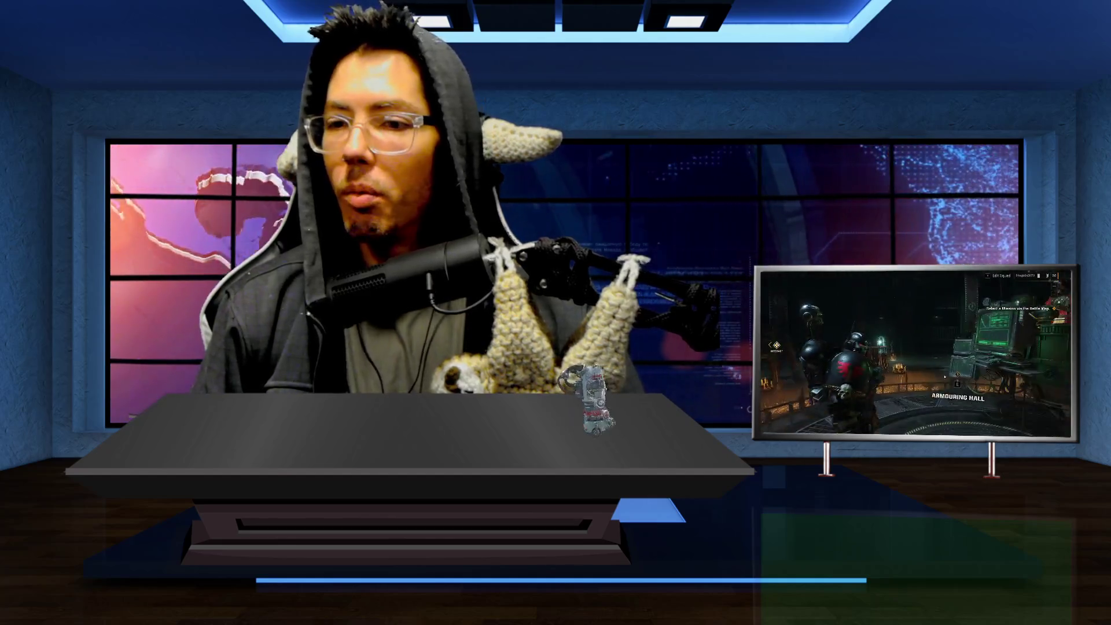
pyautogui.hotkey('alt', 'Tab')
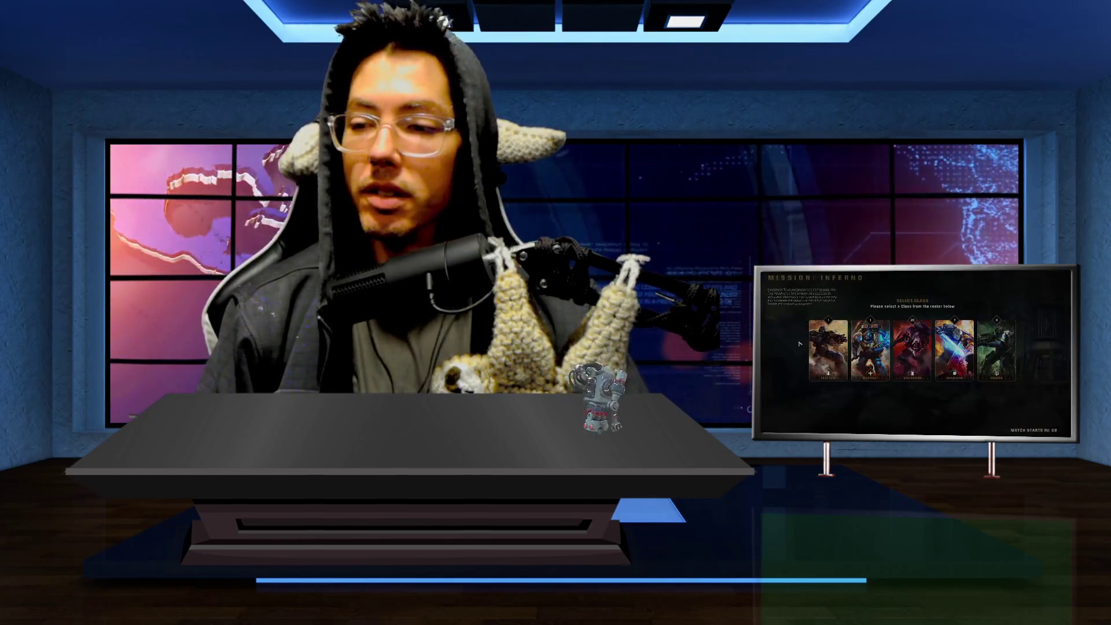
# Step: Bring up the Vanguard class card on the Inferno class selection
pyautogui.moveTo(912, 350)
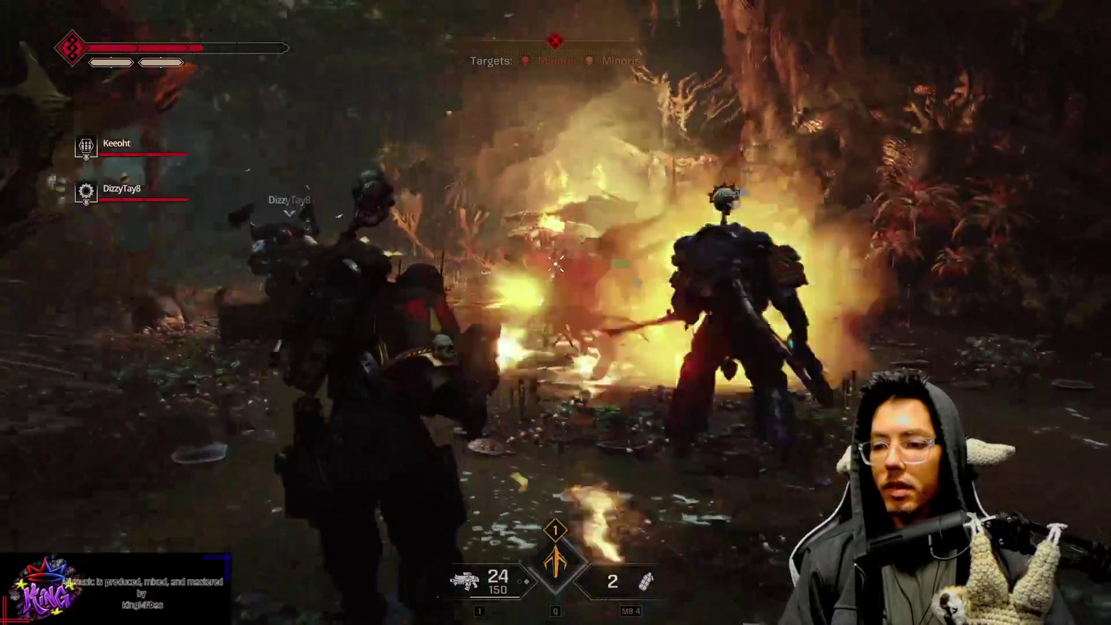
# Step: Reload, shoot the burning enemy, and restock ammo from the Ammo Box and Ammo Cache
pyautogui.press('r')
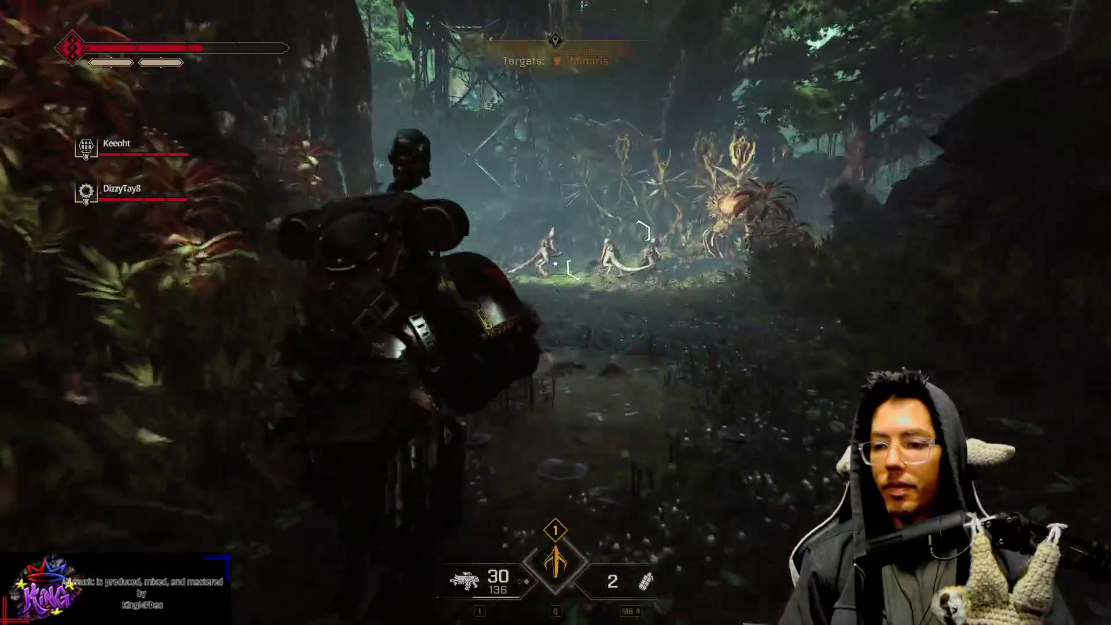
pyautogui.click(555, 264)
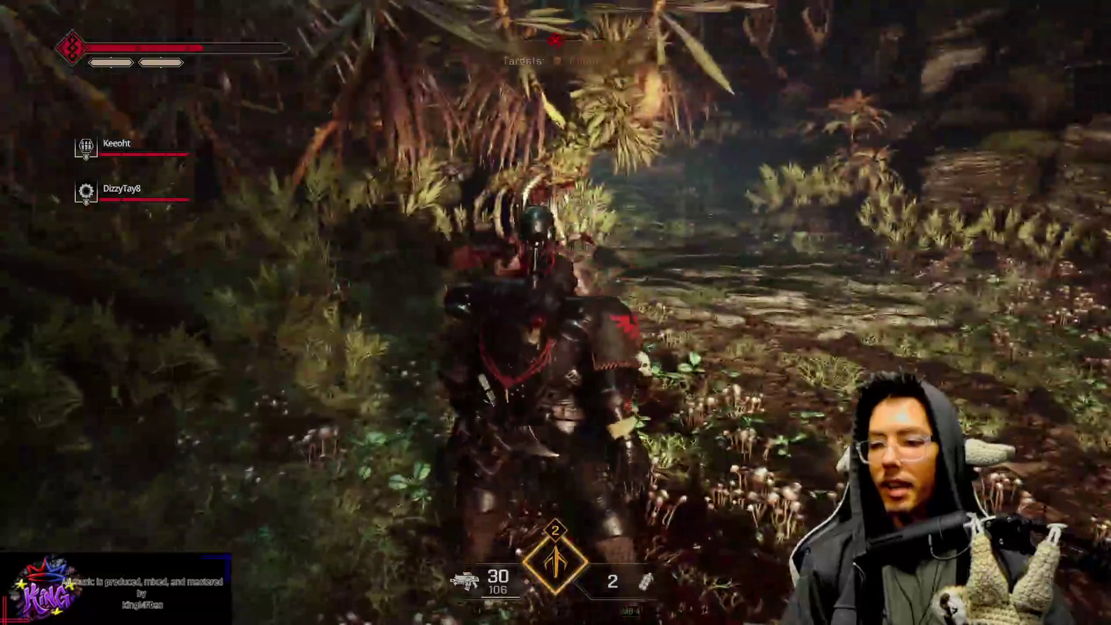
pyautogui.press('r')
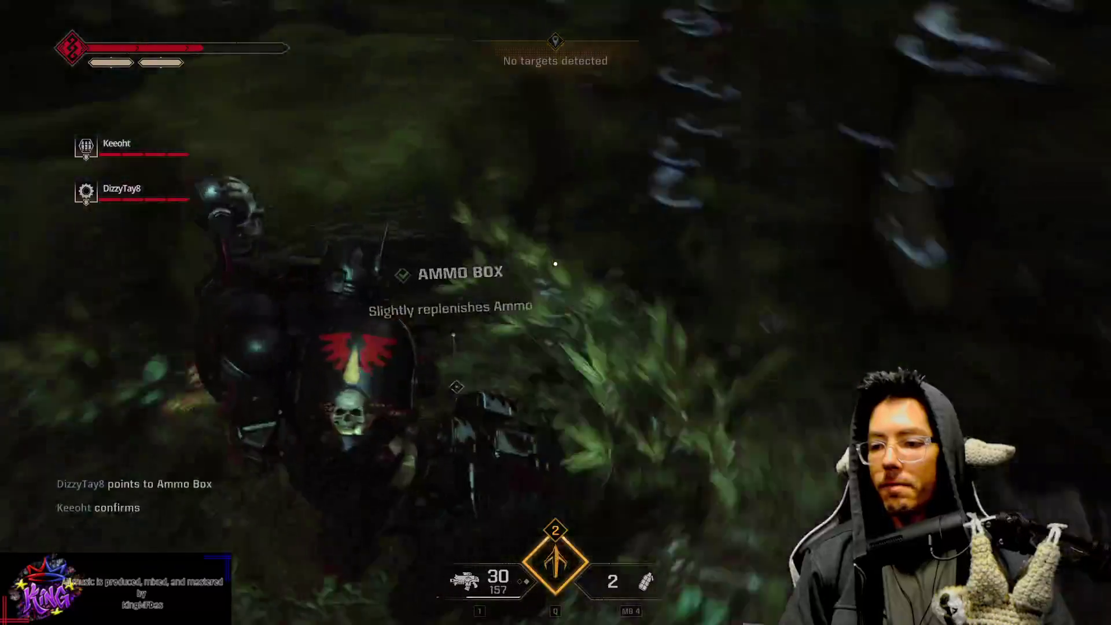
pyautogui.press('e')
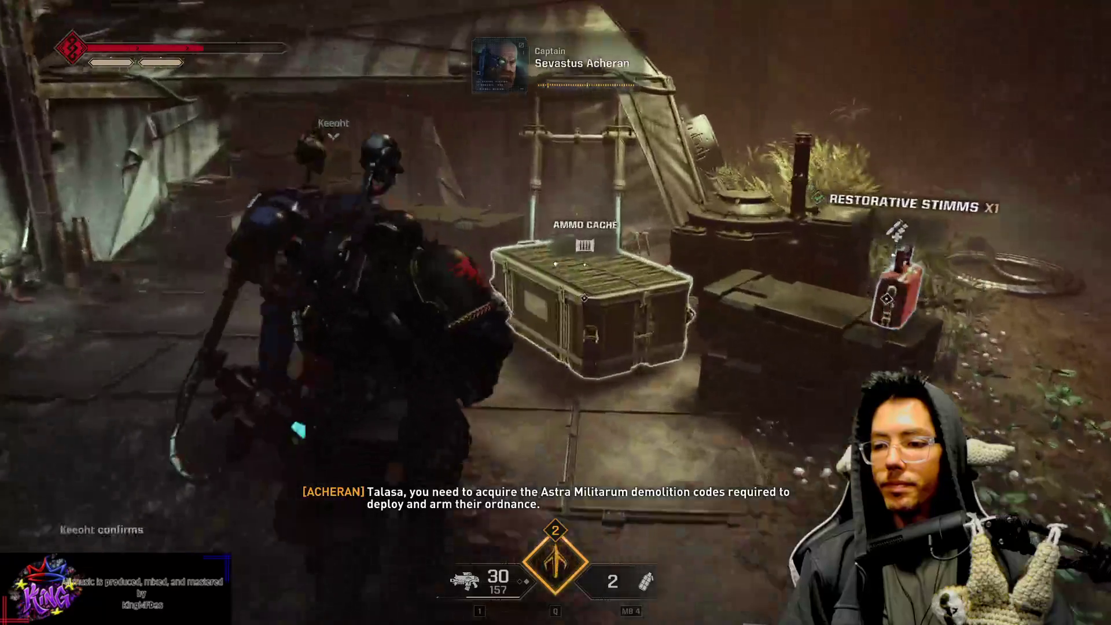
pyautogui.press('e')
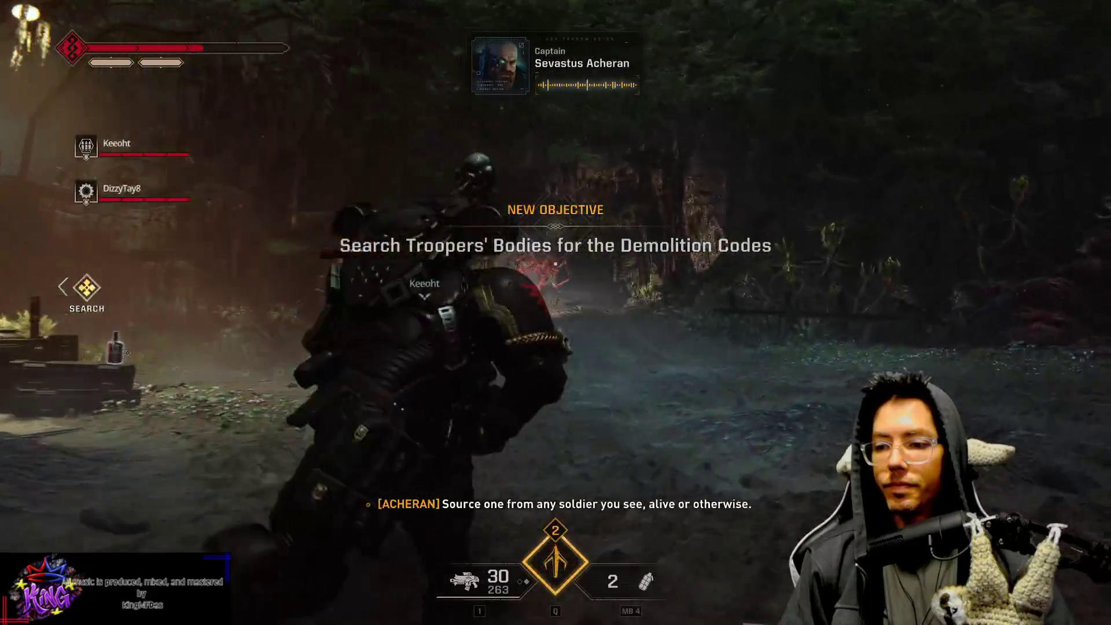
# Step: Fire down the jungle path and pick off distant enemies through the scope
pyautogui.click(555, 263)
pyautogui.click(555, 263)
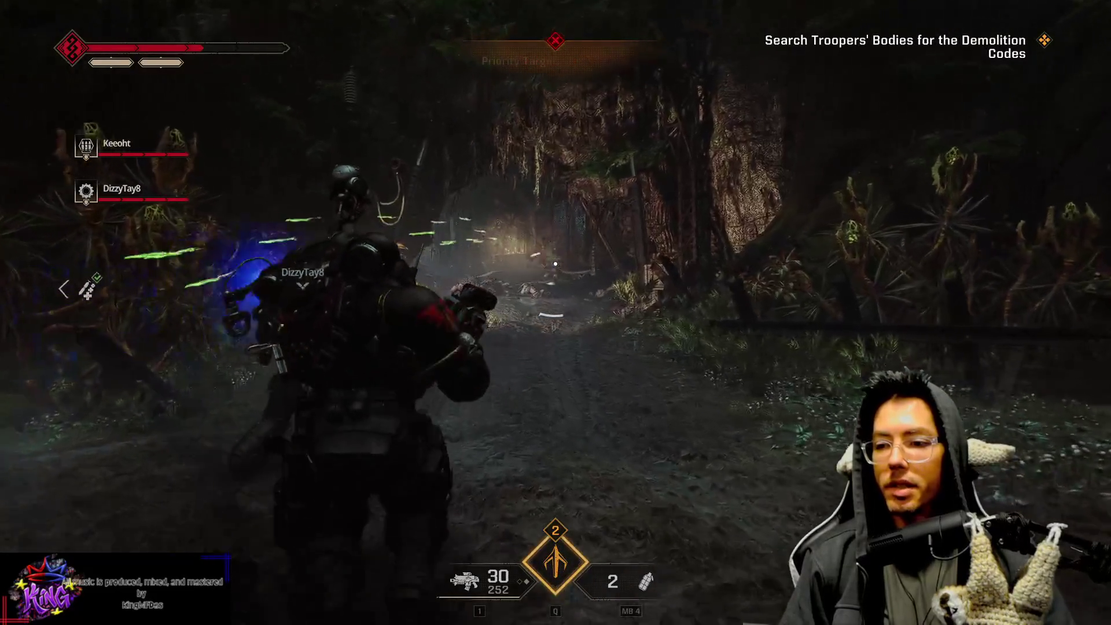
pyautogui.rightClick(555, 263)
pyautogui.click(555, 263)
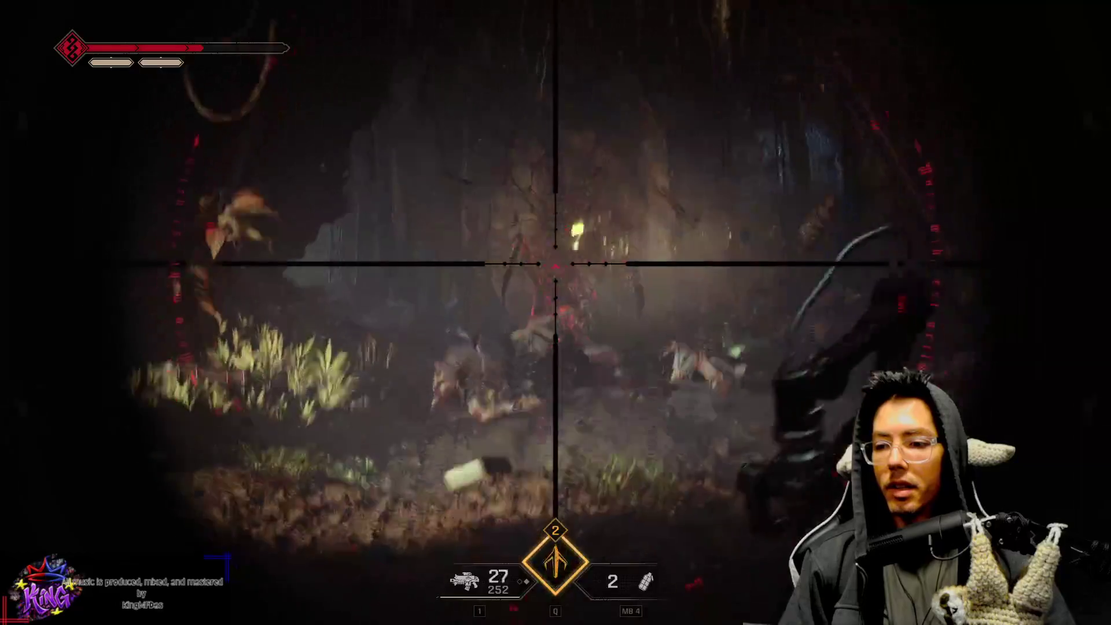
pyautogui.click(555, 263)
pyautogui.click(555, 263)
pyautogui.click(555, 264)
pyautogui.rightClick(555, 263)
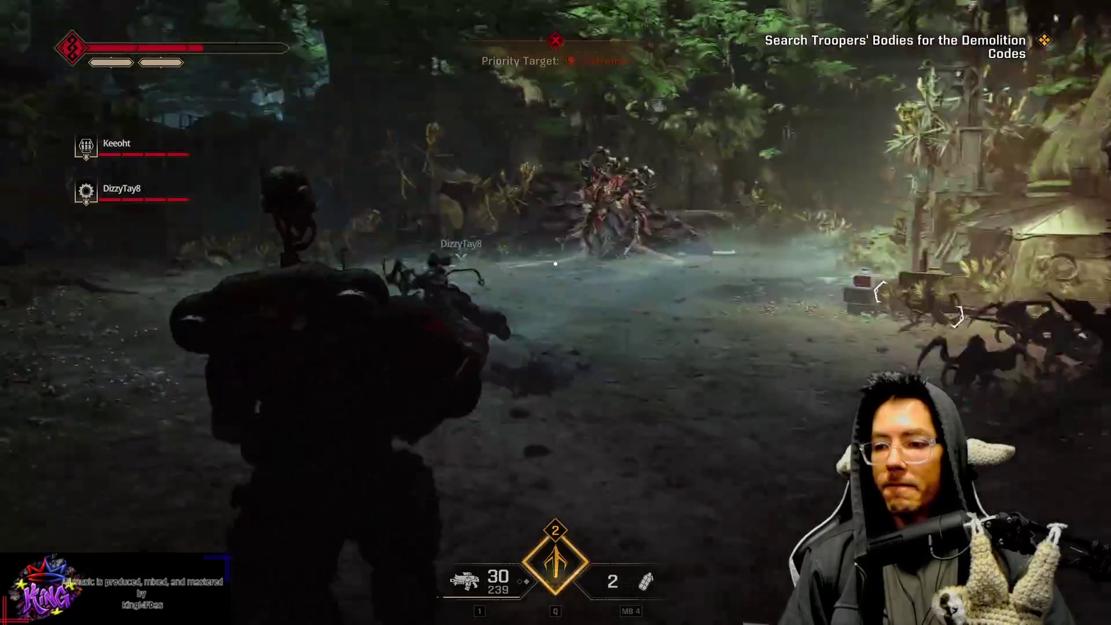
# Step: Gun down the spider-like enemies in the clearing, emptying the magazine and reloading
pyautogui.click(555, 263)
pyautogui.click(555, 263)
pyautogui.click(555, 263)
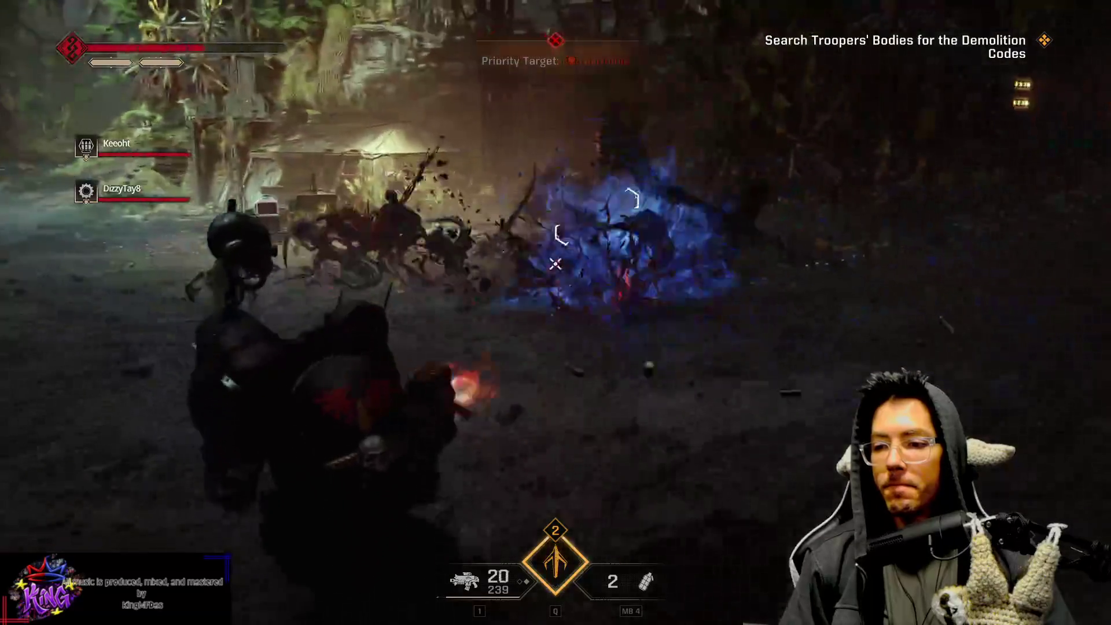
pyautogui.click(555, 264)
pyautogui.click(555, 264)
pyautogui.click(555, 263)
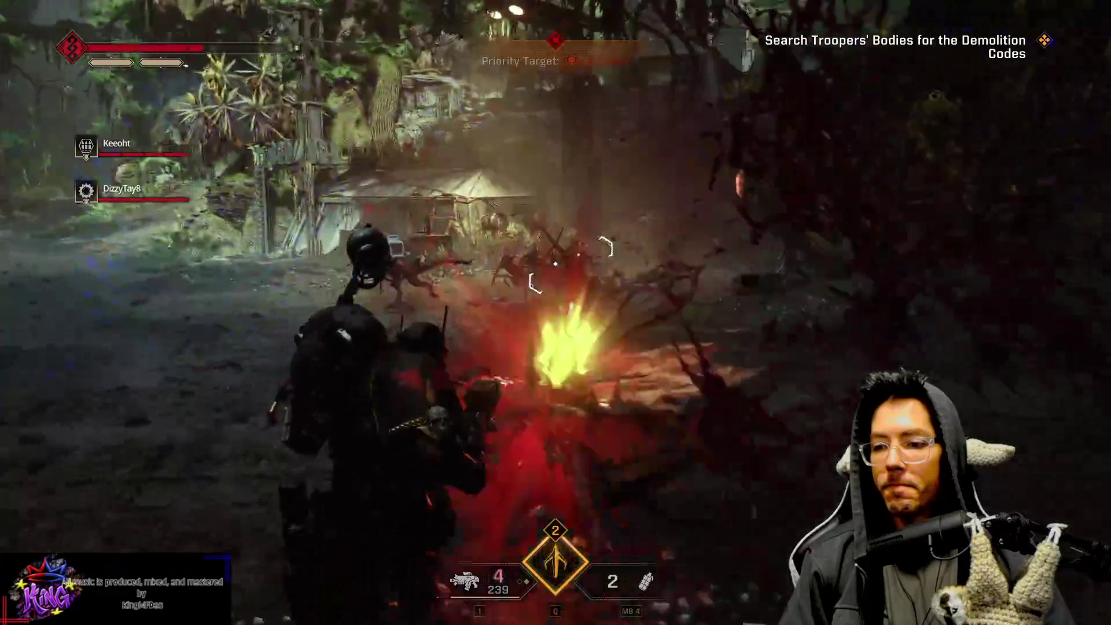
pyautogui.click(555, 263)
pyautogui.click(555, 264)
pyautogui.press('r')
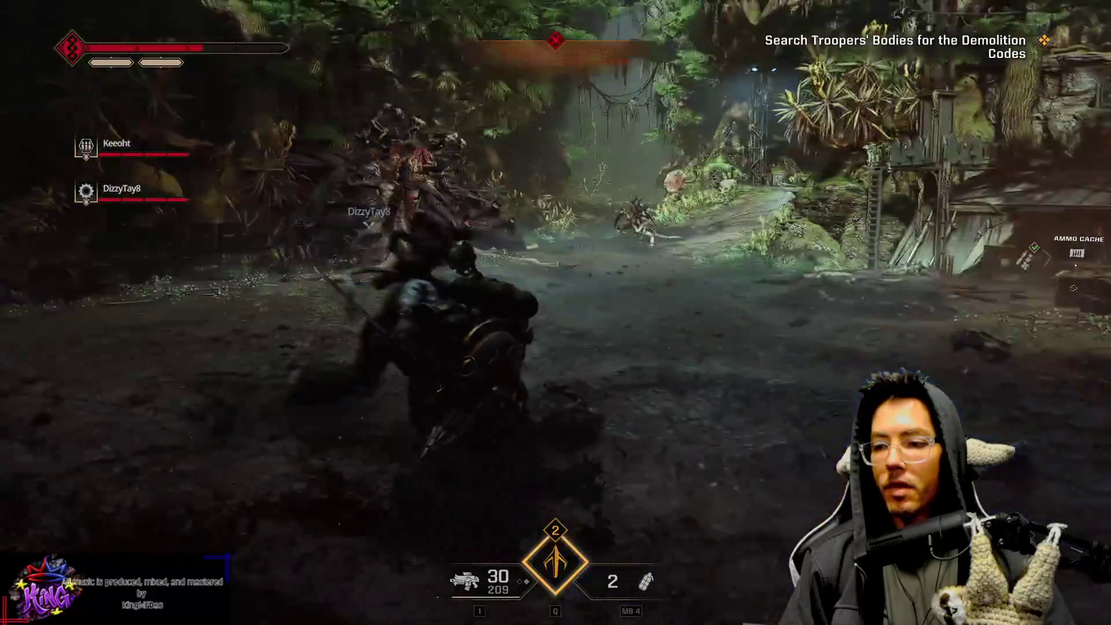
# Step: Shoot the spider on the path, unleash the Q ability on the large creature, keep firing
pyautogui.click(555, 263)
pyautogui.click(555, 263)
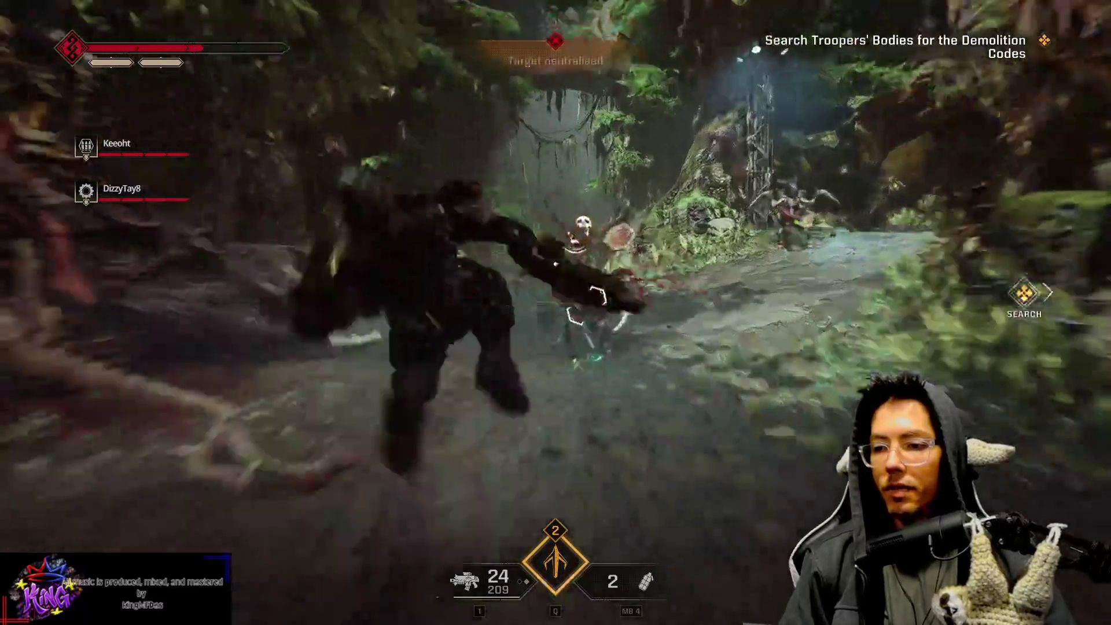
pyautogui.press('q')
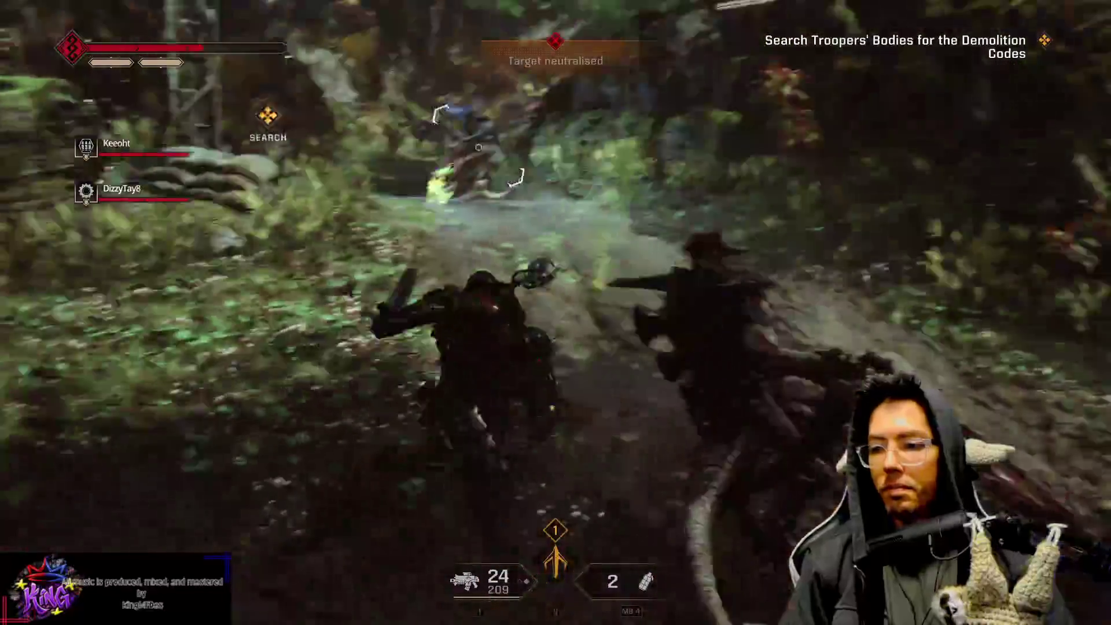
pyautogui.click(554, 263)
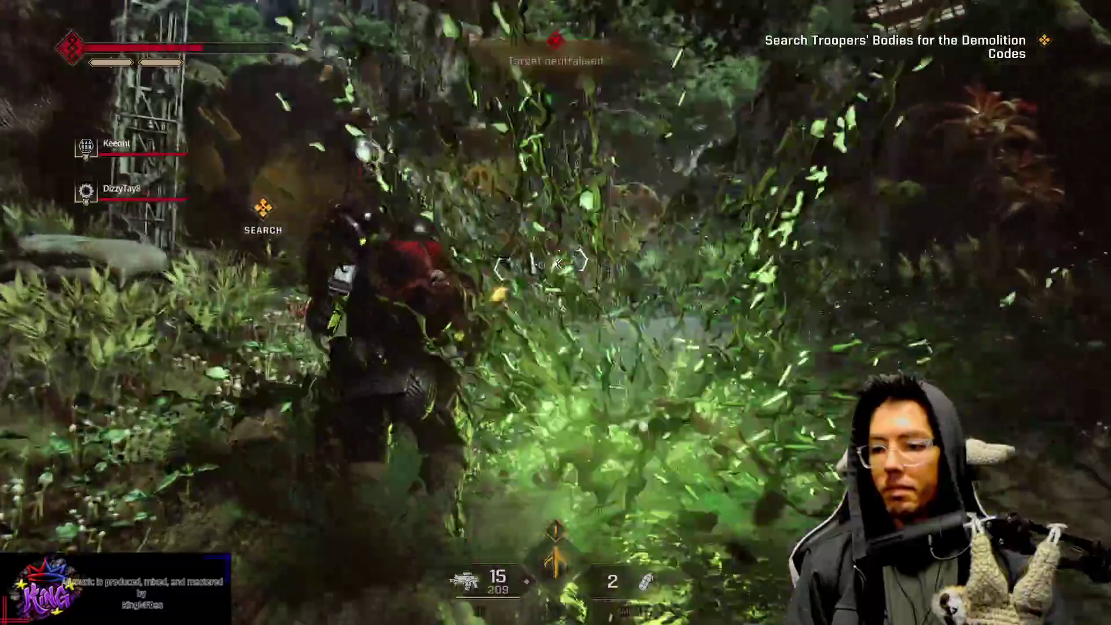
pyautogui.click(555, 263)
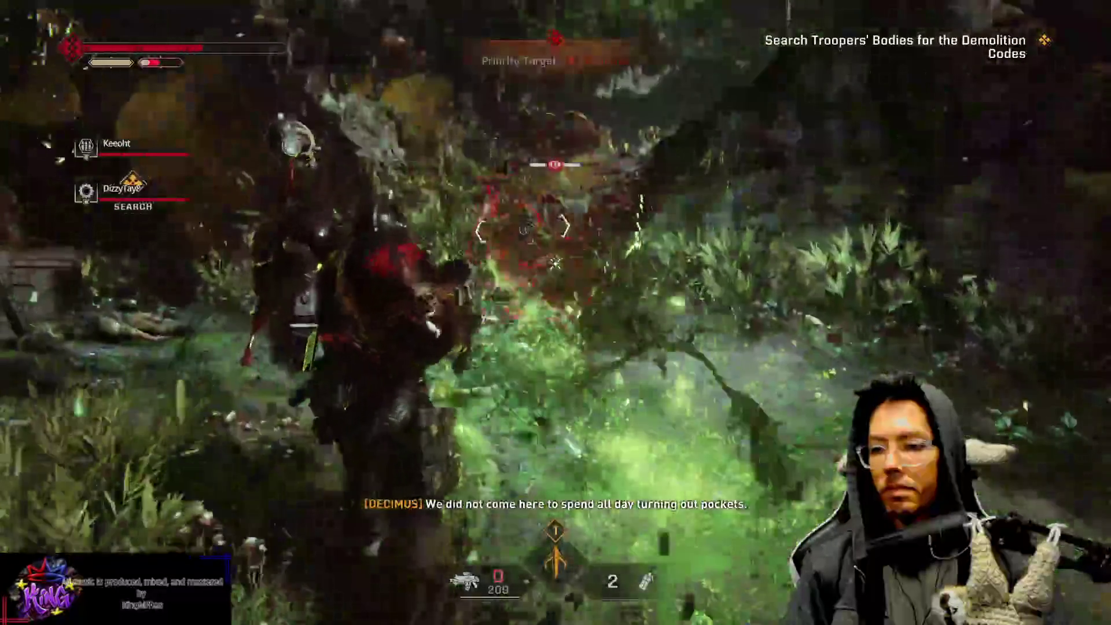
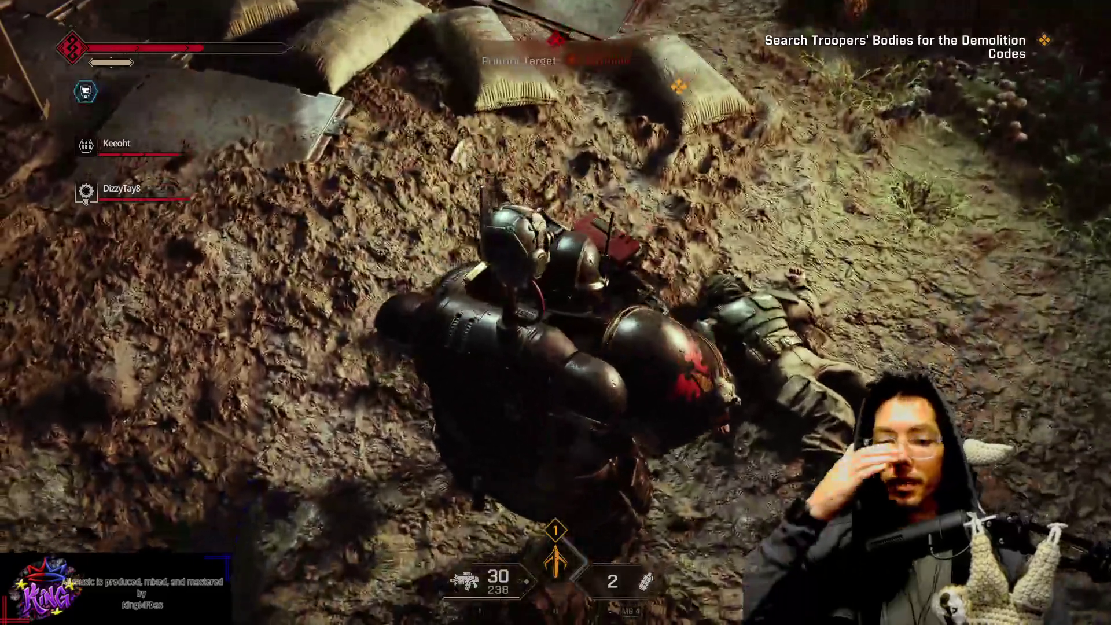
# Step: Walk down the dark path past the machinery and bunker into the lit cave passage
pyautogui.press('w')
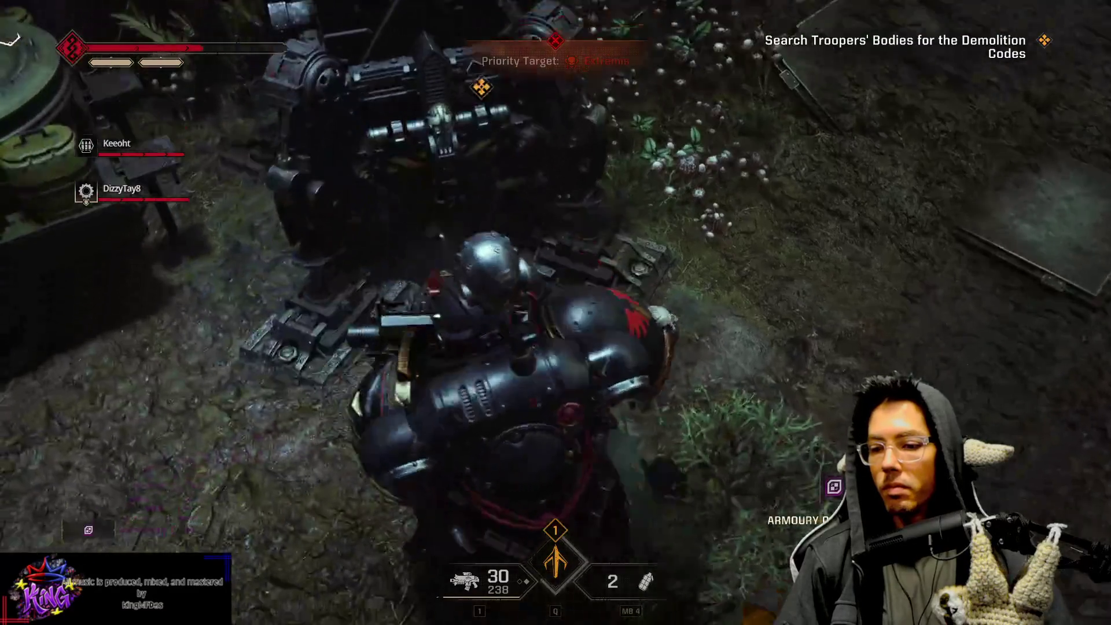
pyautogui.press('w')
pyautogui.press('w')
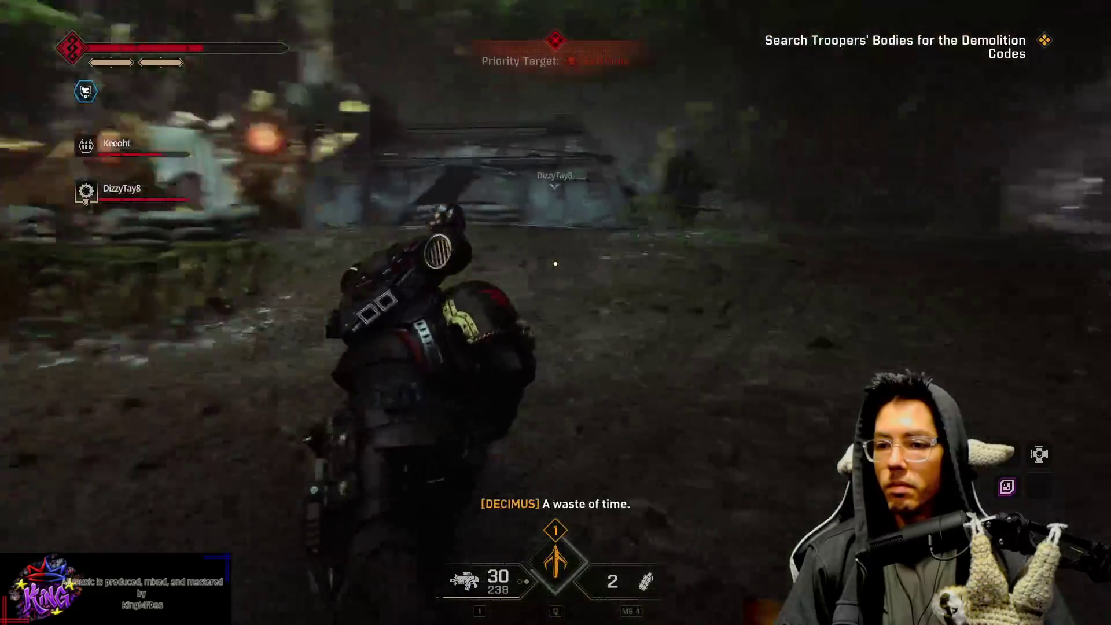
pyautogui.press('w')
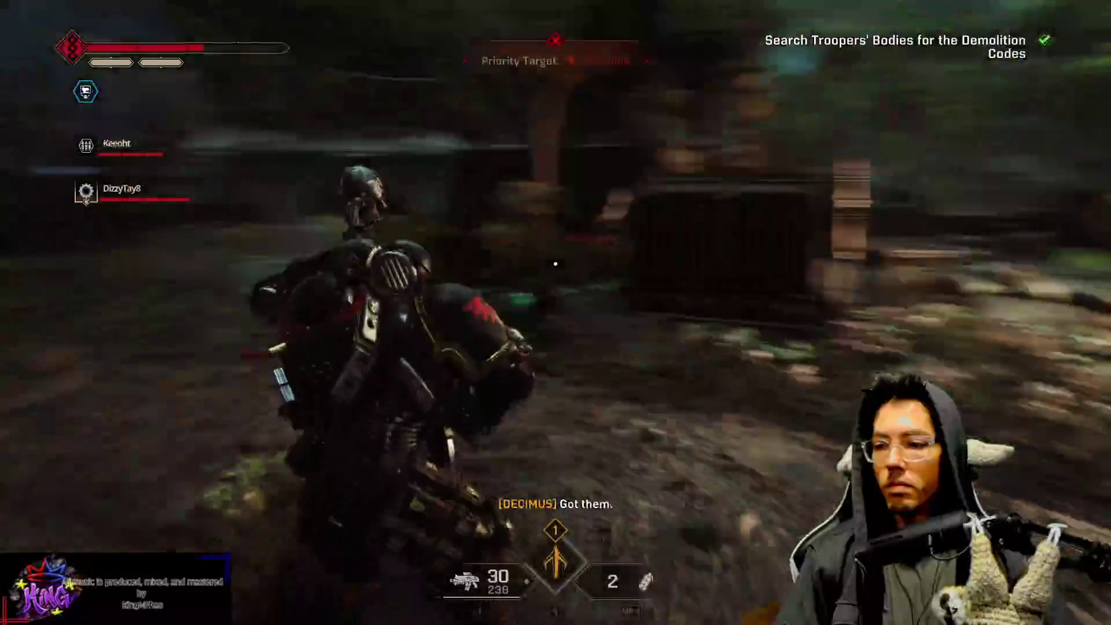
pyautogui.press('w')
pyautogui.press('w')
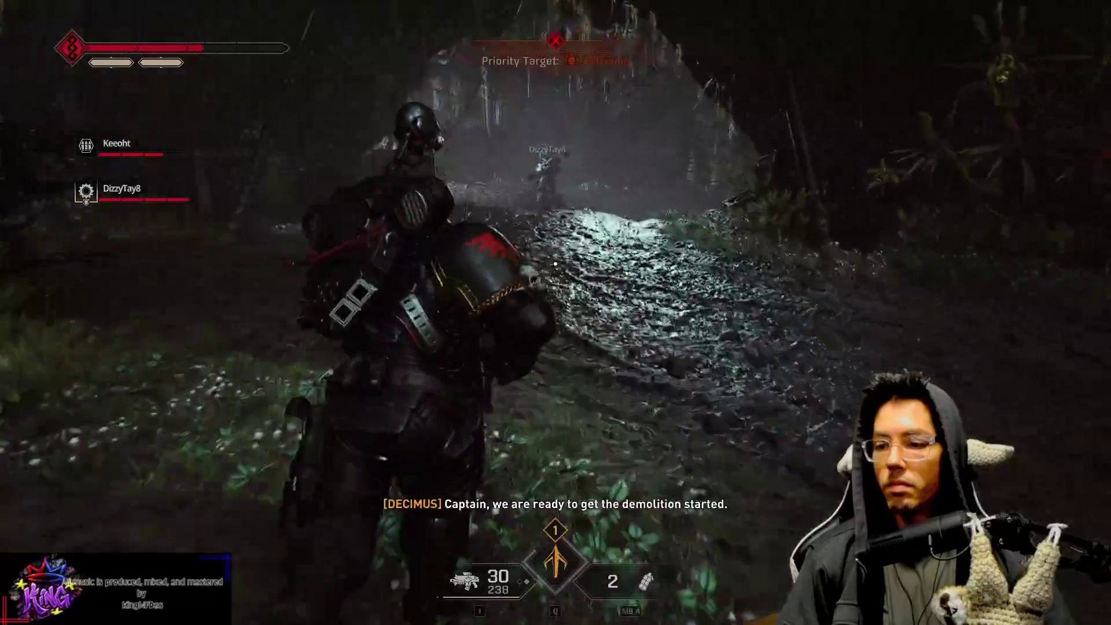
pyautogui.press('w')
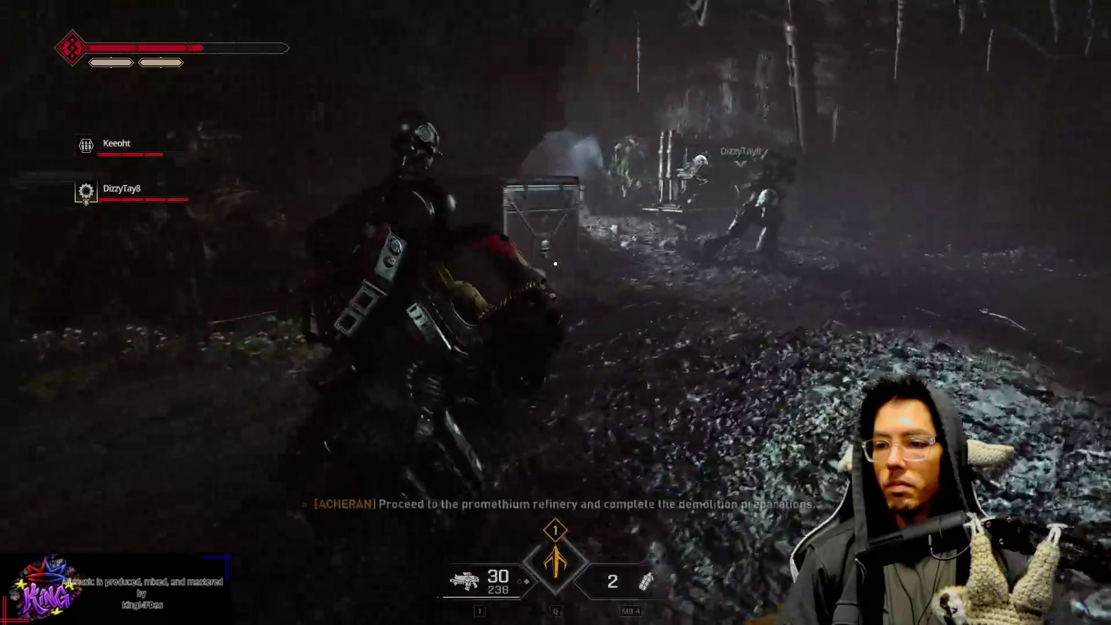
pyautogui.press('w')
pyautogui.press('w')
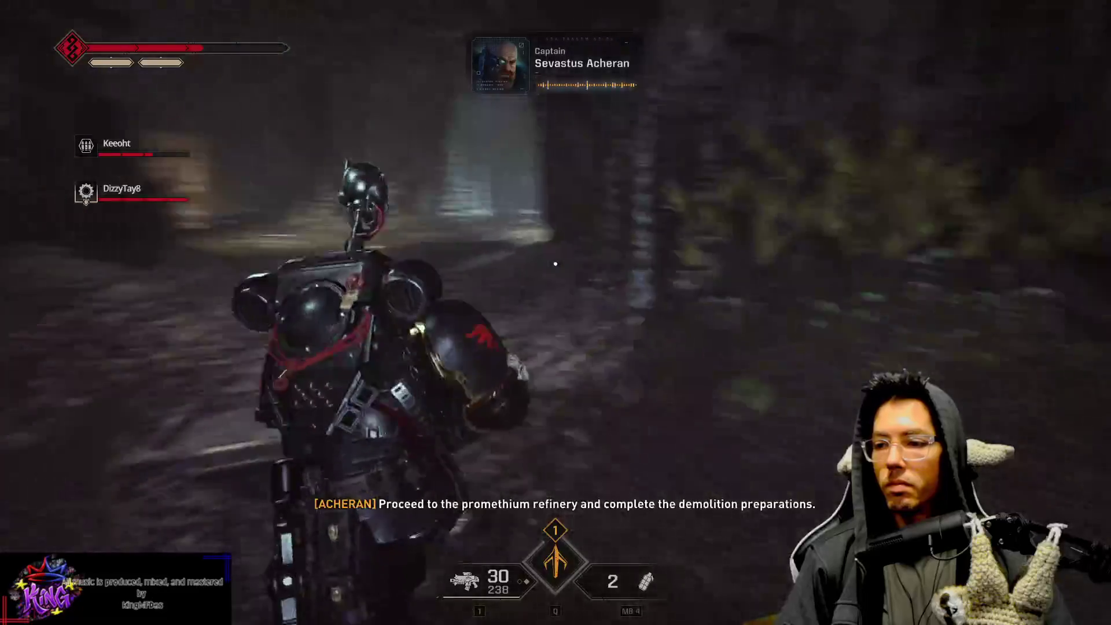
pyautogui.press('w')
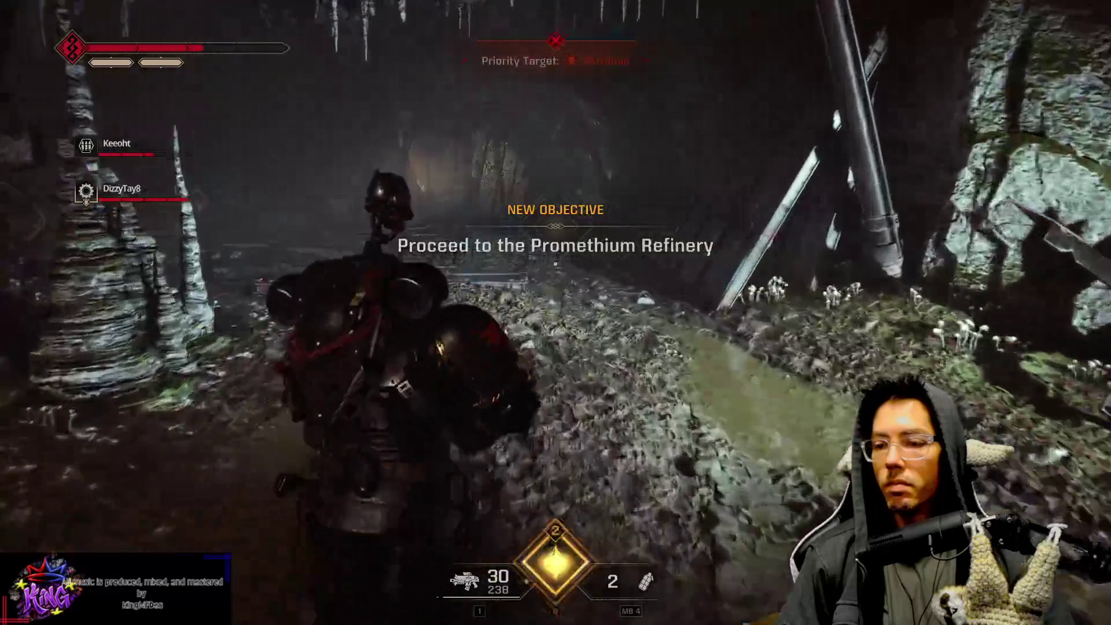
# Step: Run down the cave passage toward the lit gate
pyautogui.press('w')
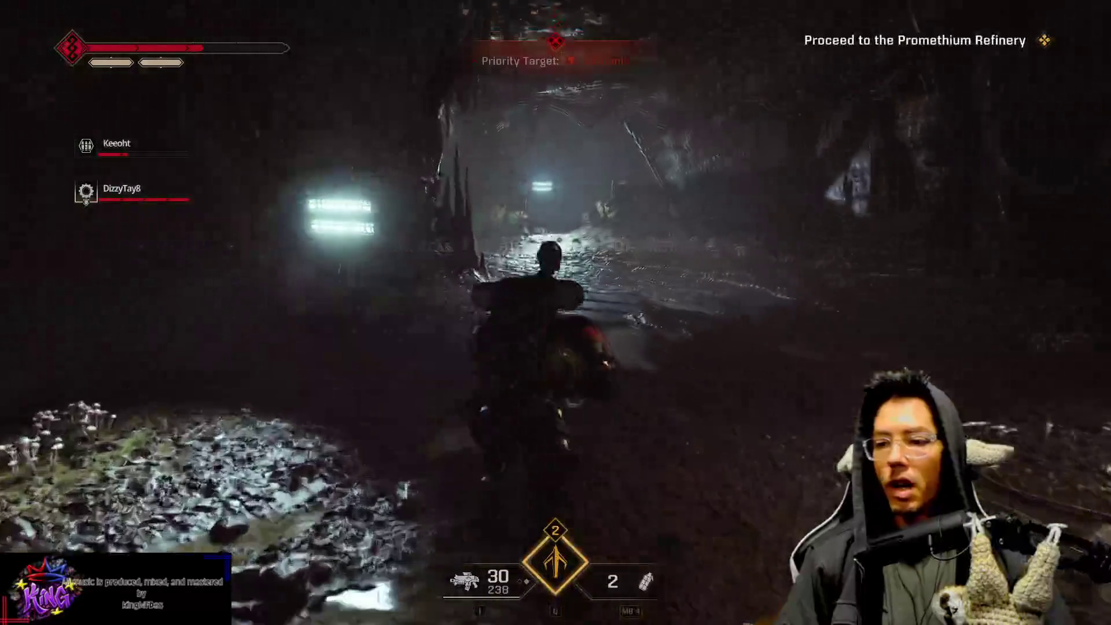
pyautogui.press('w')
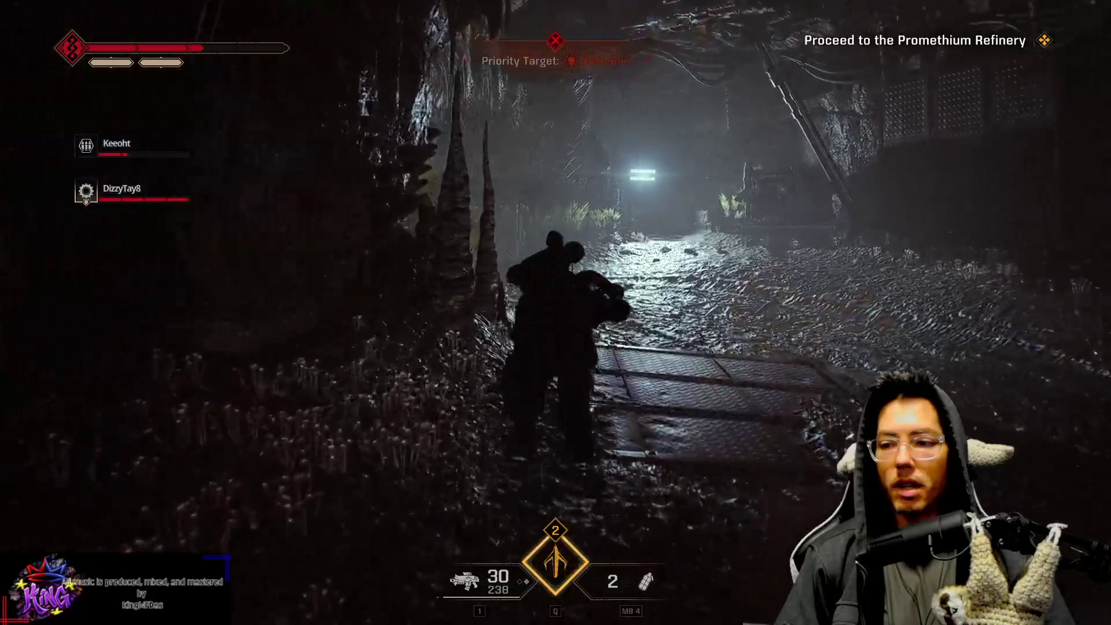
# Step: Cross the forest clearing and camp, drop off the ledge and reach the ammo cache
pyautogui.press('w')
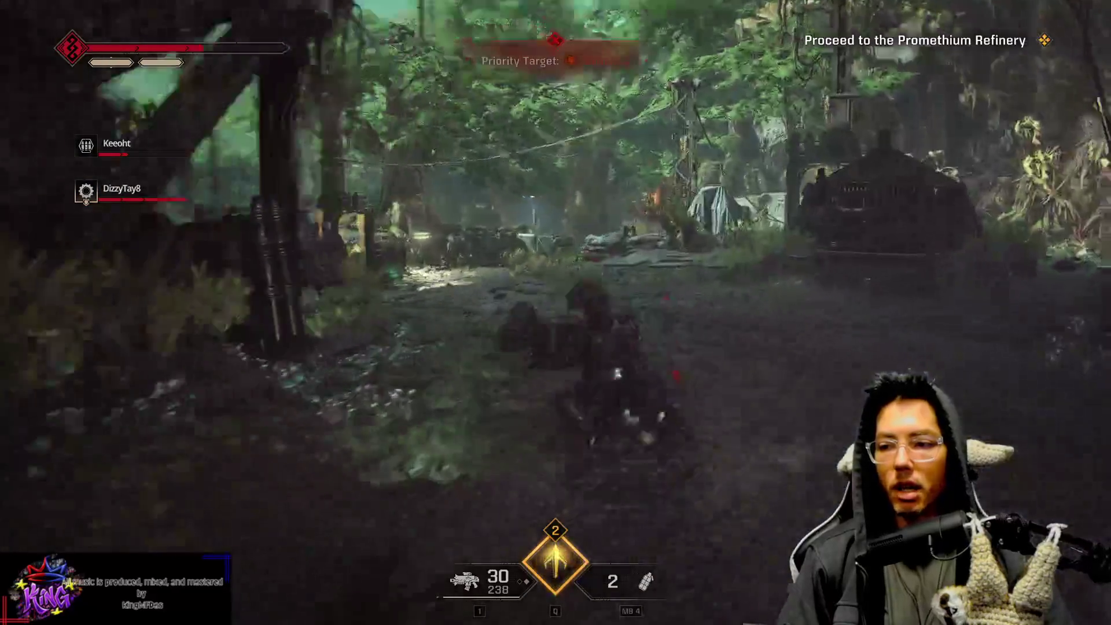
pyautogui.press('w')
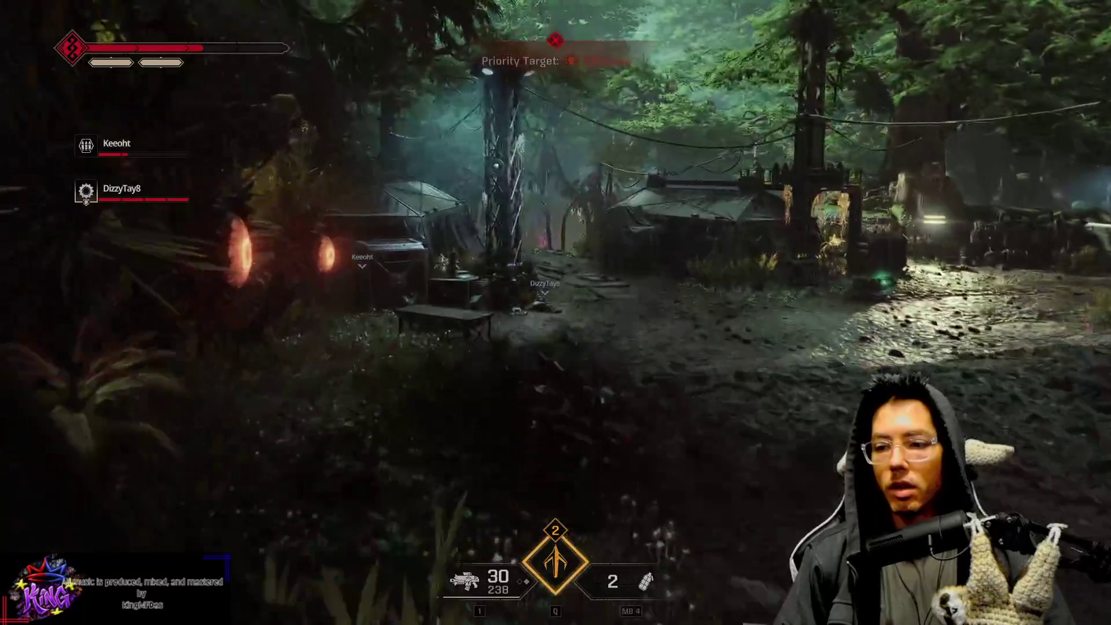
pyautogui.press('w')
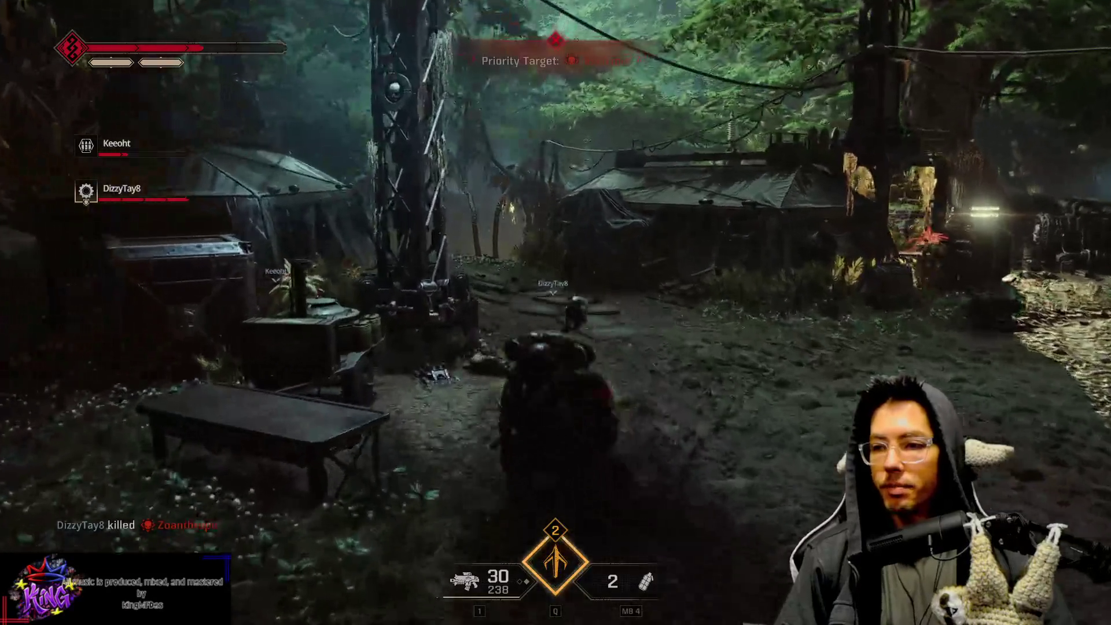
pyautogui.press('w')
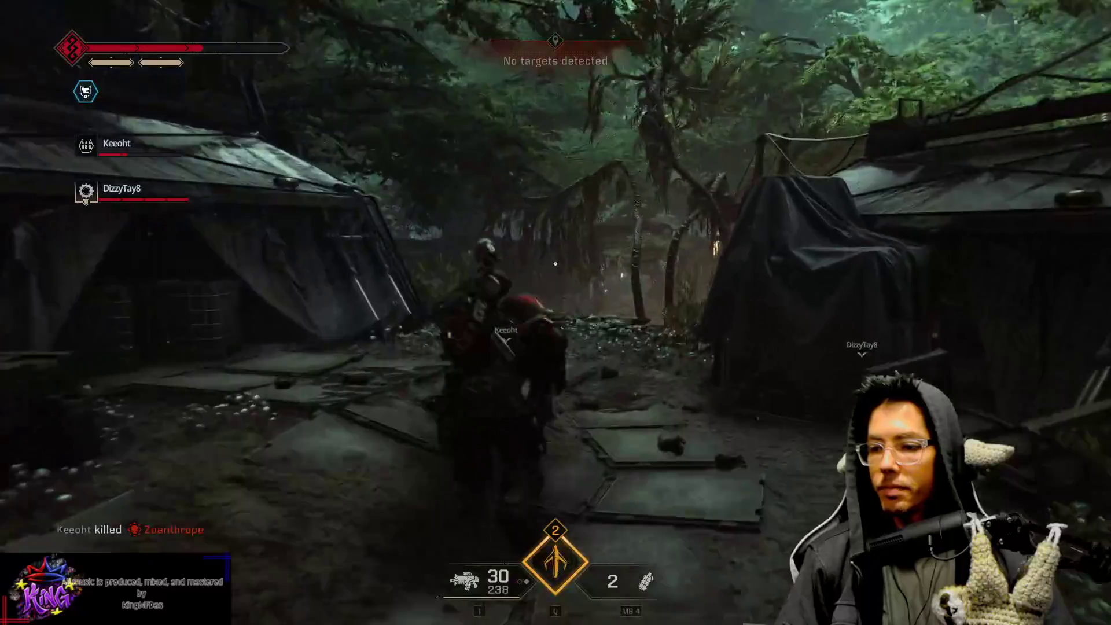
pyautogui.press('w')
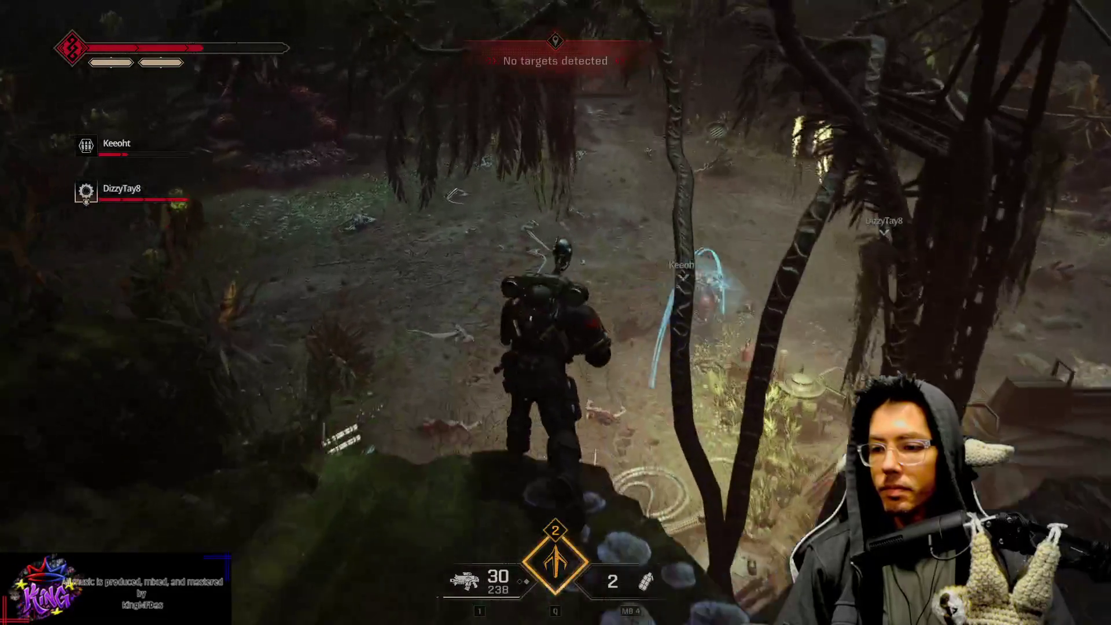
pyautogui.press('w')
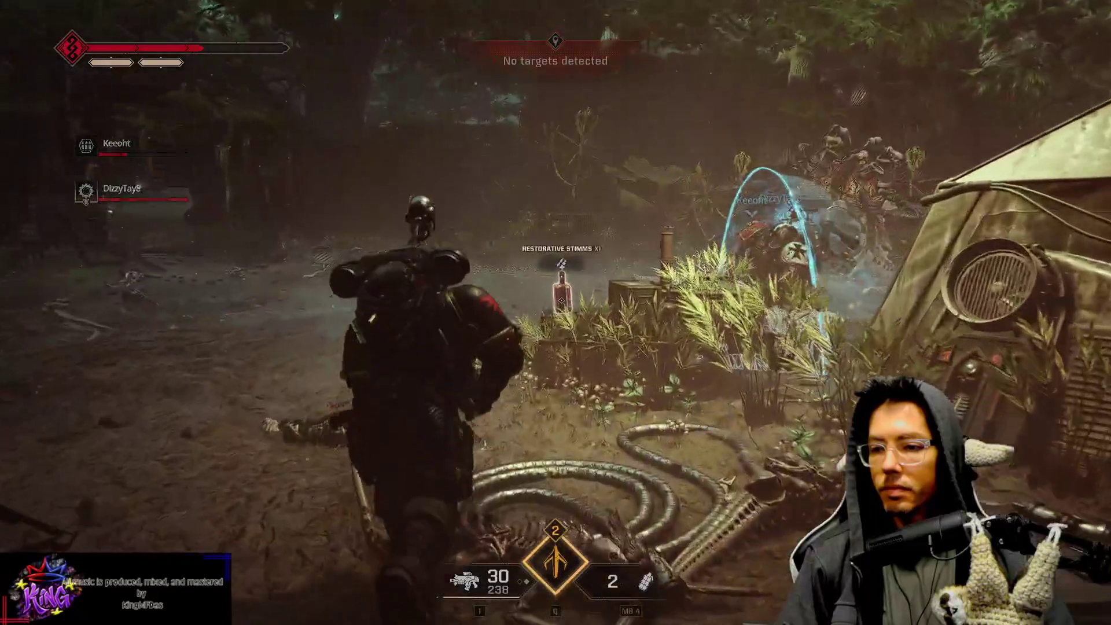
pyautogui.press('w')
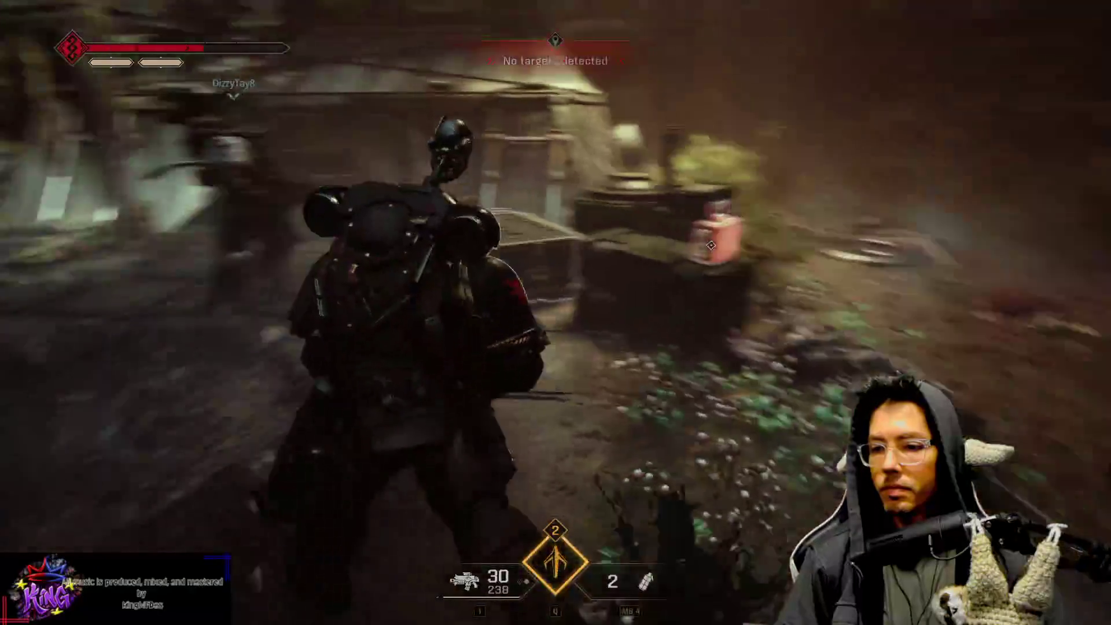
pyautogui.press('w')
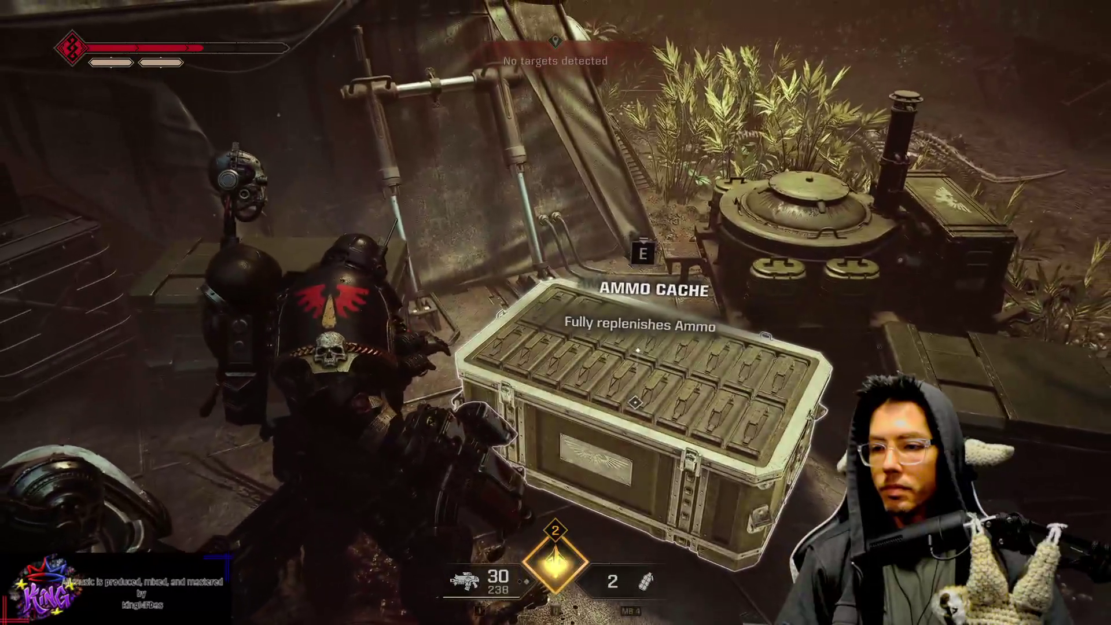
# Step: Refill reserve ammo at the cache, check the mission overview, and continue along the forest path
pyautogui.press('e')
pyautogui.press('w')
pyautogui.press('w')
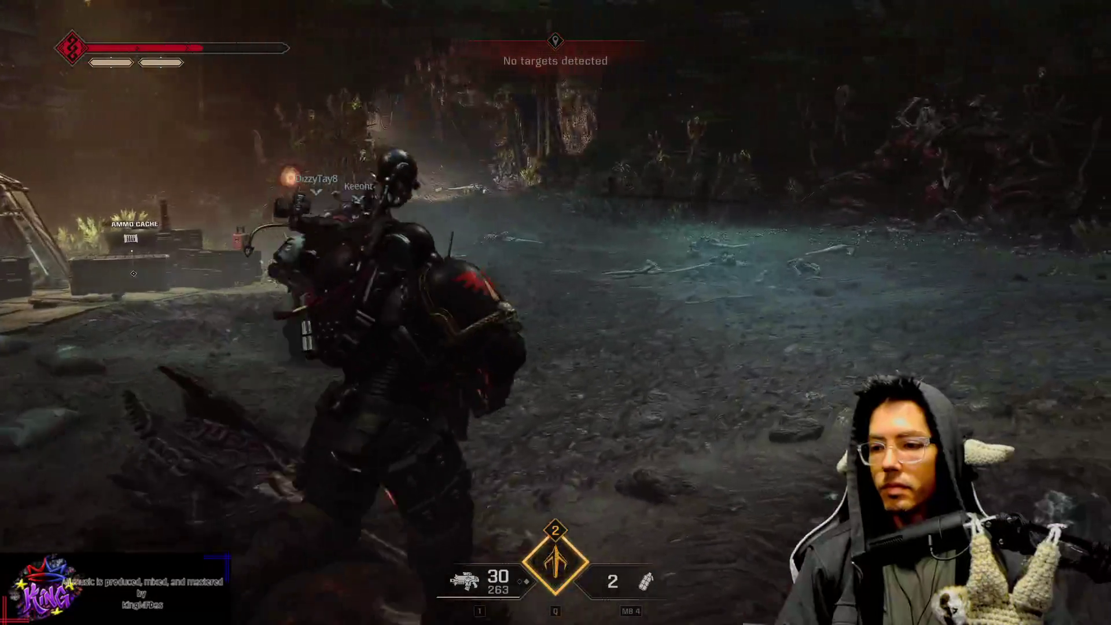
pyautogui.press('Tab')
pyautogui.press('Tab')
pyautogui.press('w')
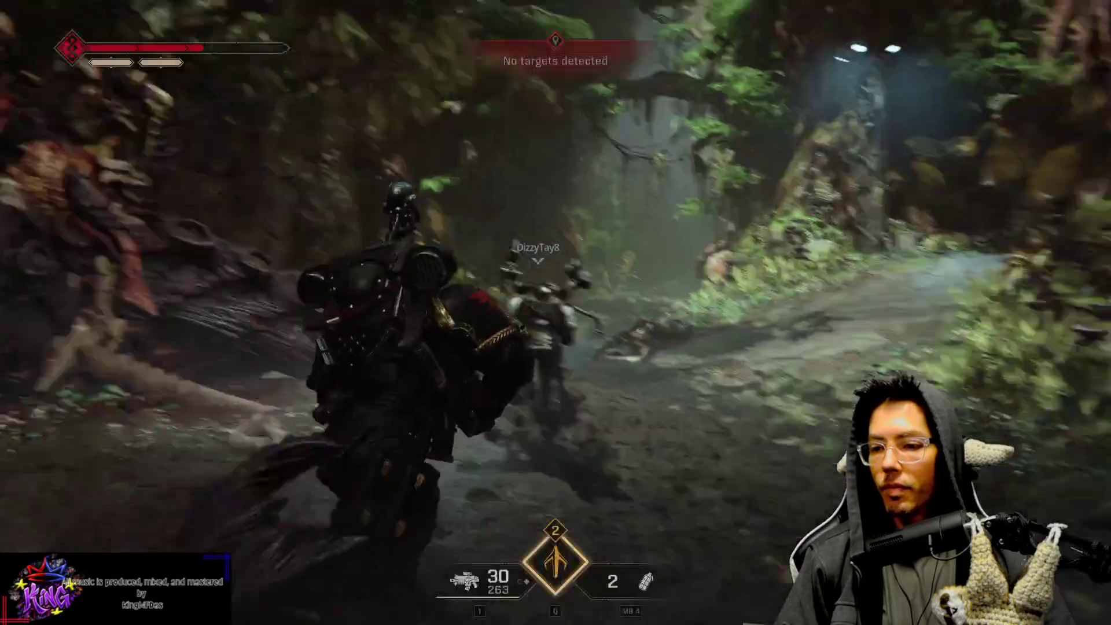
pyautogui.press('w')
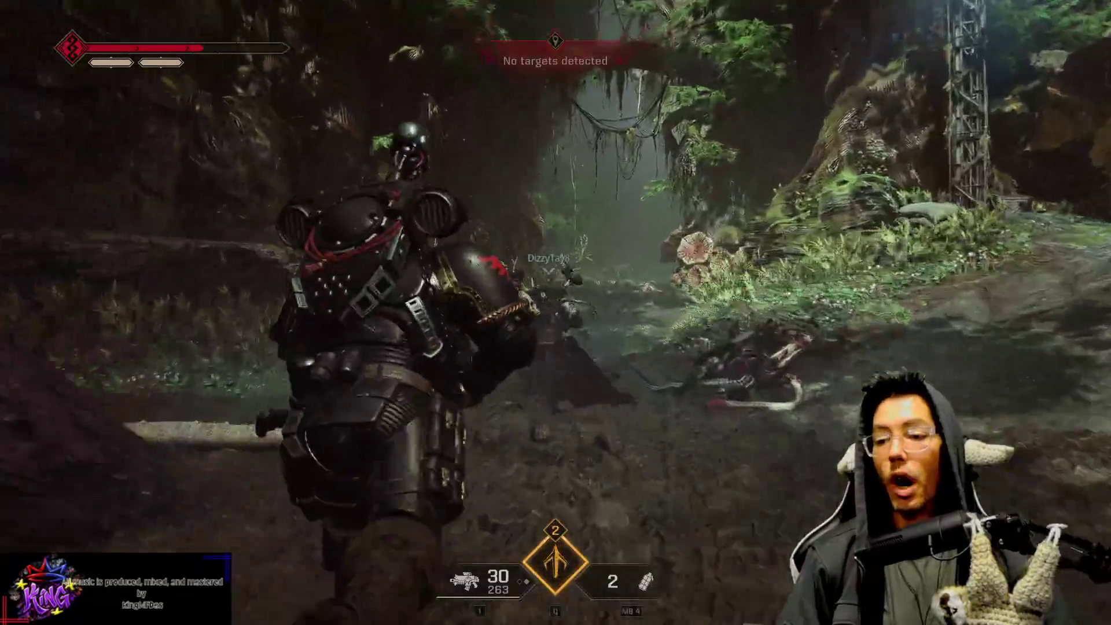
pyautogui.press('w')
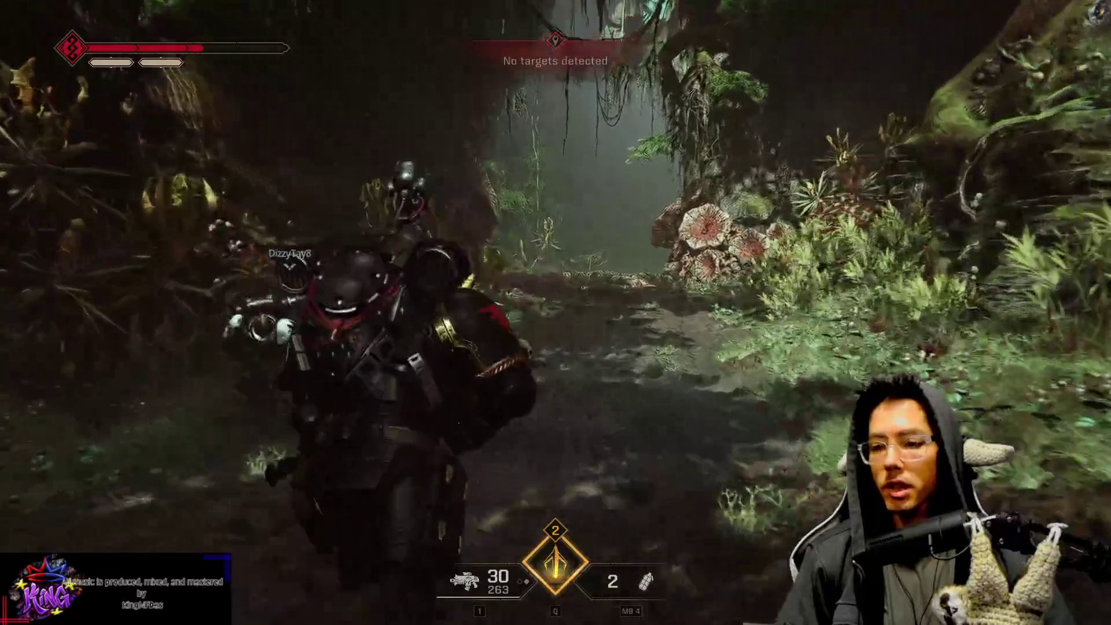
# Step: Swap back and forth between rifle and pistol, ending with the pistol drawn
pyautogui.press('2')
pyautogui.press('w')
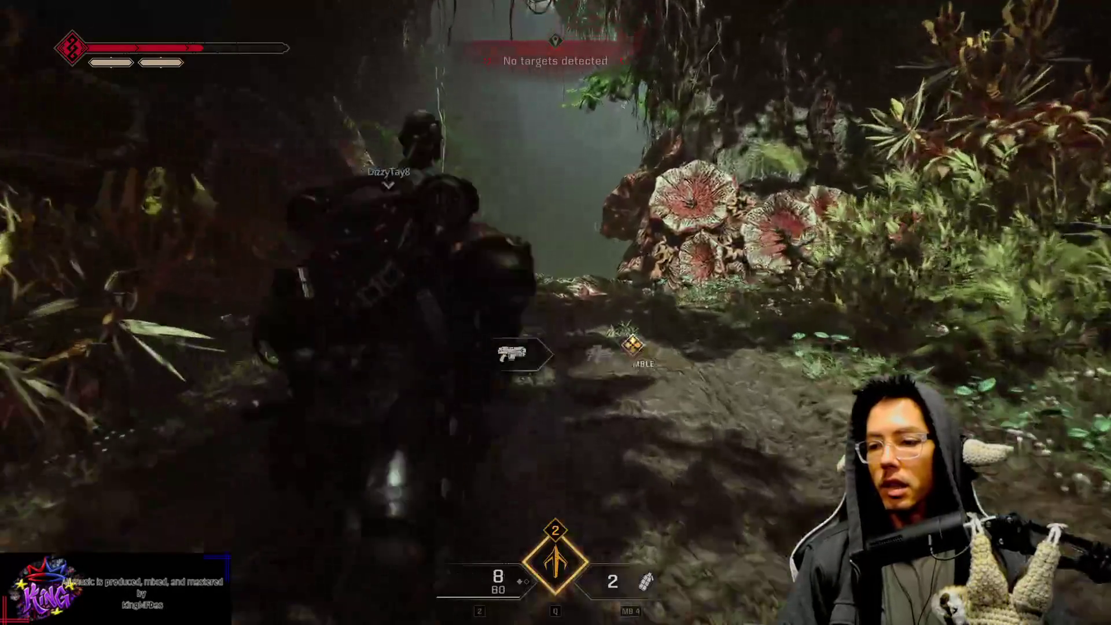
pyautogui.press('1')
pyautogui.press('2')
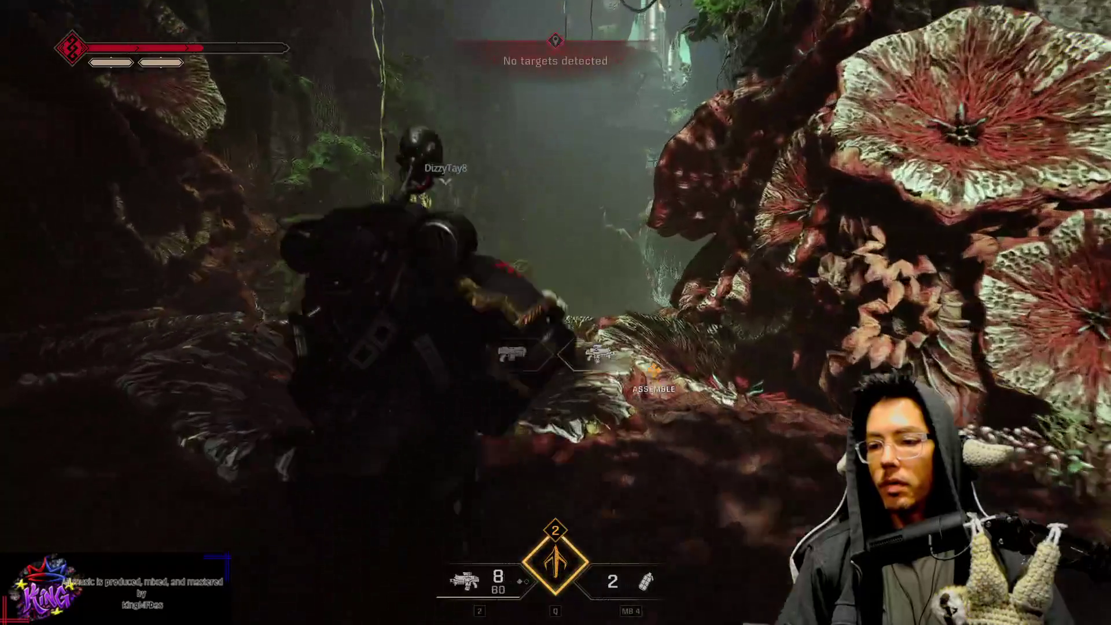
pyautogui.press('w')
pyautogui.press('1')
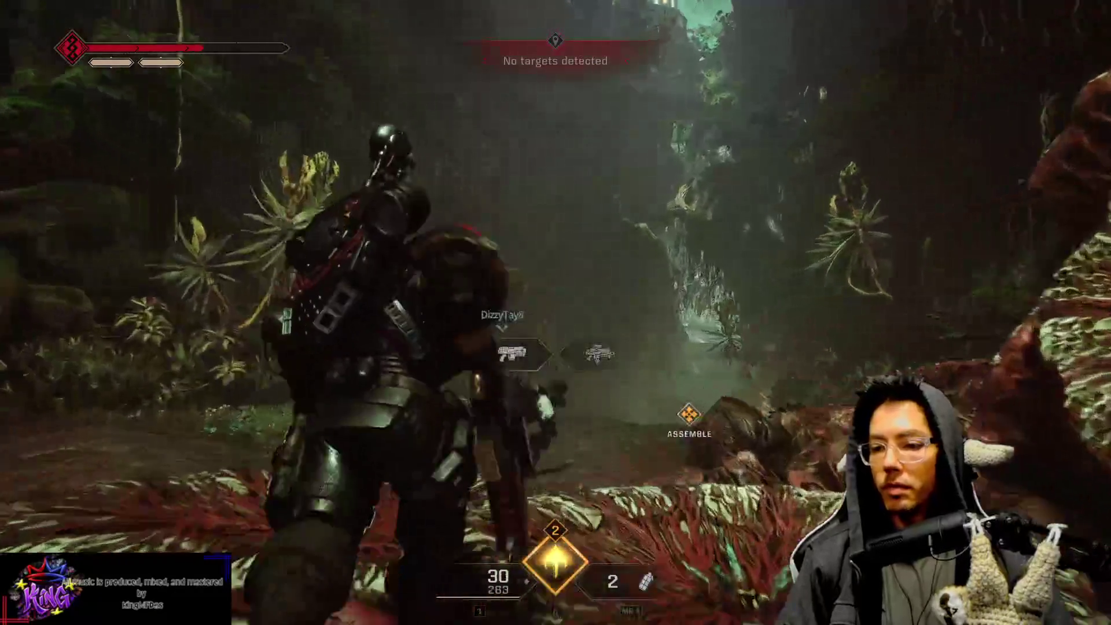
pyautogui.press('2')
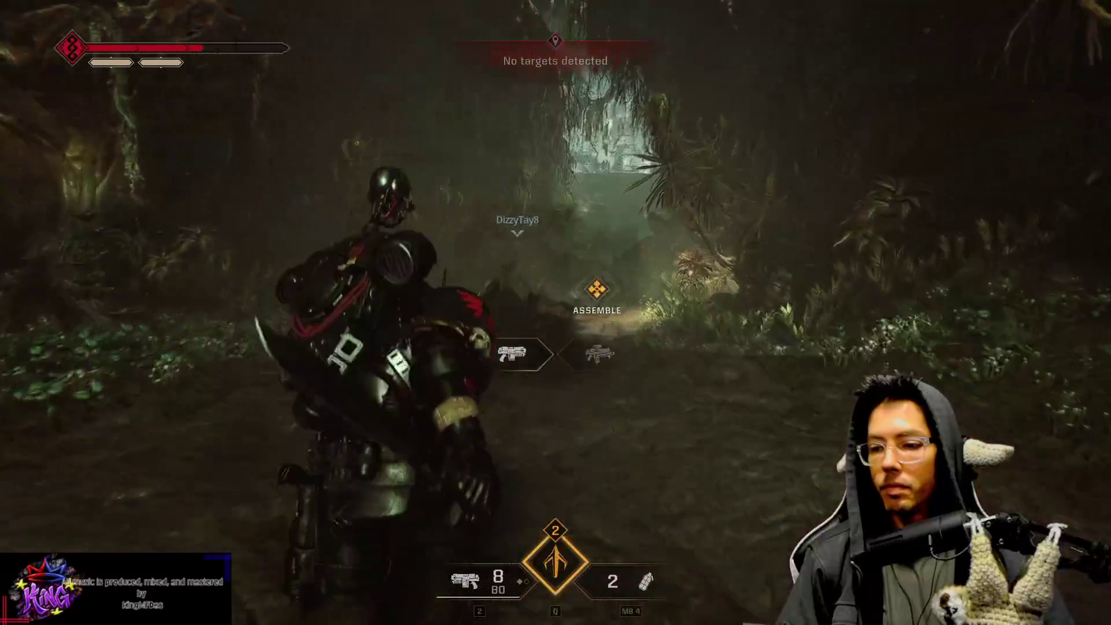
# Step: Advance past the ASSEMBLE marker, drop into the pit and close in on the enemy group
pyautogui.press('w')
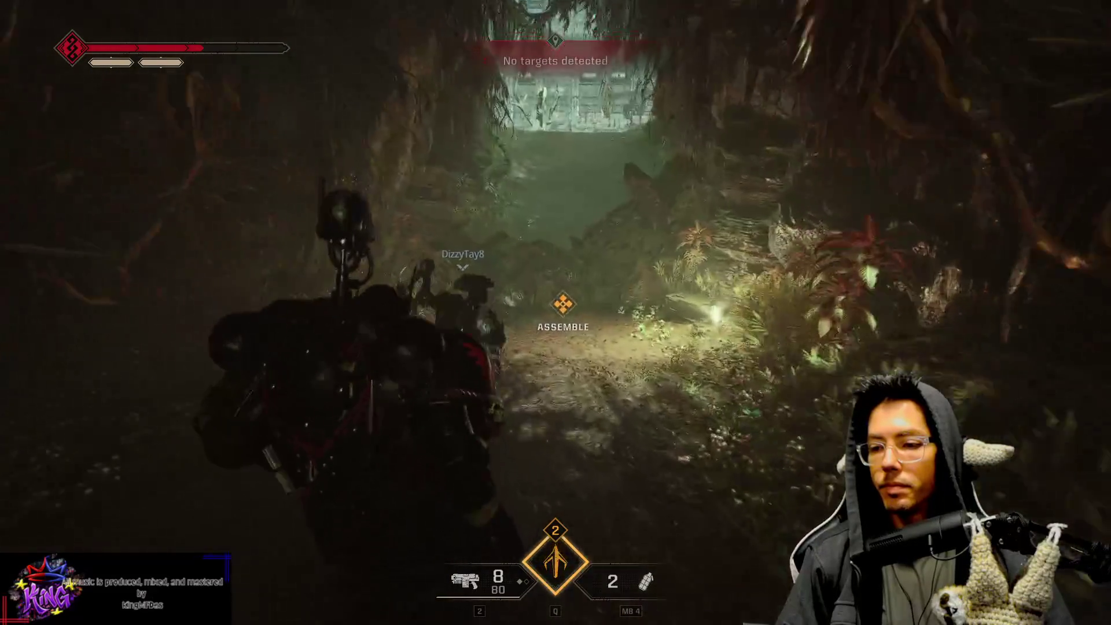
pyautogui.press('w')
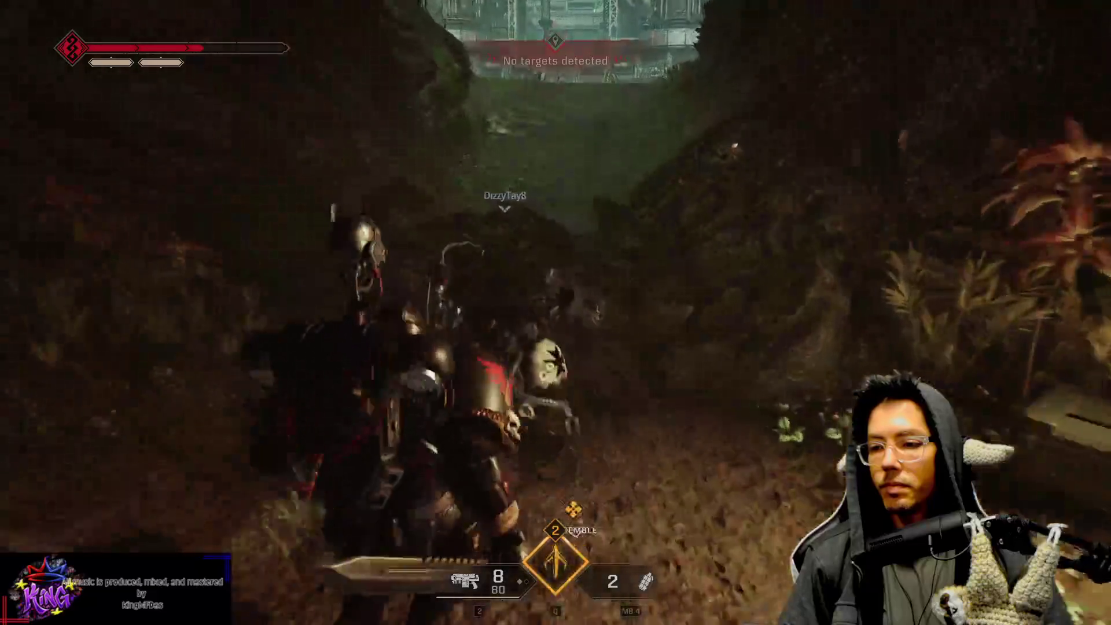
pyautogui.click(555, 313)
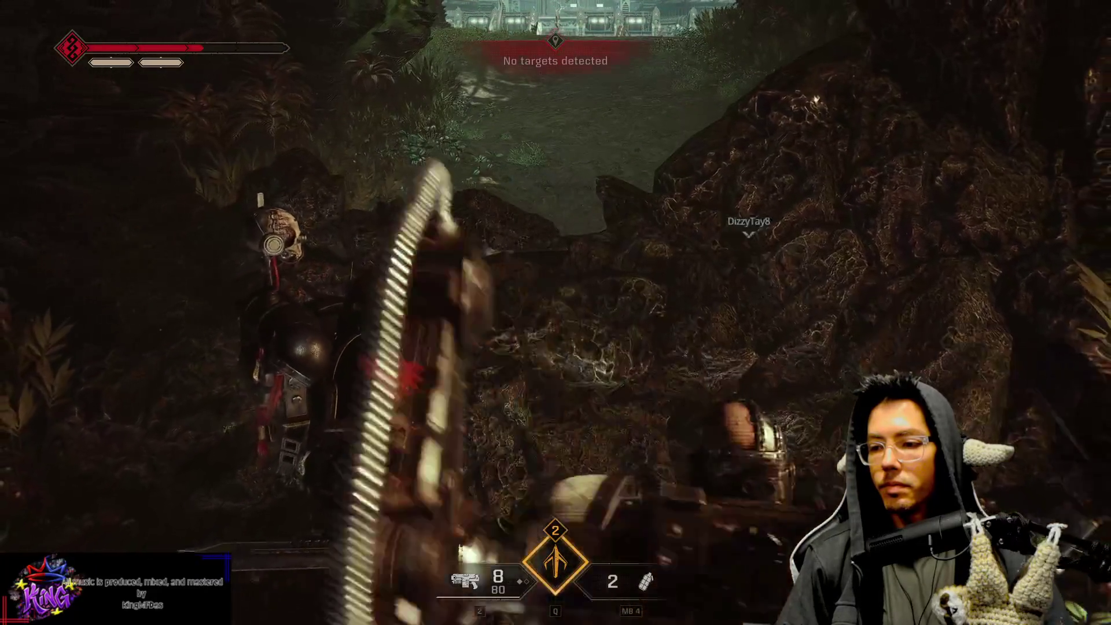
pyautogui.press('w')
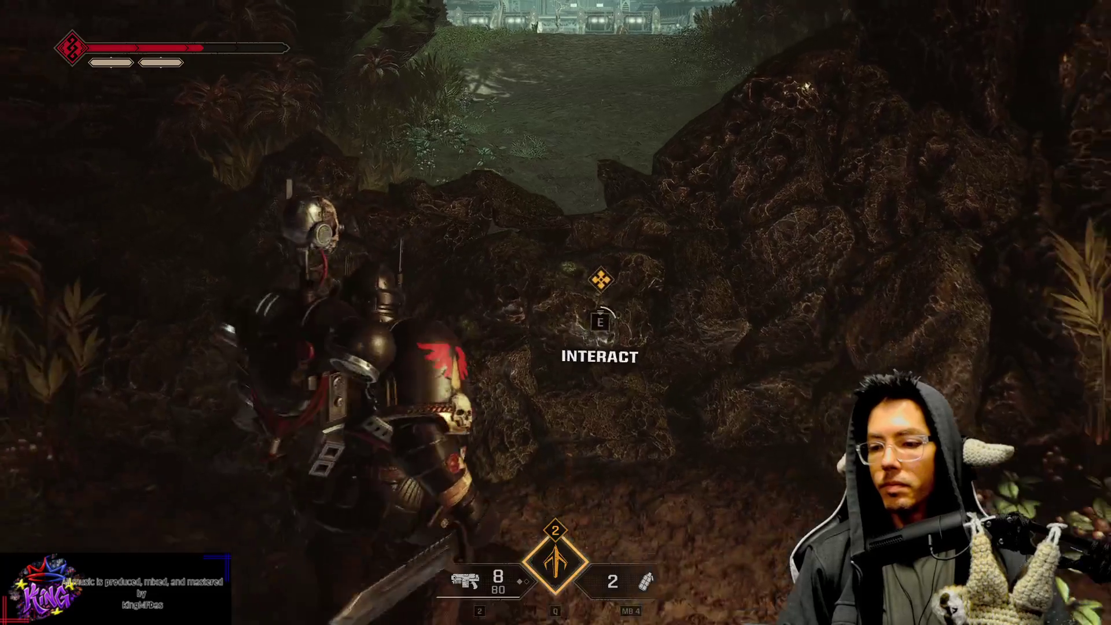
pyautogui.press('w')
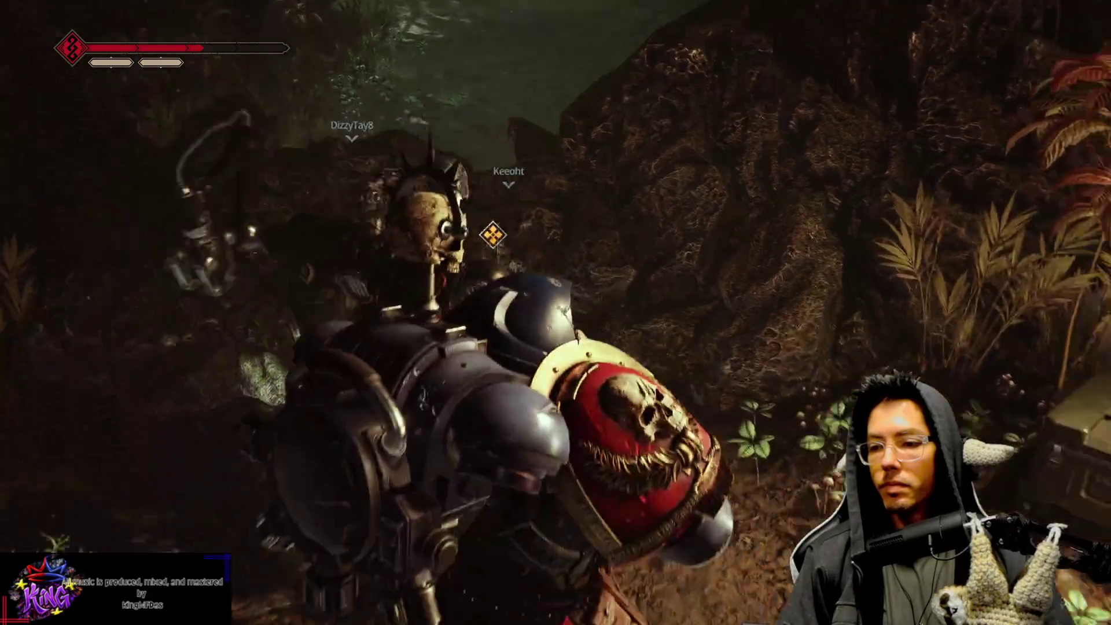
pyautogui.press('w')
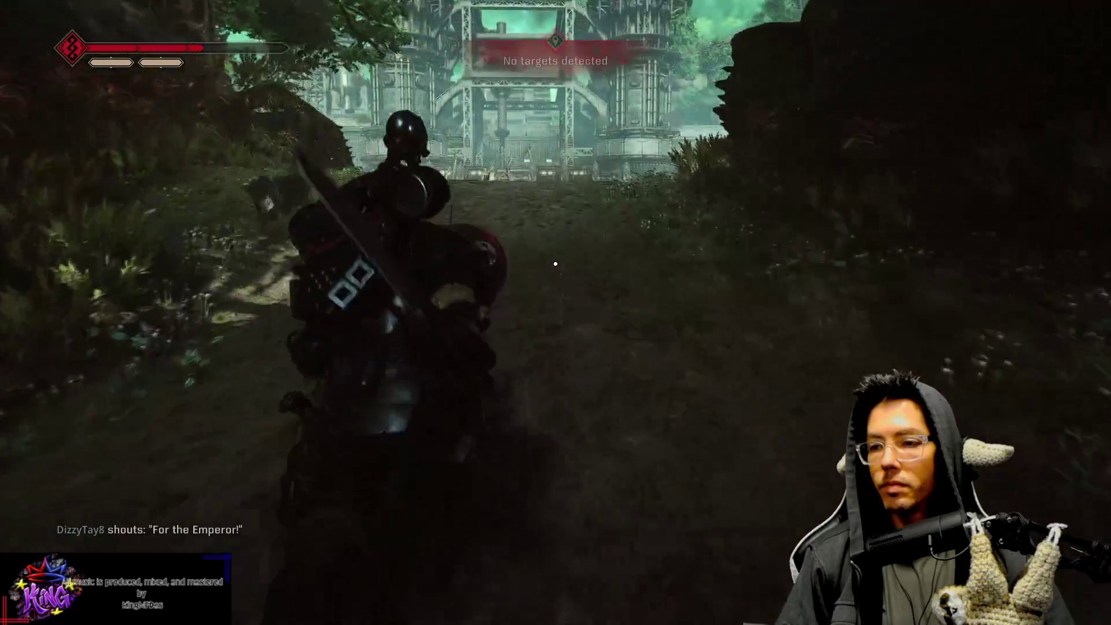
pyautogui.press('w')
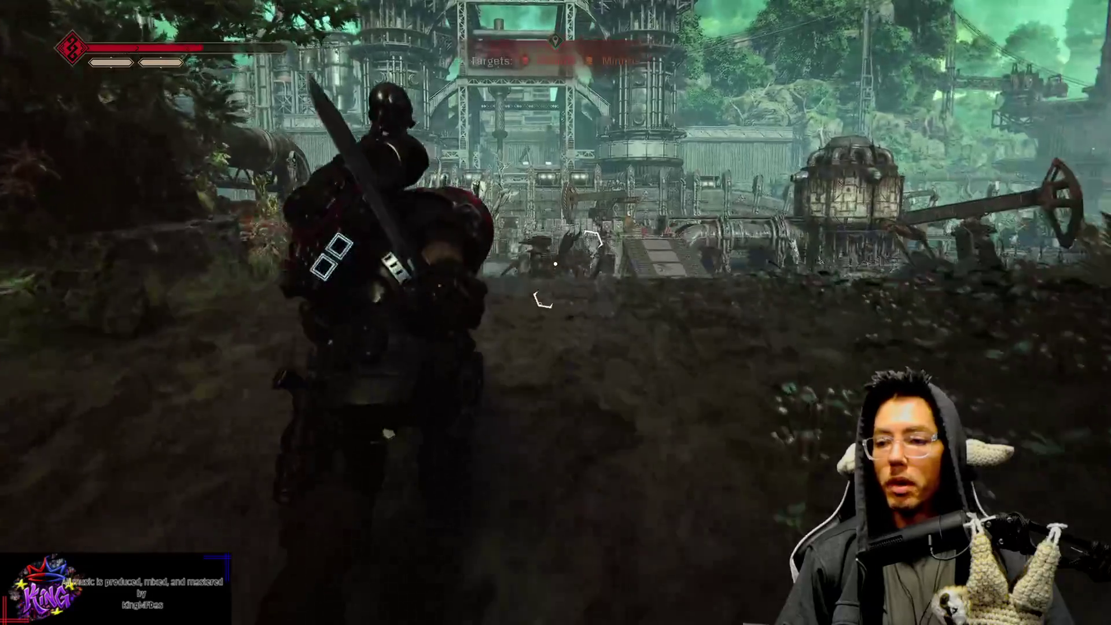
pyautogui.press('w')
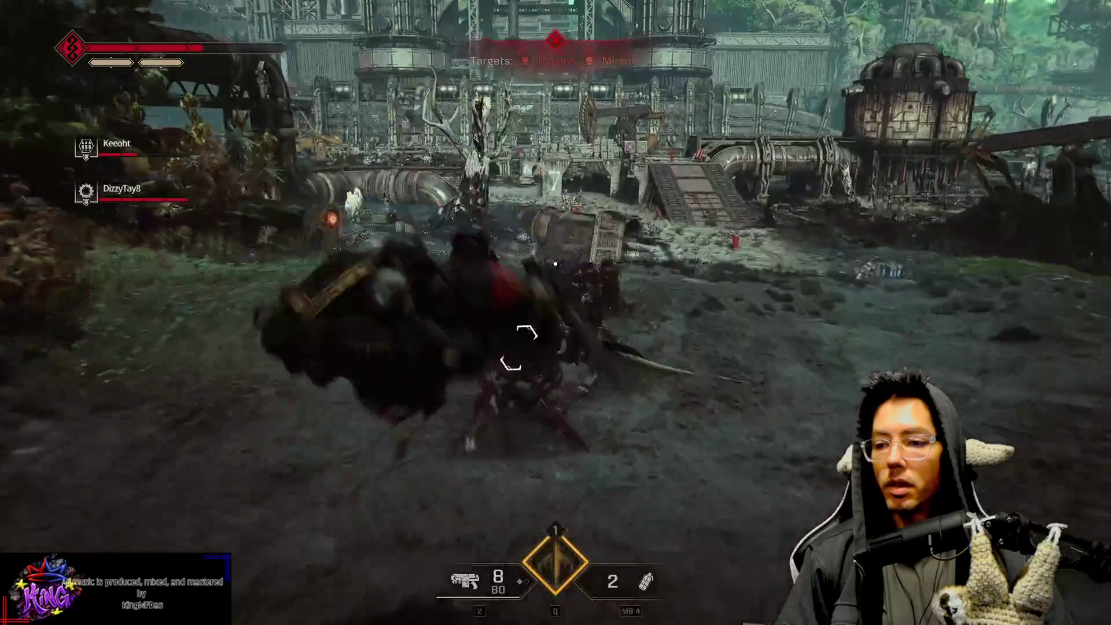
# Step: Jump-pack slam onto the Tyranids, melee the large one and fire the pistol ahead
pyautogui.press('q')
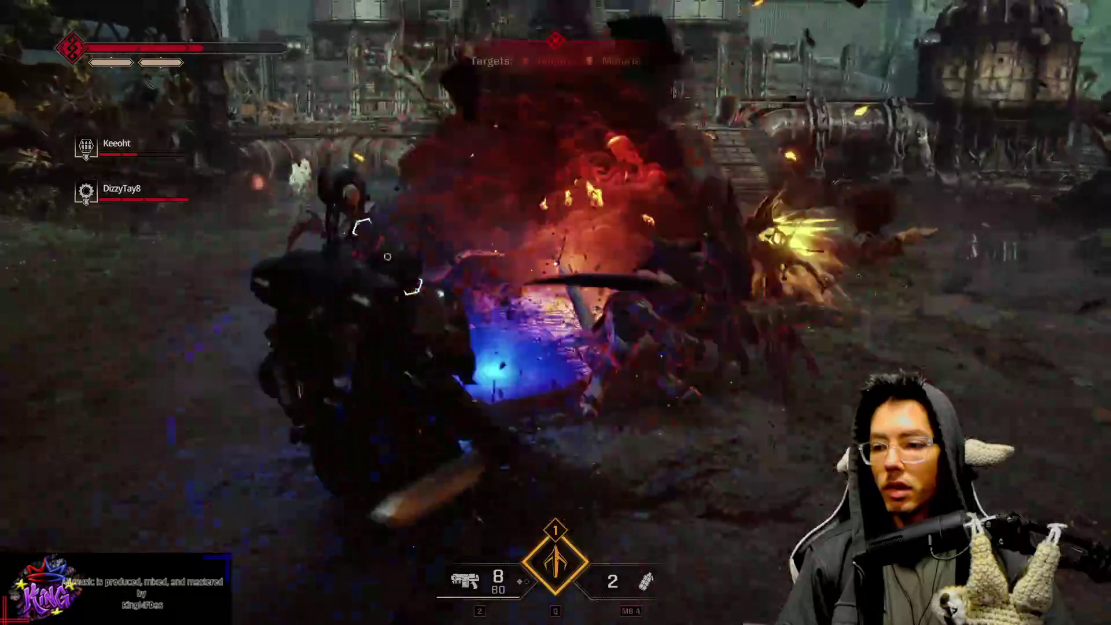
pyautogui.click(556, 264)
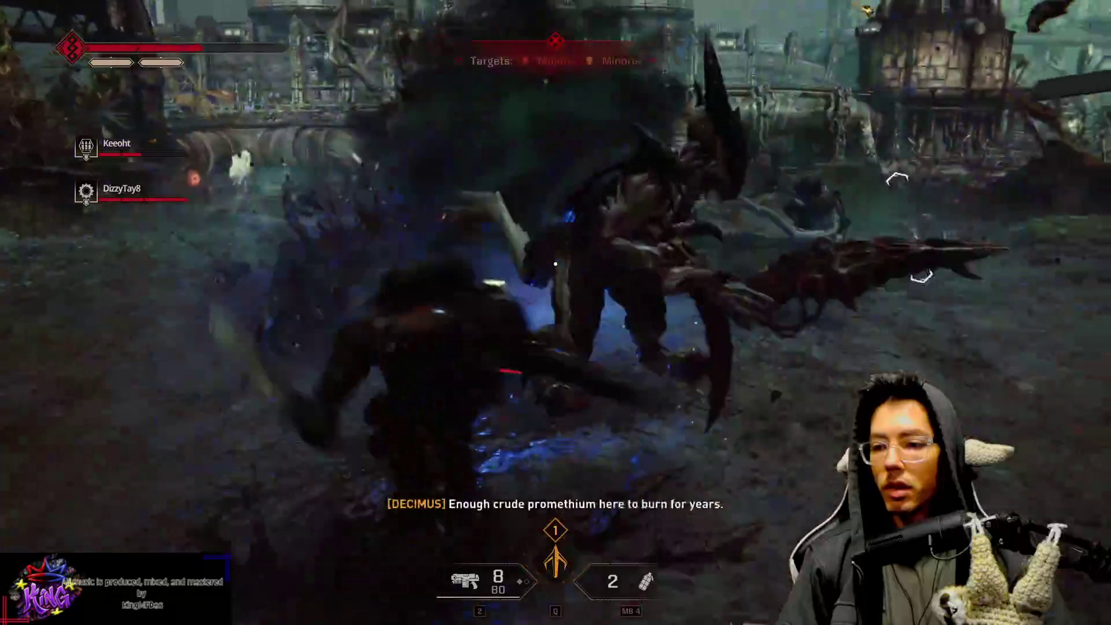
pyautogui.press('w')
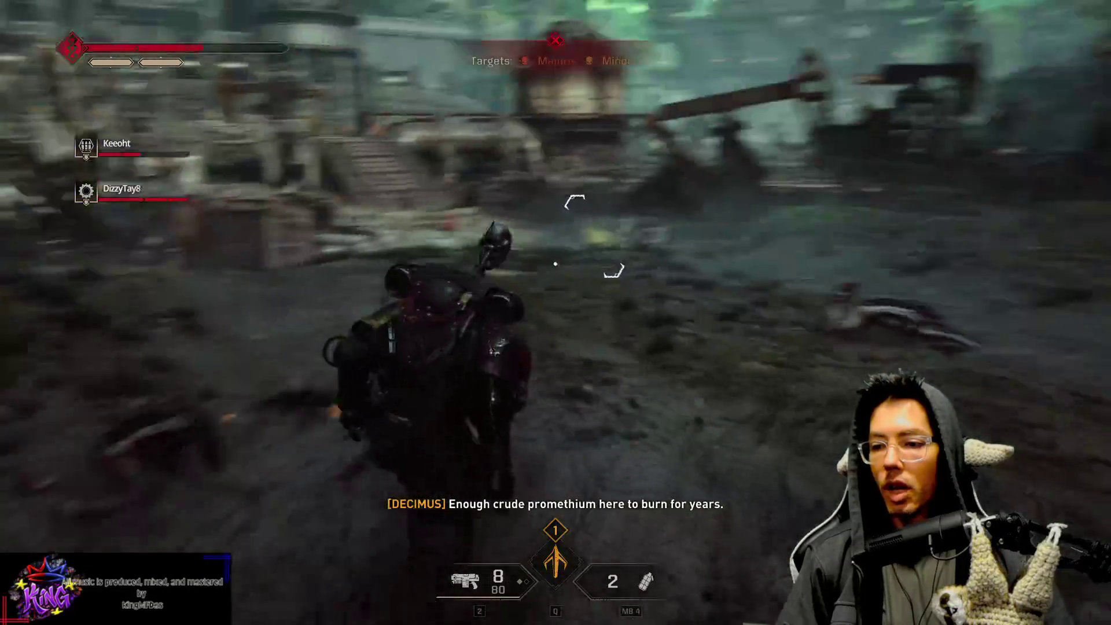
pyautogui.click(556, 264)
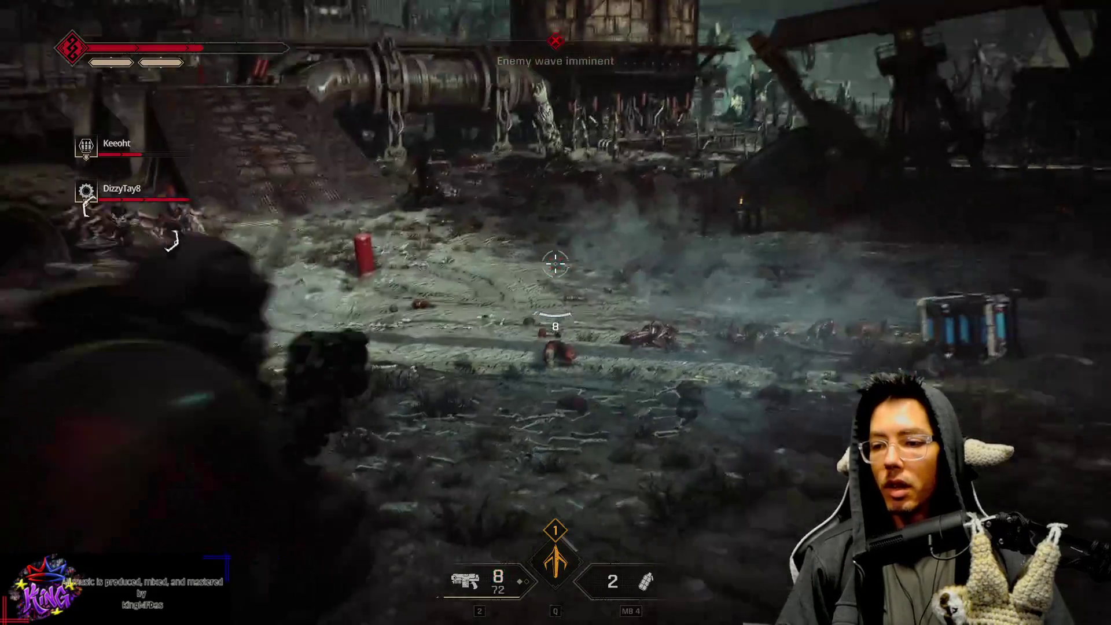
# Step: Shoot the enemies ahead with the pistol, reload, and melee a nearby foe
pyautogui.press('w')
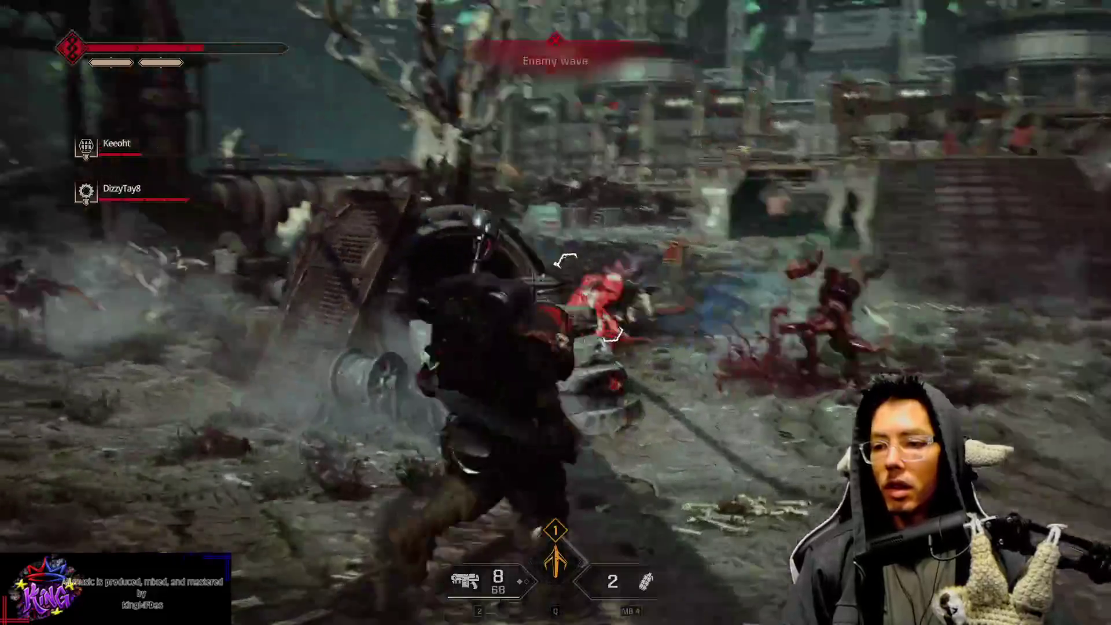
pyautogui.click(556, 263)
pyautogui.click(555, 263)
pyautogui.click(556, 263)
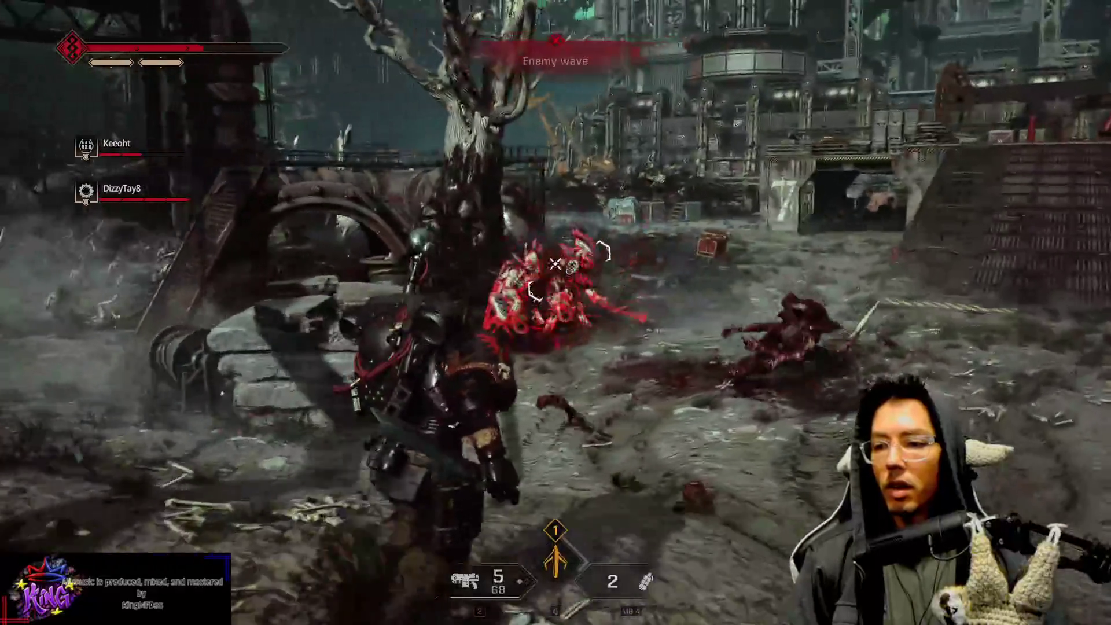
pyautogui.click(555, 264)
pyautogui.click(555, 263)
pyautogui.click(556, 263)
pyautogui.press('r')
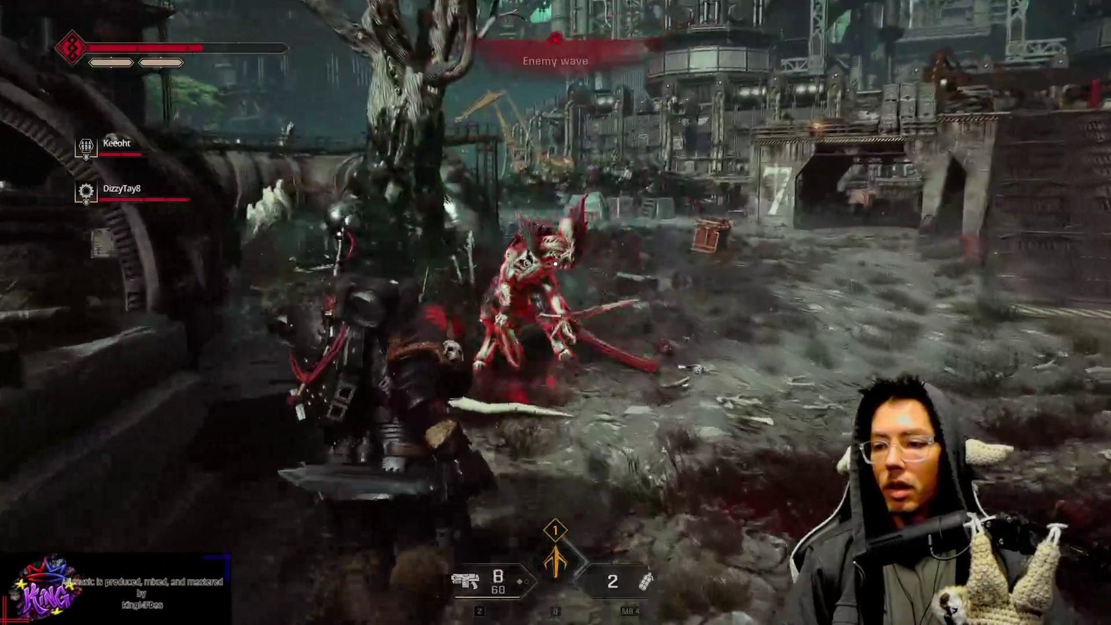
pyautogui.click(556, 312)
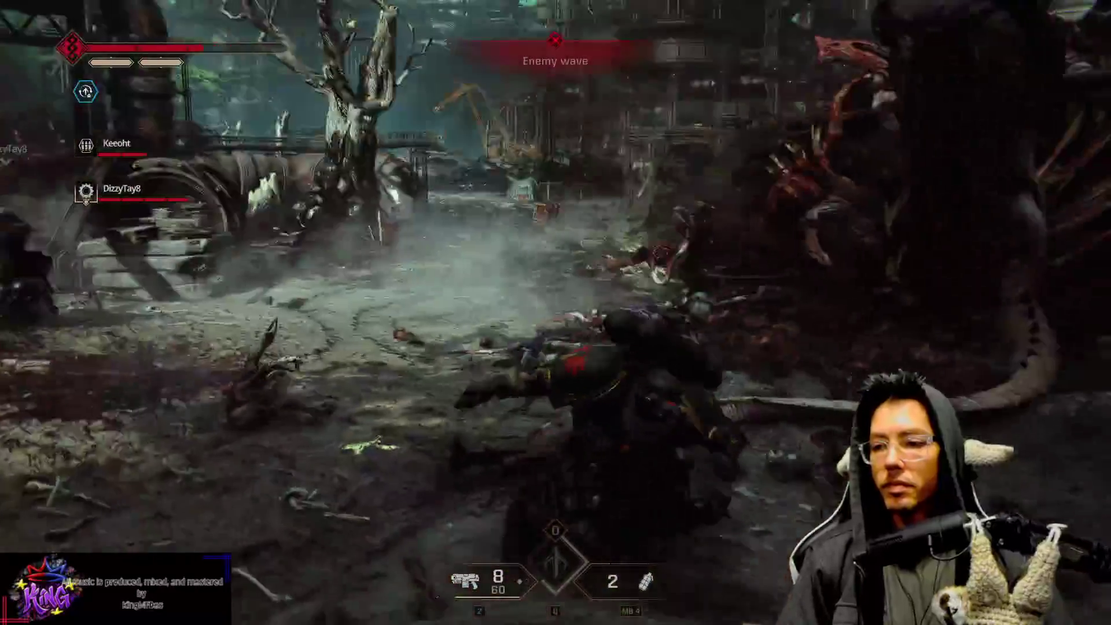
# Step: Fire at the wave, reload, then knife enemies on the way to the ammo crate
pyautogui.click(555, 264)
pyautogui.click(555, 264)
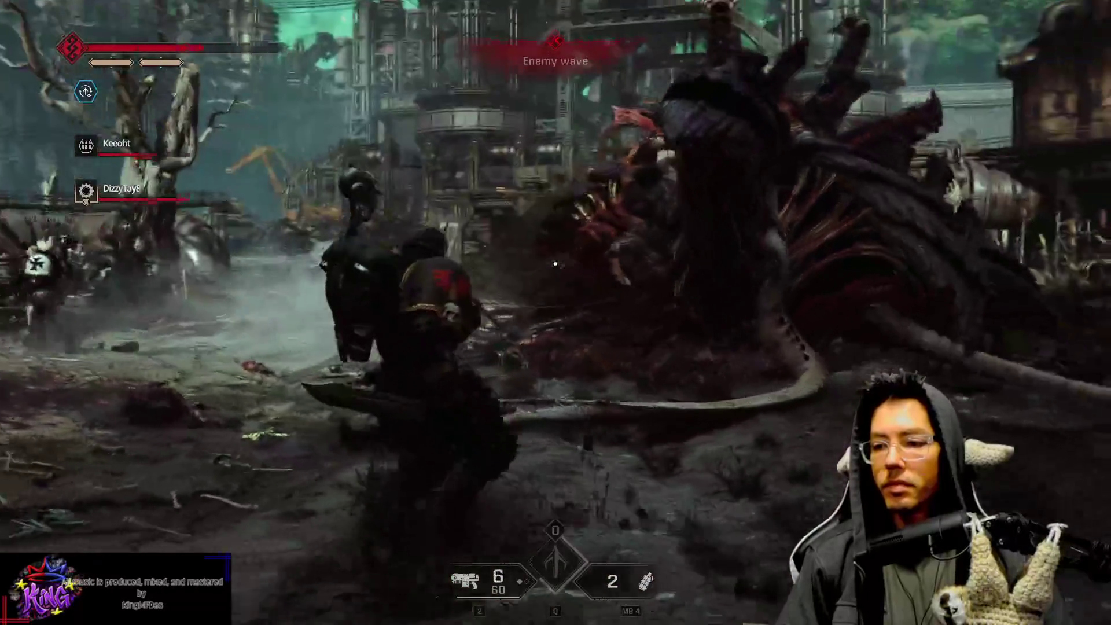
pyautogui.click(555, 264)
pyautogui.click(555, 264)
pyautogui.press('r')
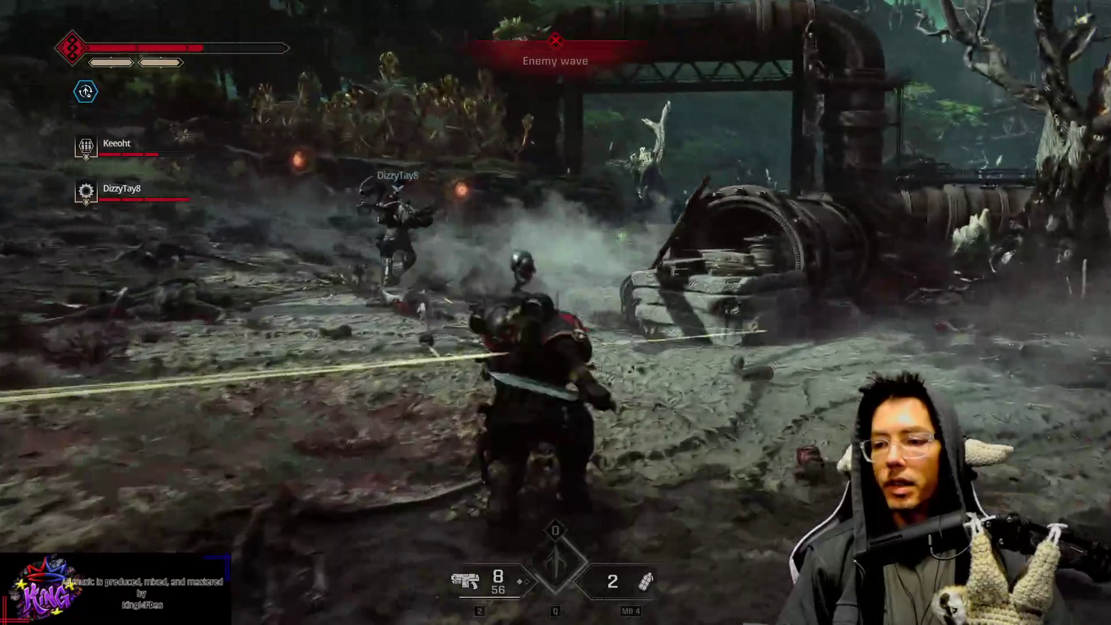
pyautogui.click(556, 264)
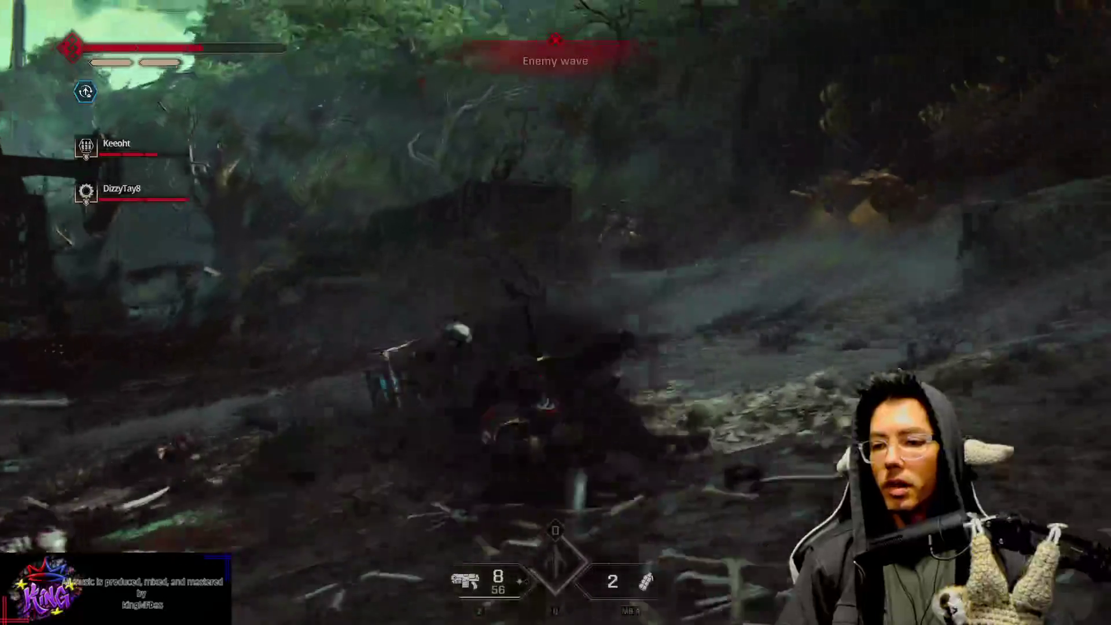
pyautogui.click(556, 264)
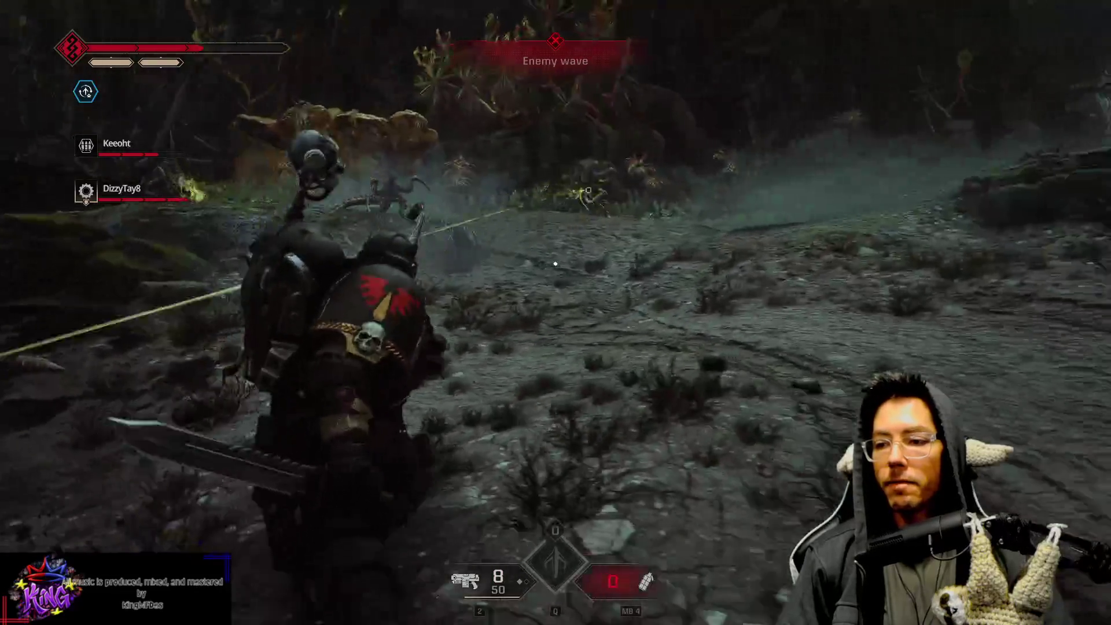
pyautogui.click(556, 264)
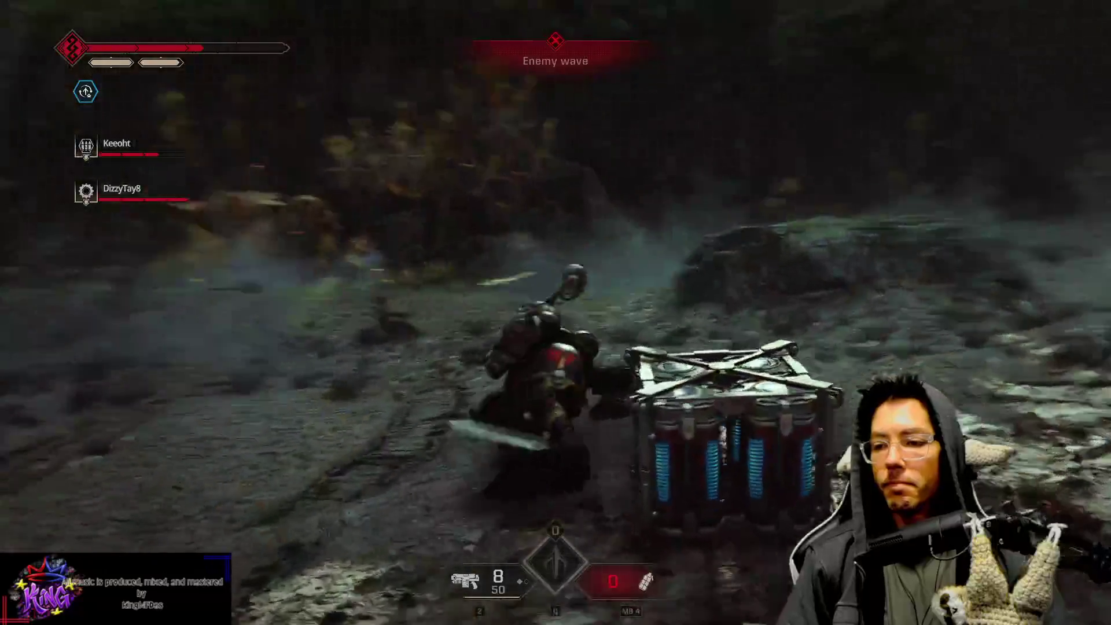
# Step: Melee and dodge around an enemy, stagger it and execute it, then dodge clear
pyautogui.click(555, 313)
pyautogui.rightClick(556, 312)
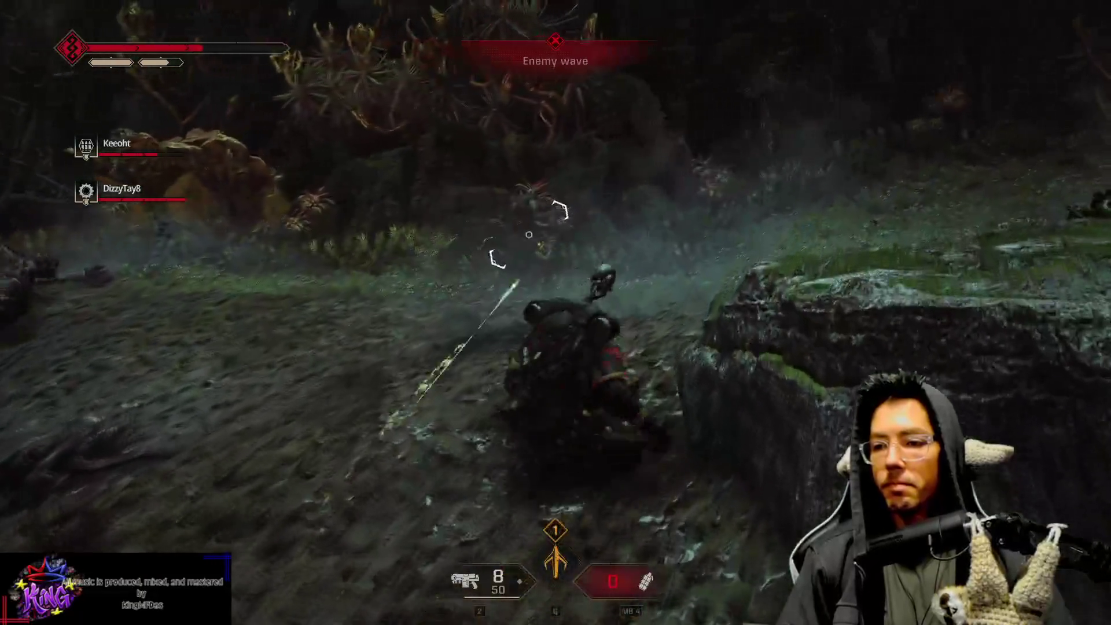
pyautogui.press('space')
pyautogui.click(556, 313)
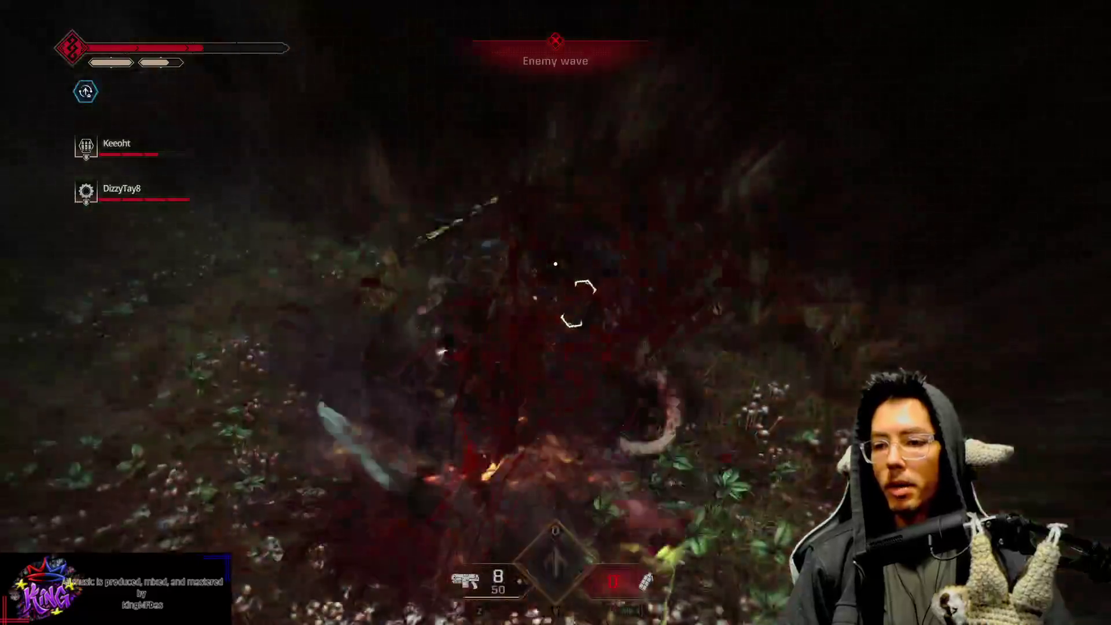
pyautogui.press('q')
pyautogui.press('e')
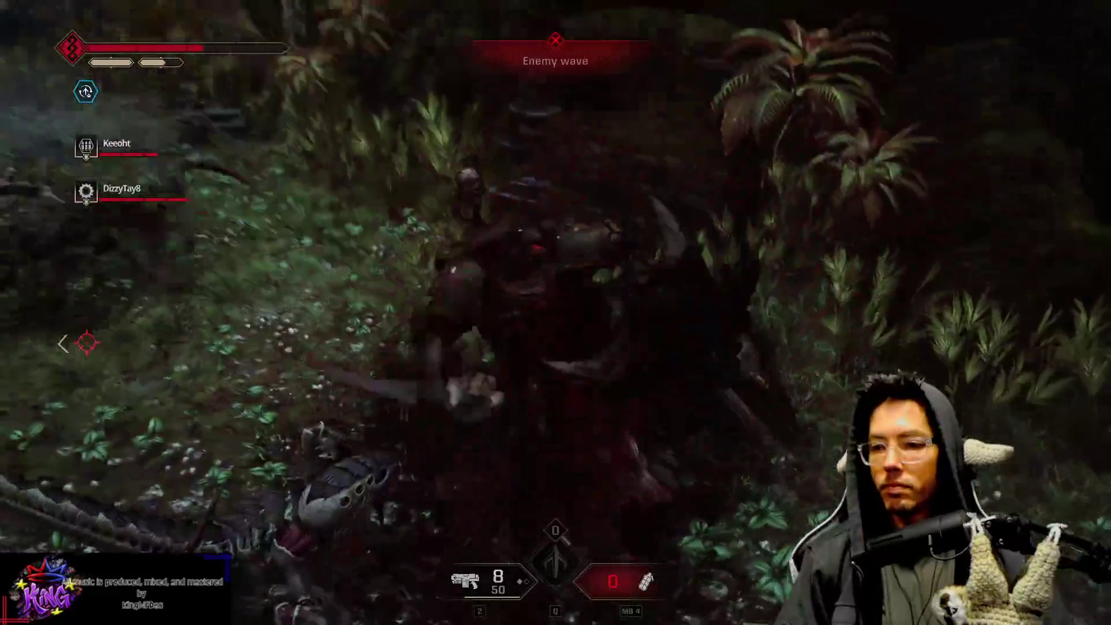
pyautogui.press('space')
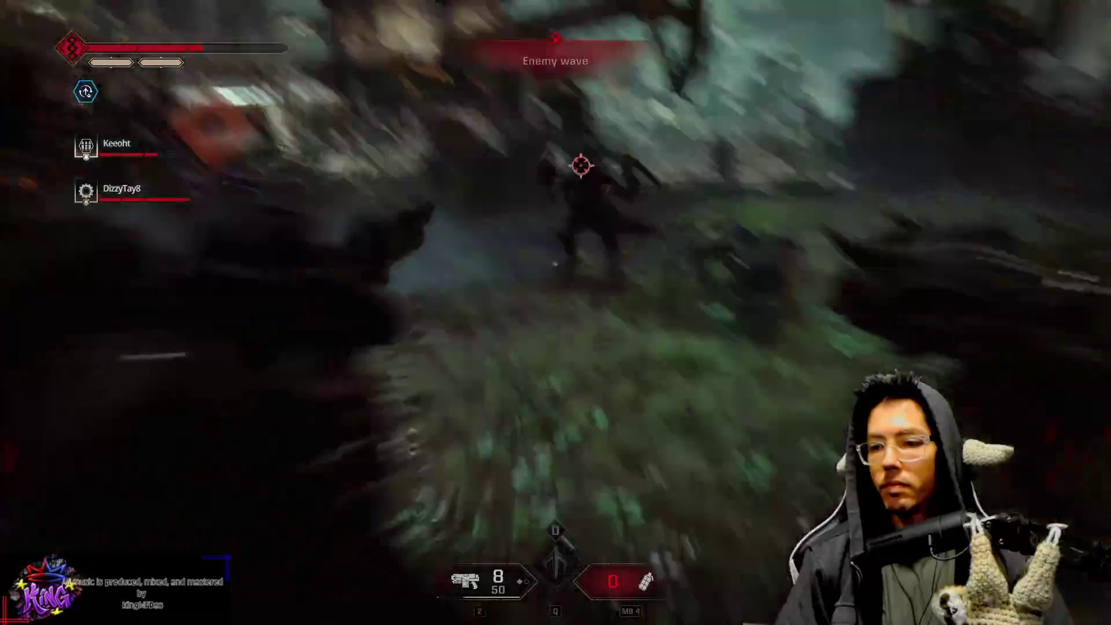
pyautogui.press('w')
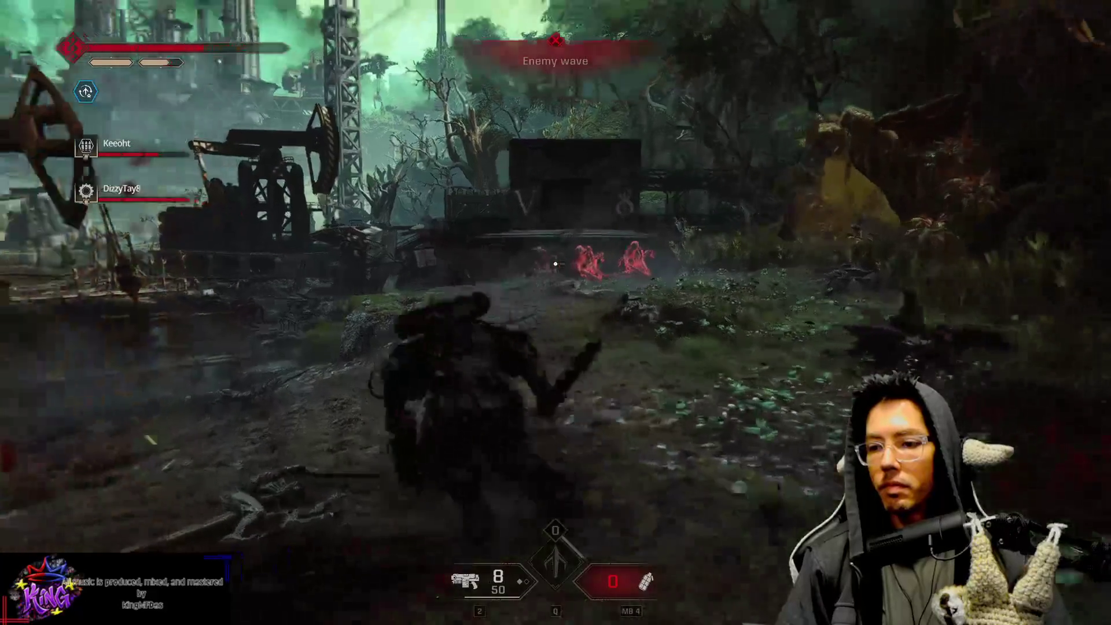
# Step: Shoot the red enemies, move toward the ammo crate and keep firing at the wave
pyautogui.click(556, 263)
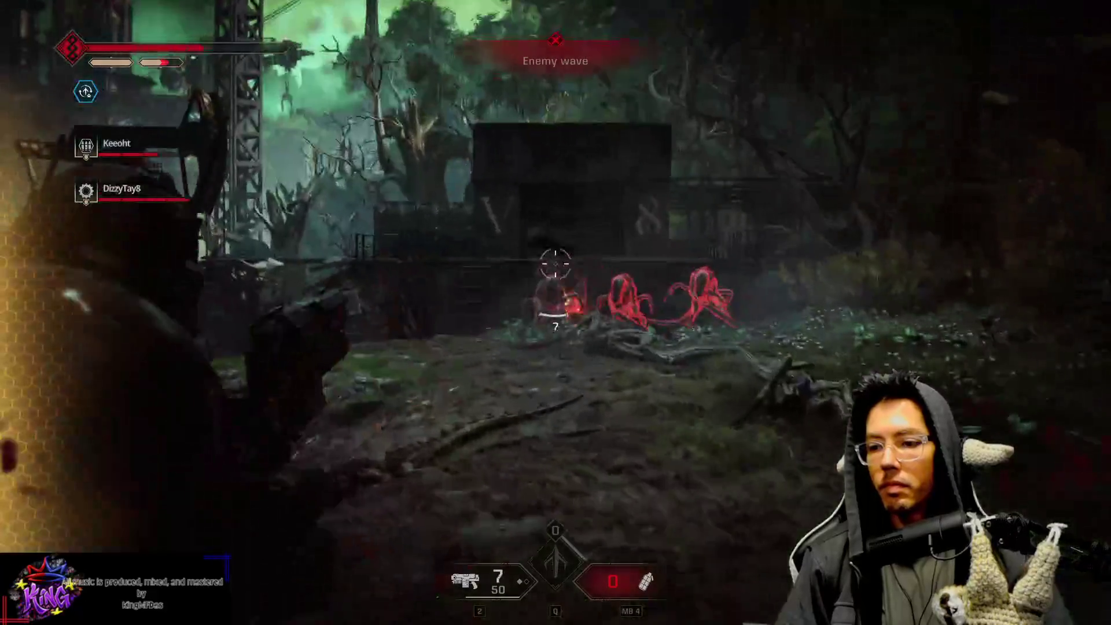
pyautogui.click(556, 263)
pyautogui.click(555, 264)
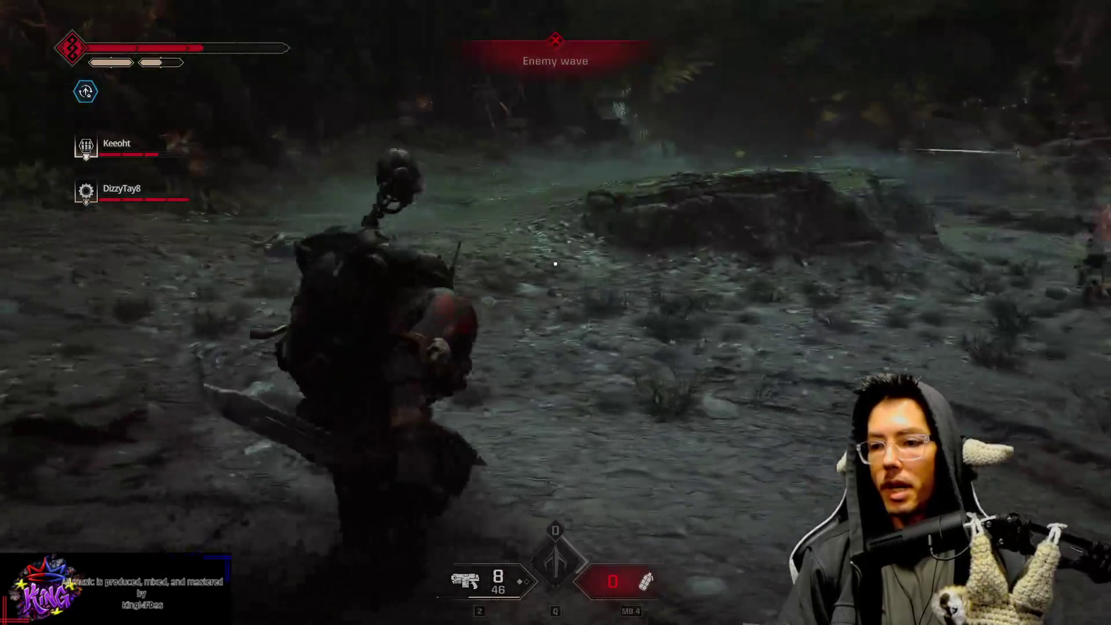
pyautogui.press('w')
pyautogui.press('w')
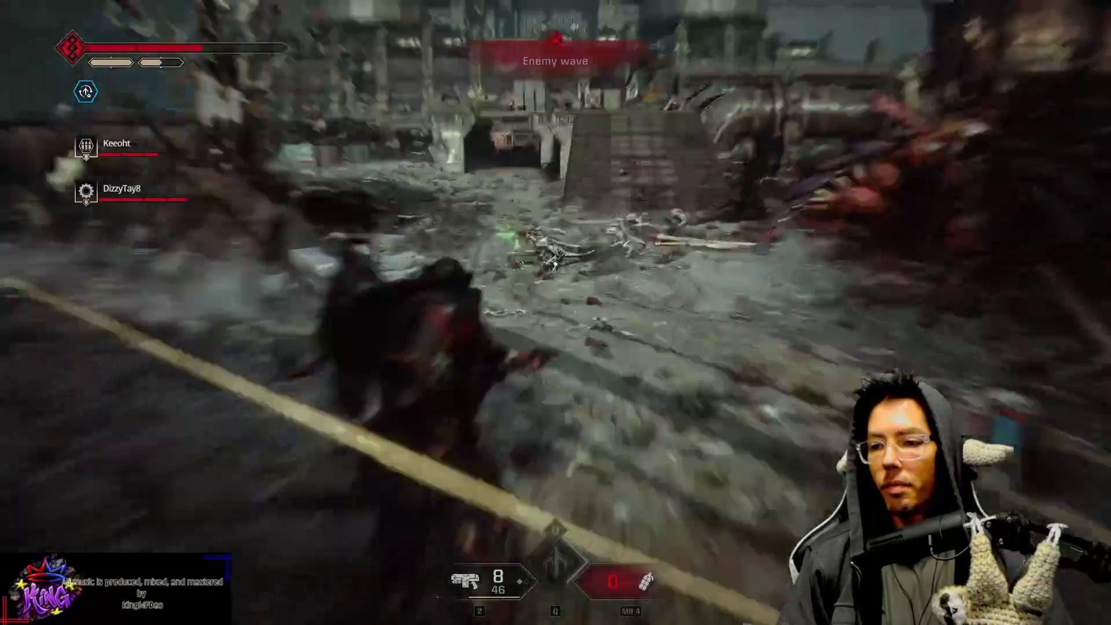
pyautogui.click(556, 263)
pyautogui.press('w')
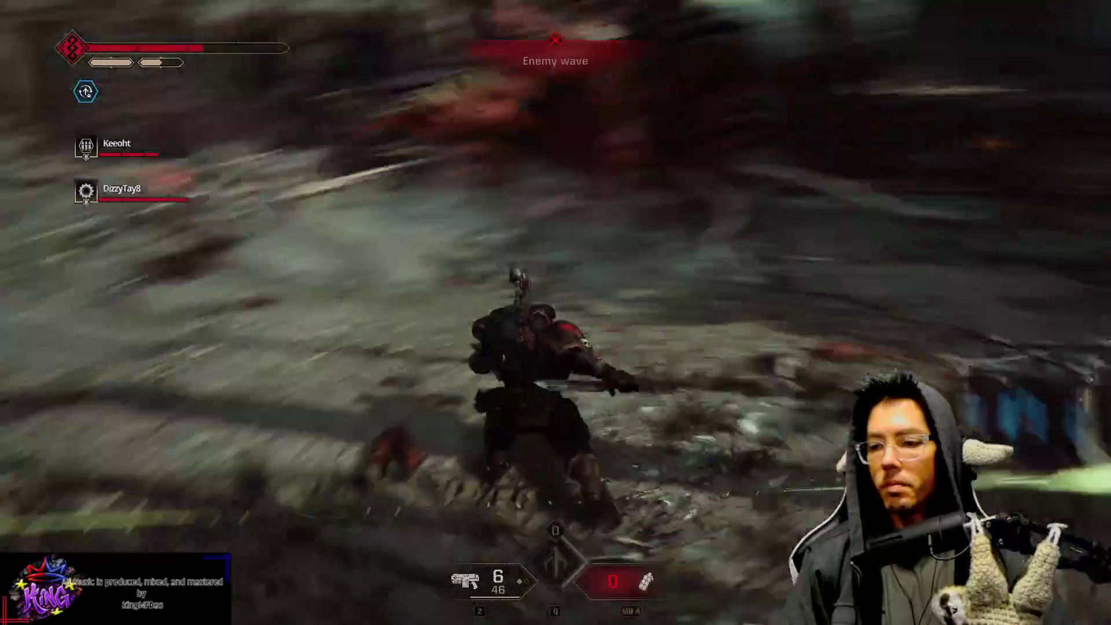
pyautogui.press('r')
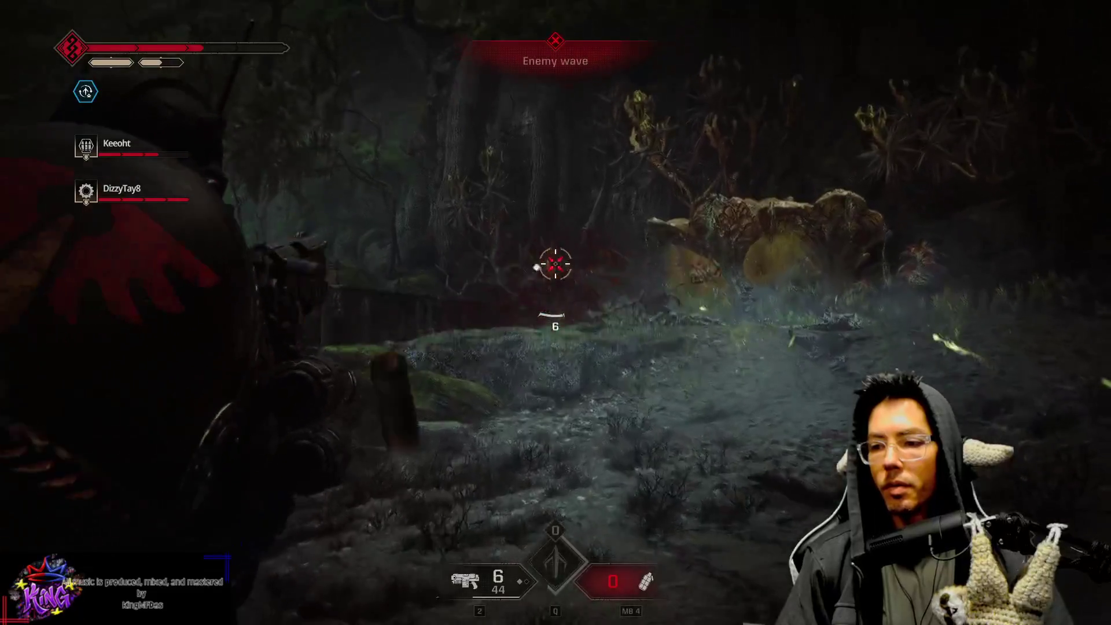
# Step: Gun down enemies in the clearing, reload, then switch to the bolter and fire at the swarm
pyautogui.click(556, 264)
pyautogui.click(555, 264)
pyautogui.click(556, 263)
pyautogui.click(556, 263)
pyautogui.click(555, 263)
pyautogui.press('r')
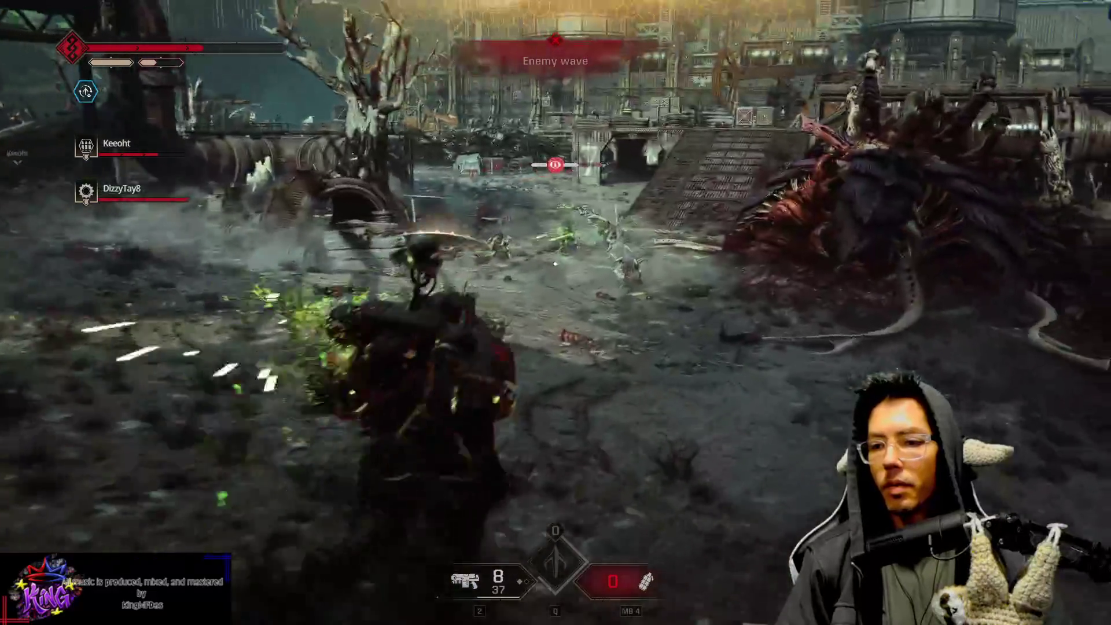
pyautogui.press('w')
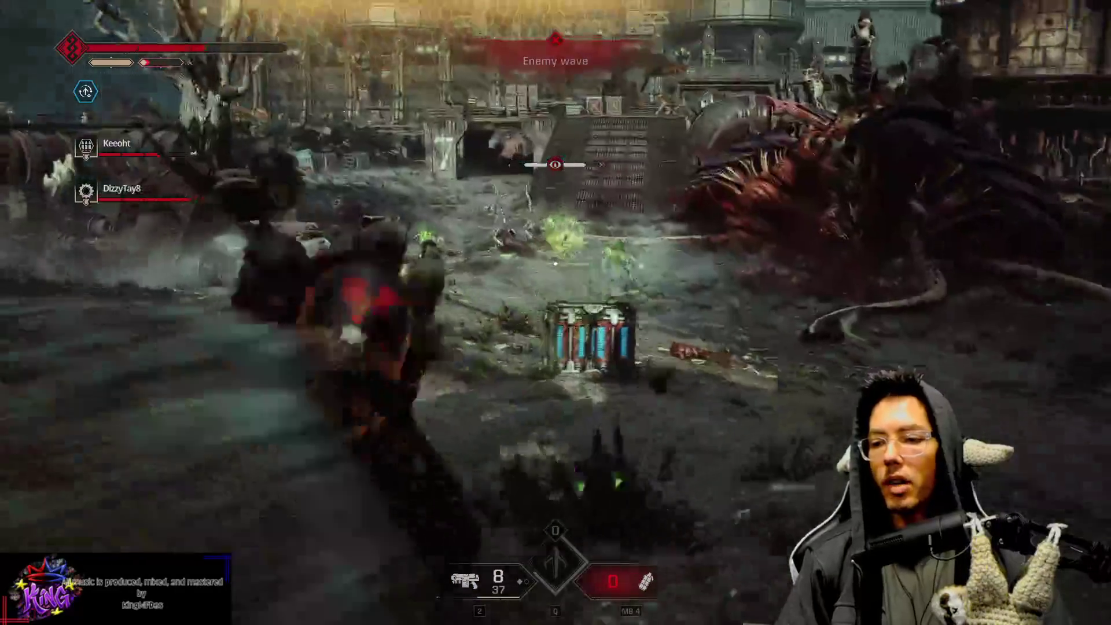
pyautogui.click(556, 263)
pyautogui.press('1')
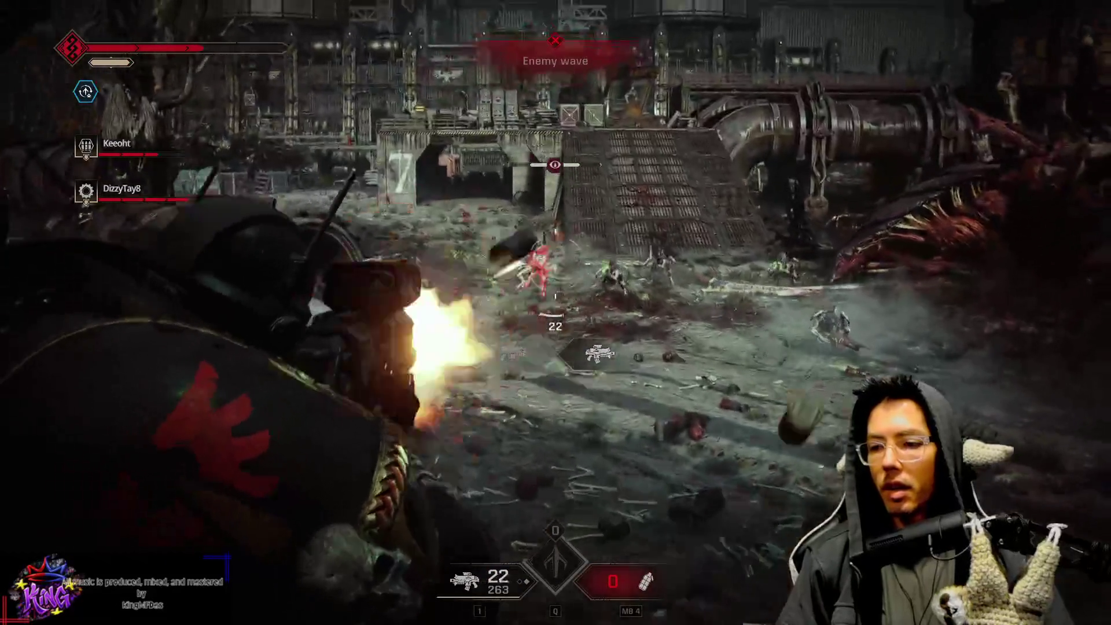
pyautogui.click(556, 264)
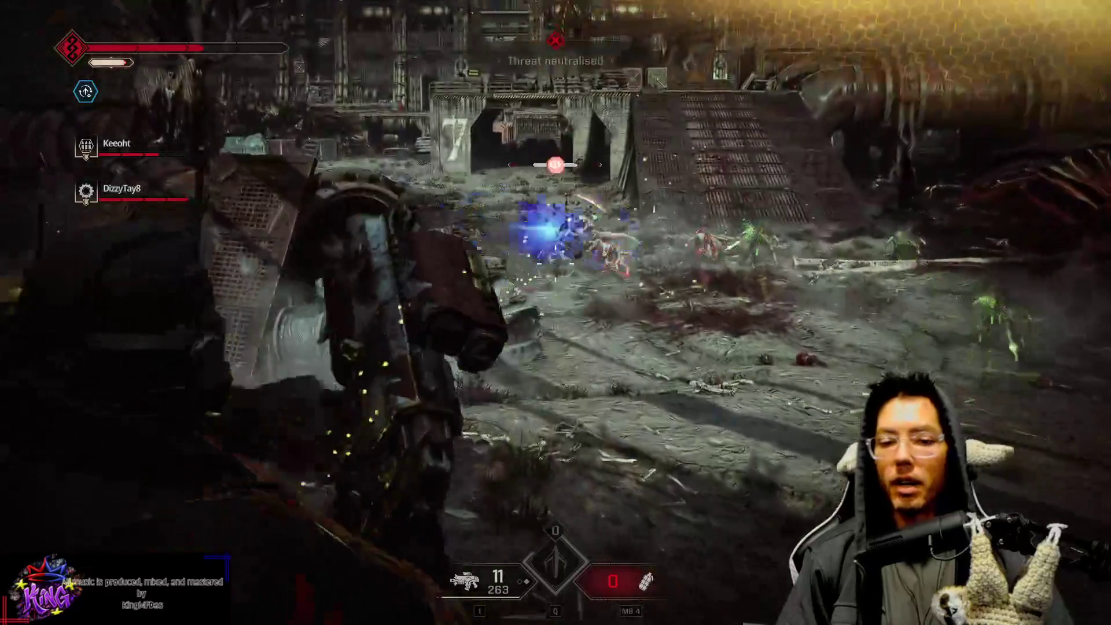
# Step: Reload the bolter and shoot the large enemy, scoping in for the final shots
pyautogui.press('r')
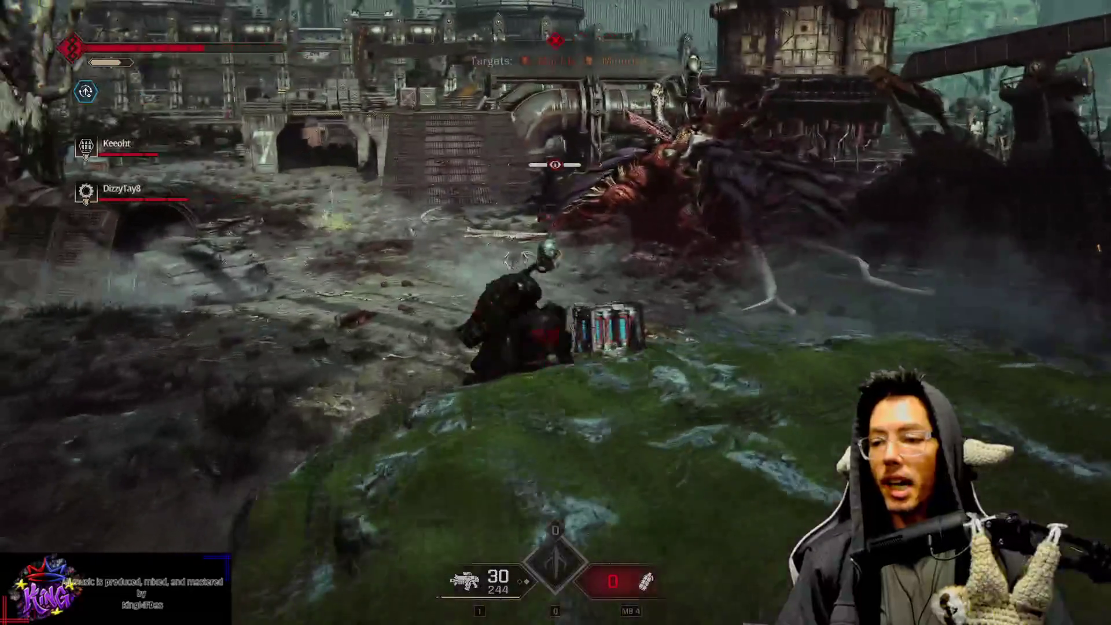
pyautogui.click(555, 263)
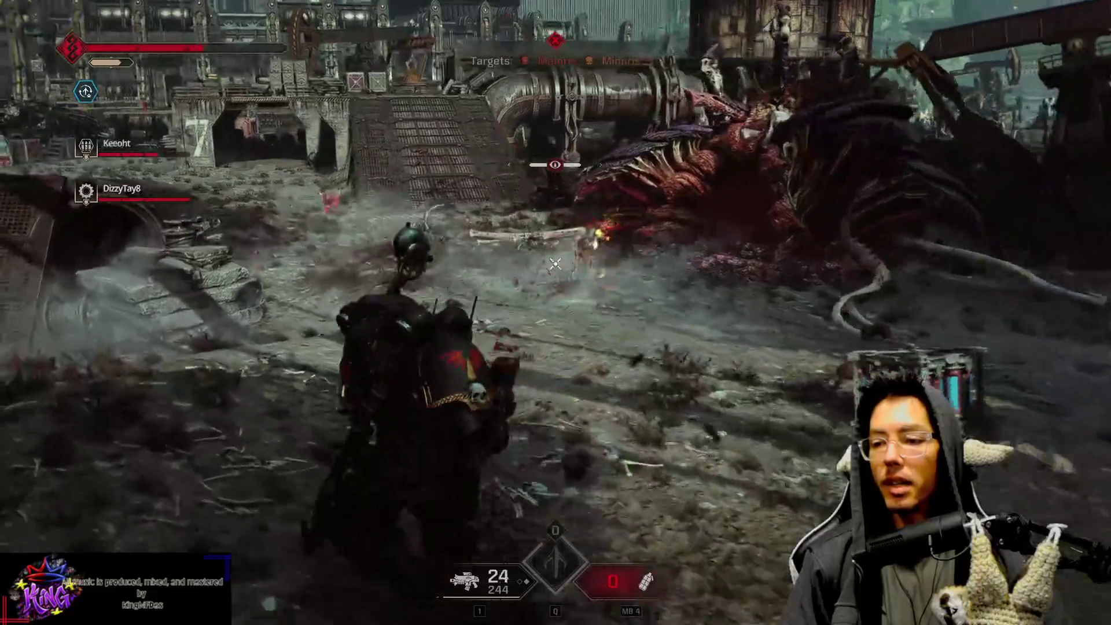
pyautogui.rightClick(555, 264)
pyautogui.click(556, 263)
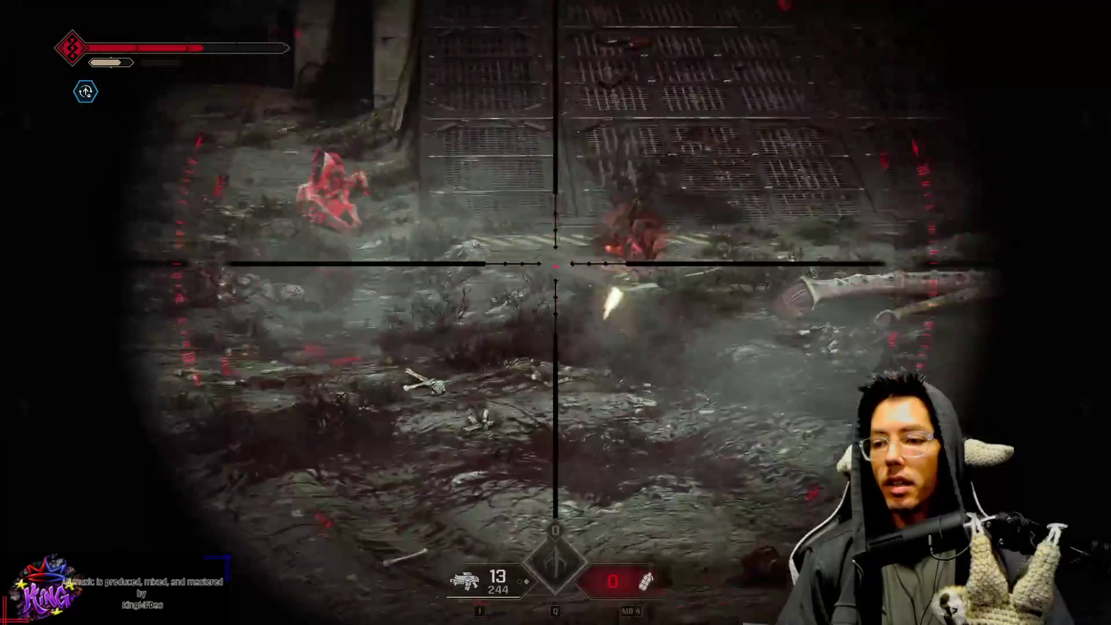
pyautogui.press('r')
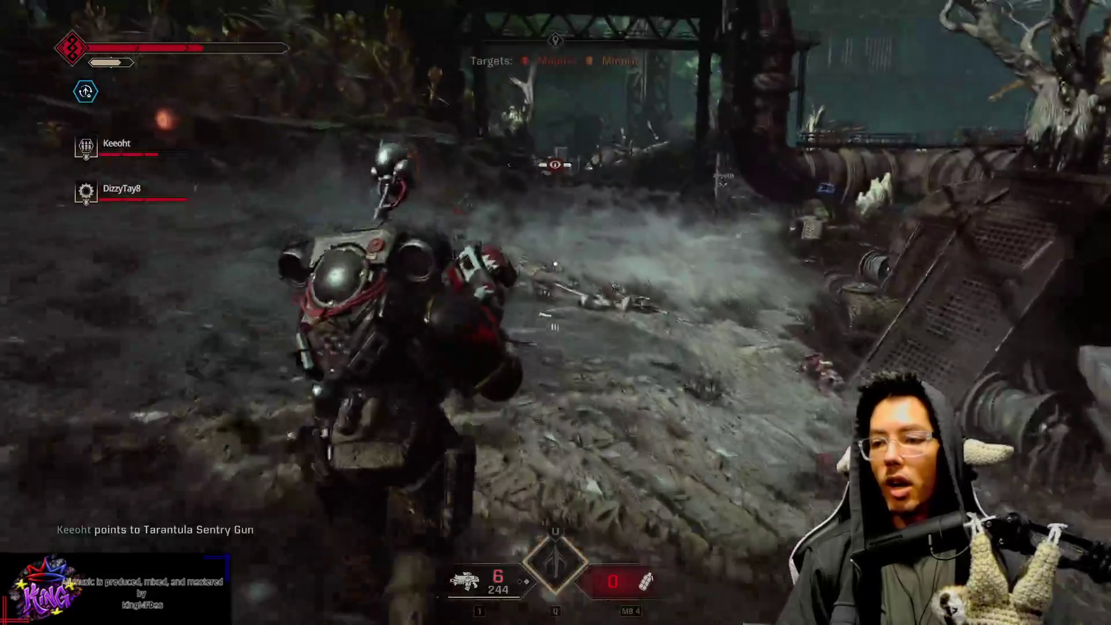
# Step: Switch to the pistol and run through the swamp and forest toward the refinery
pyautogui.press('w')
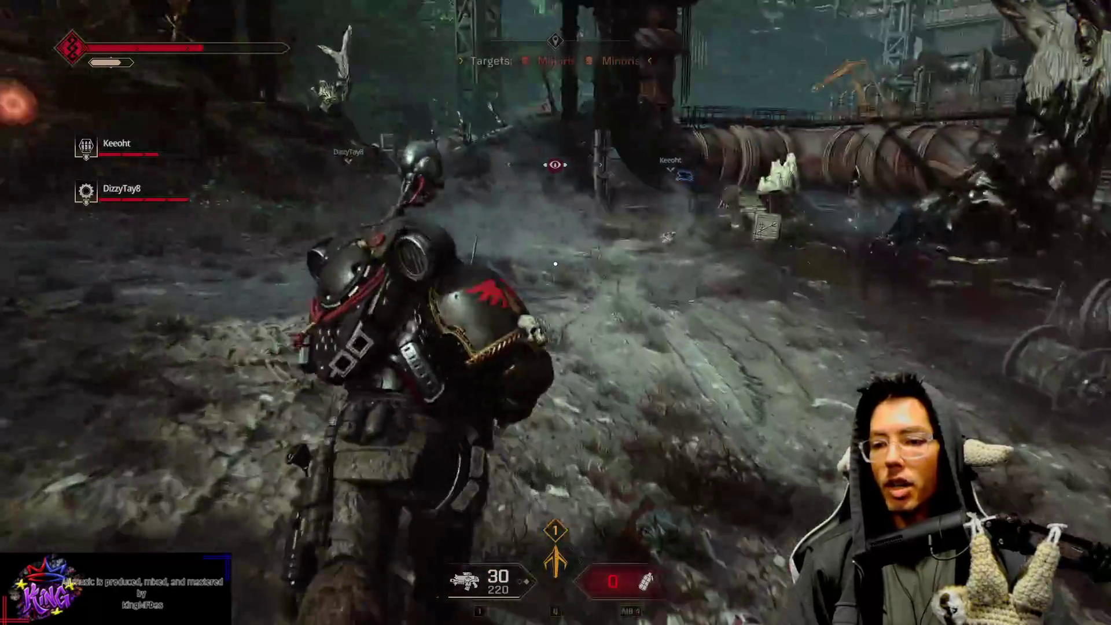
pyautogui.press('2')
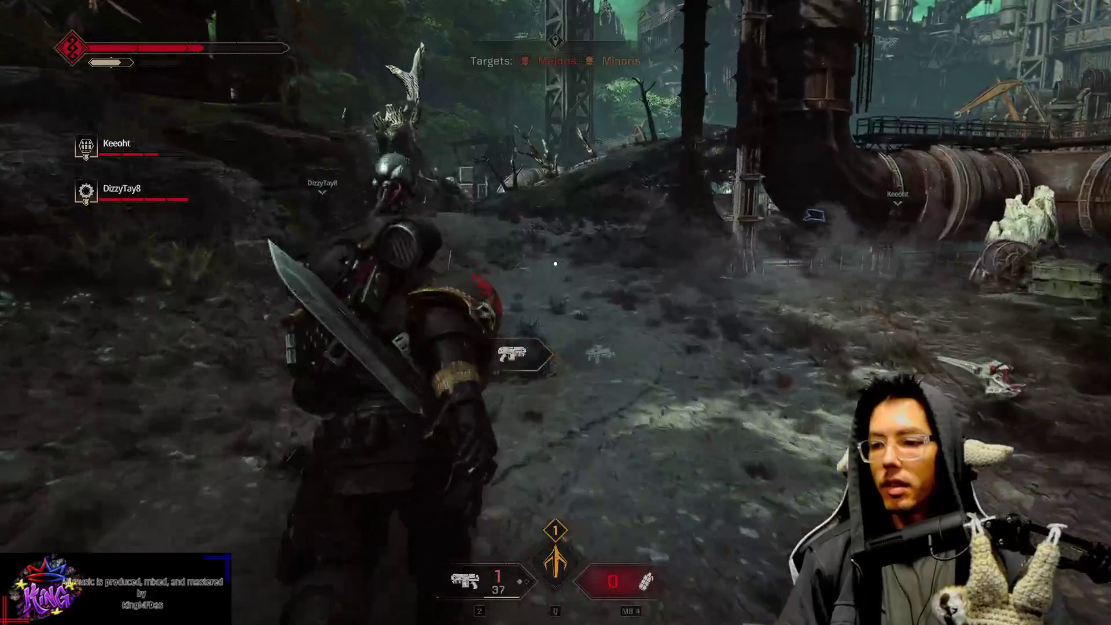
pyautogui.press('w')
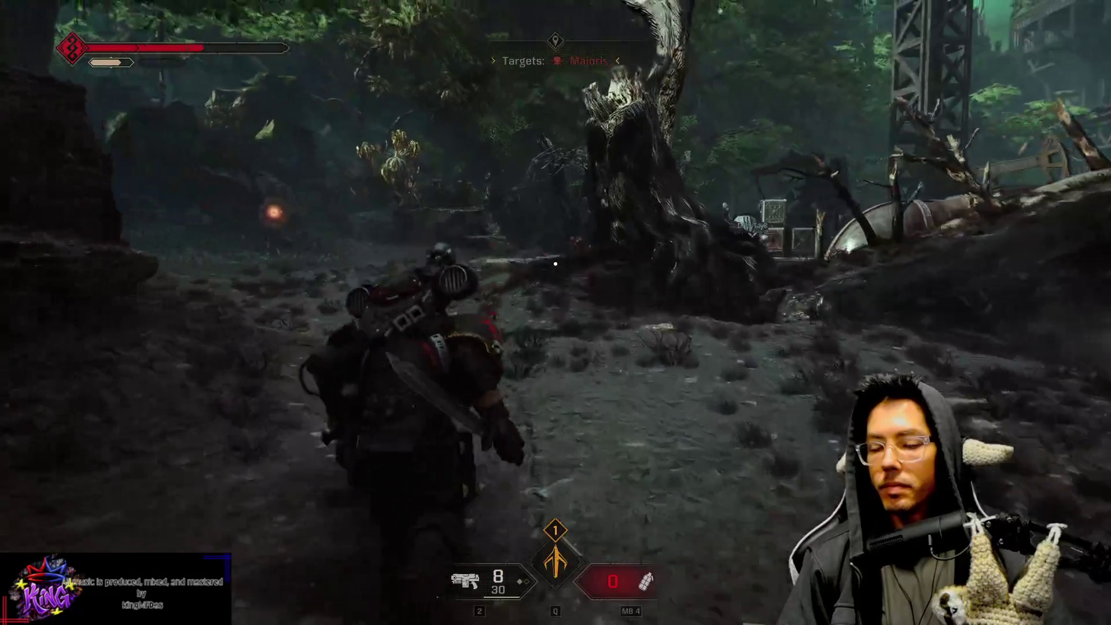
pyautogui.press('w')
pyautogui.press('w')
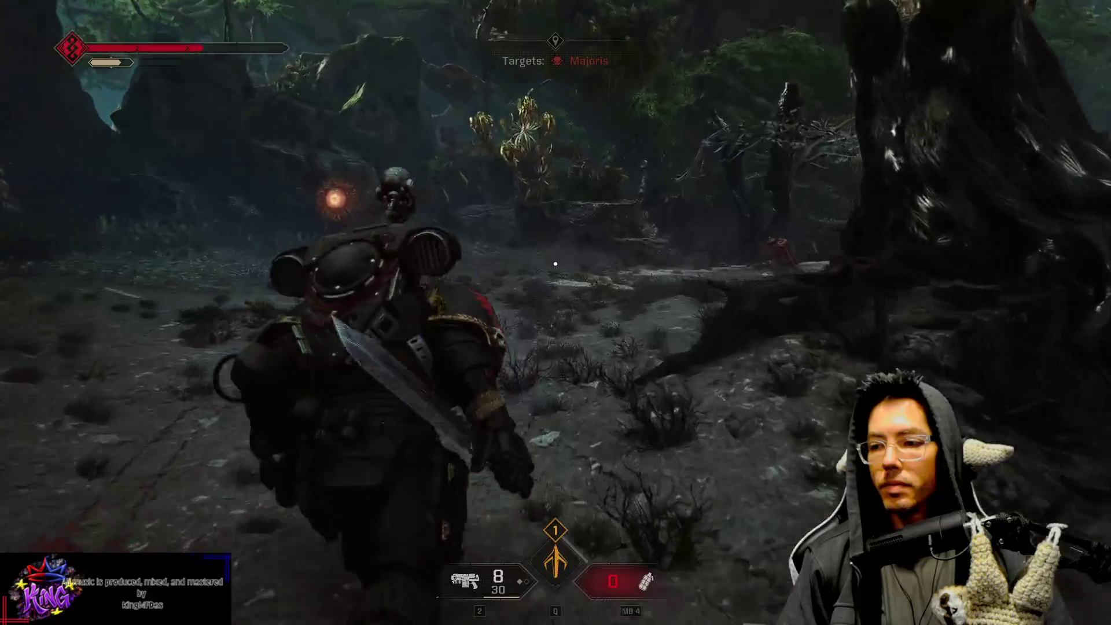
pyautogui.press('w')
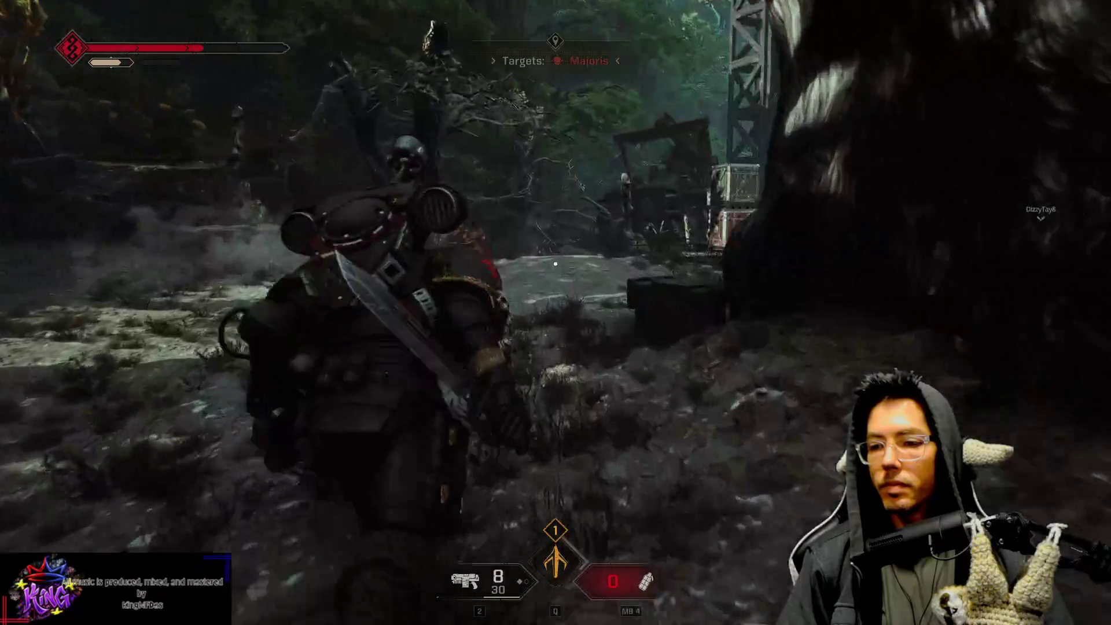
pyautogui.press('w')
# Step: Walk across the pipeline bridge past the covered crates, turning toward the green-lit yard
pyautogui.press('w')
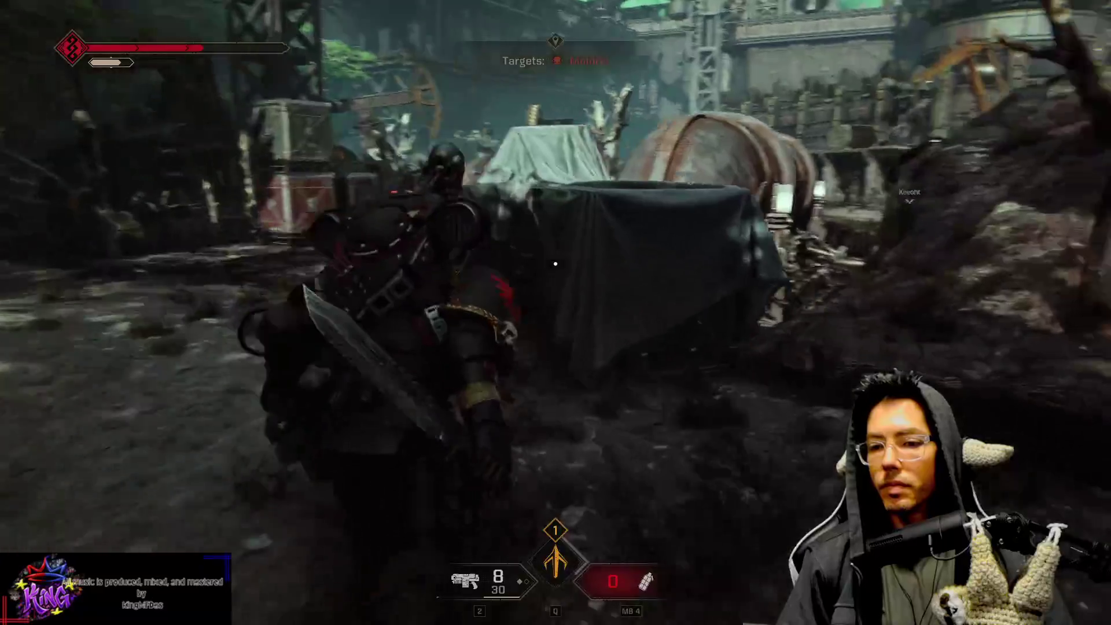
pyautogui.press('w')
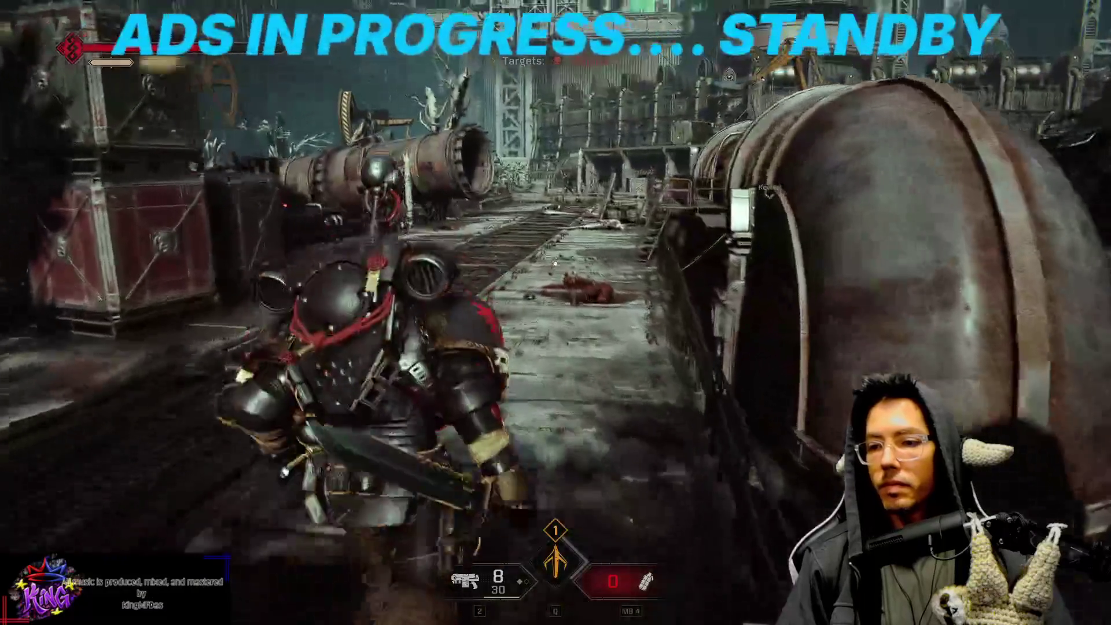
pyautogui.press('w')
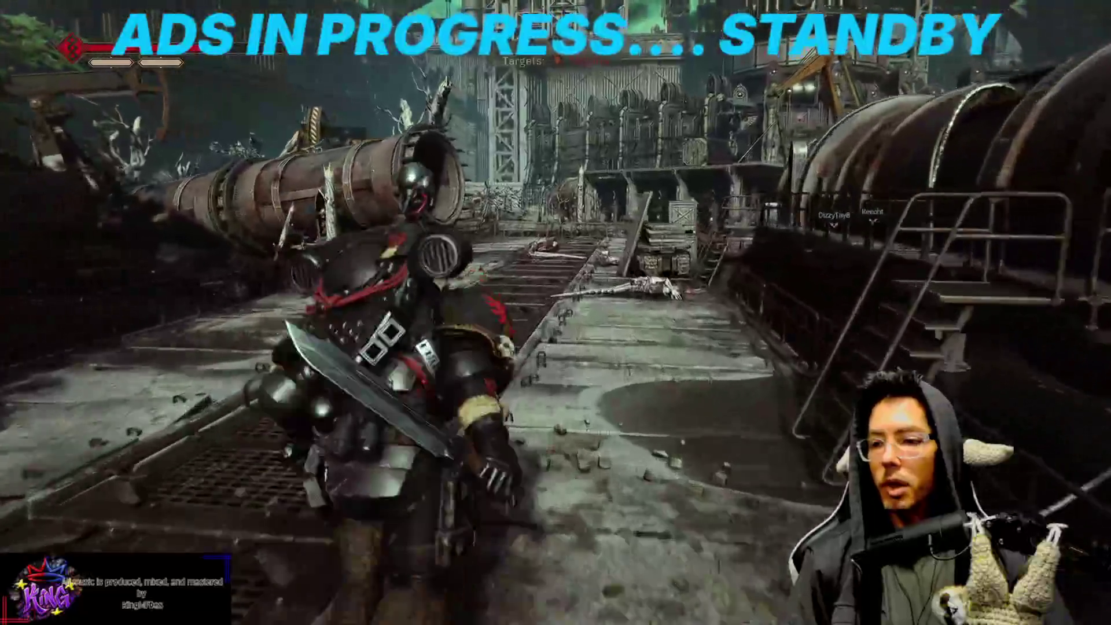
pyautogui.press('w')
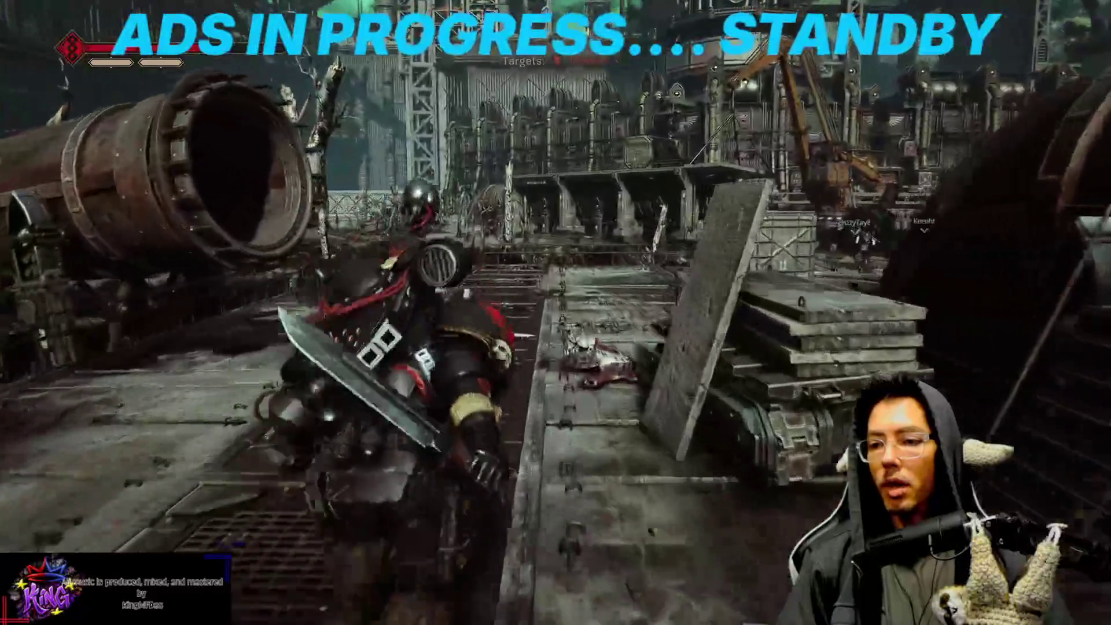
pyautogui.press('w')
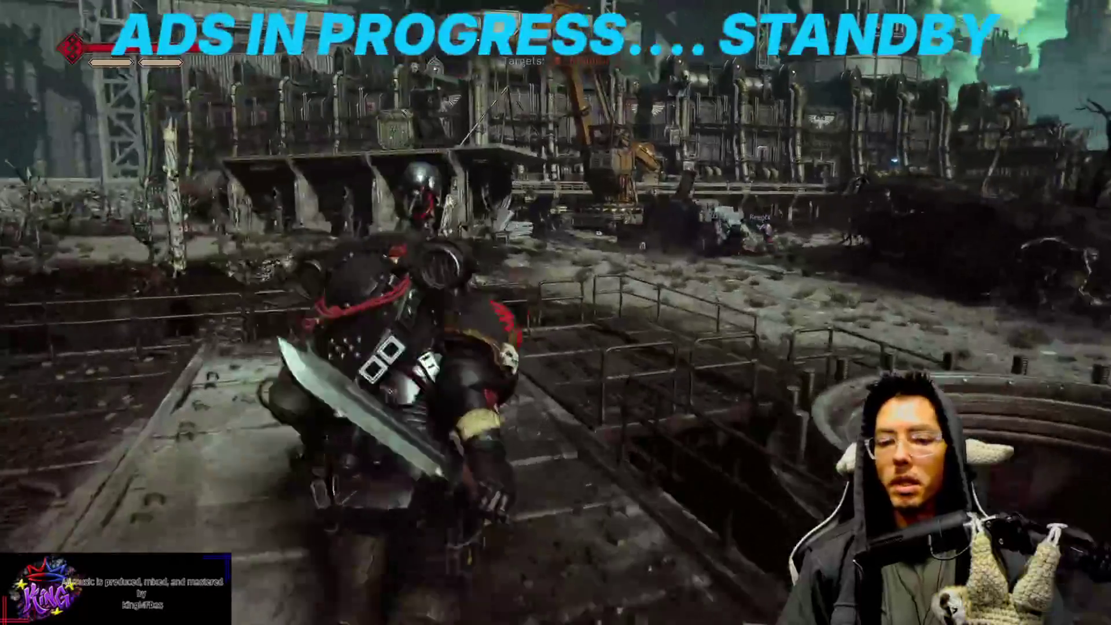
pyautogui.press('w')
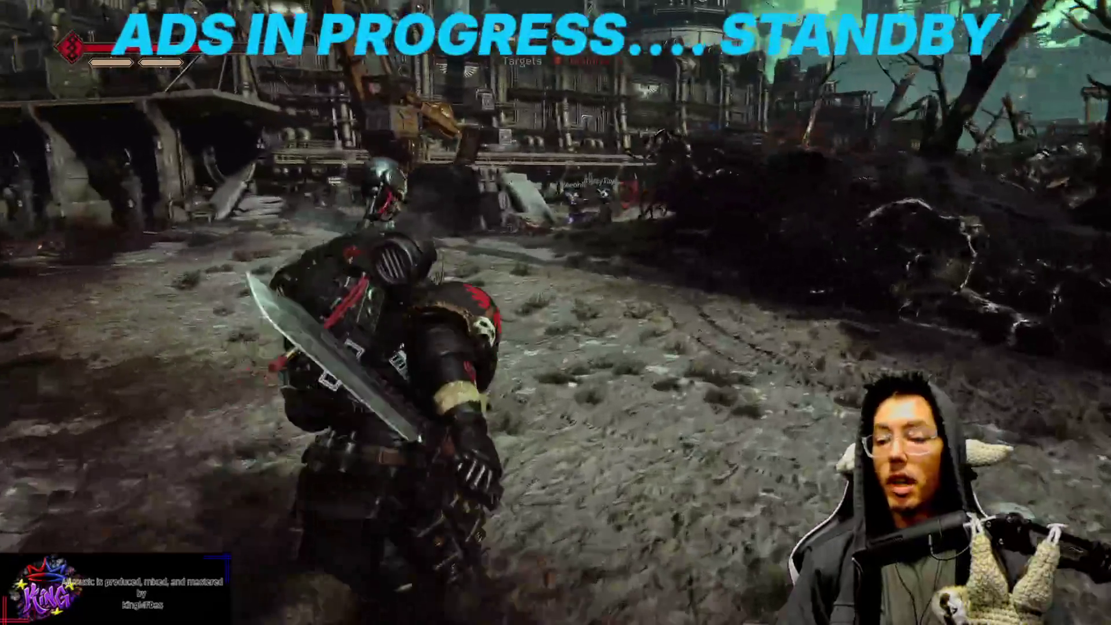
pyautogui.press('w')
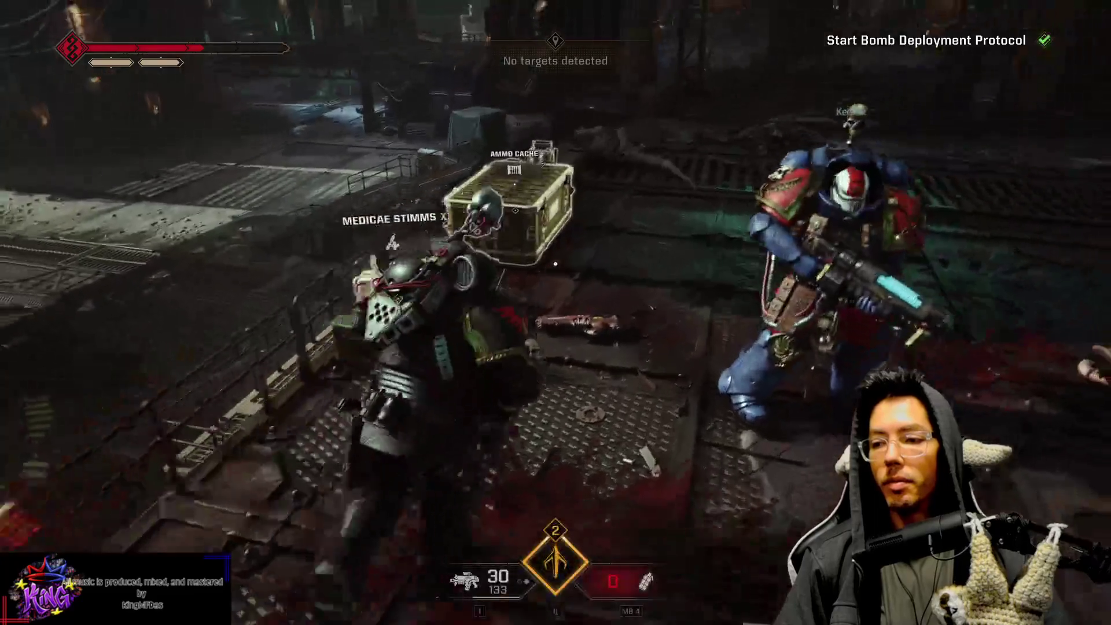
# Step: Restock ammo to 263 at the cache and grab the three frag grenades
pyautogui.press('e')
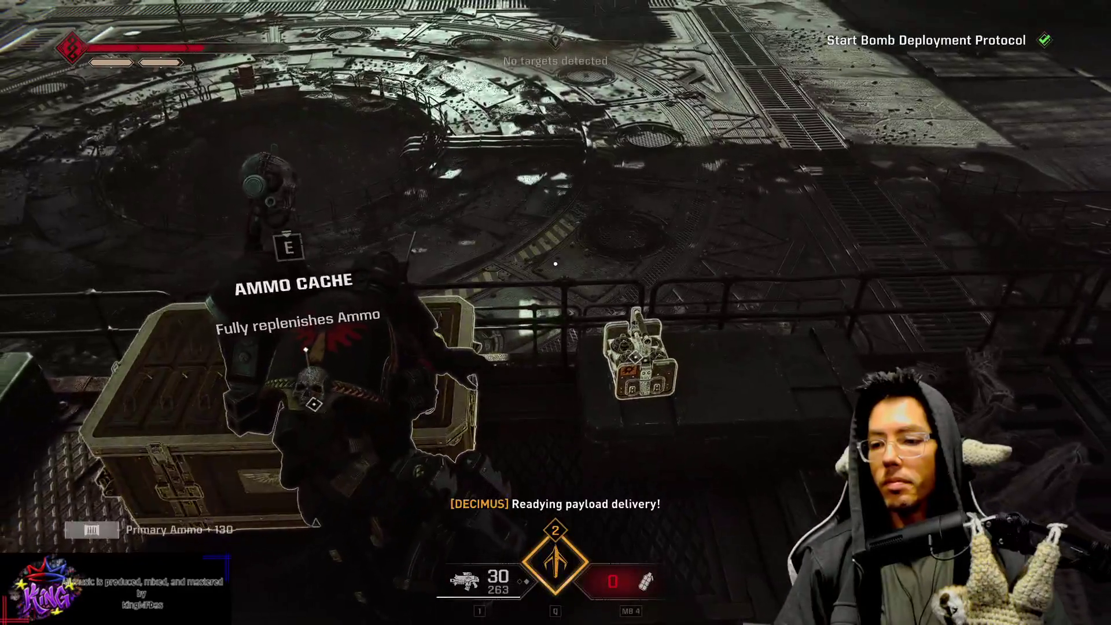
pyautogui.press('e')
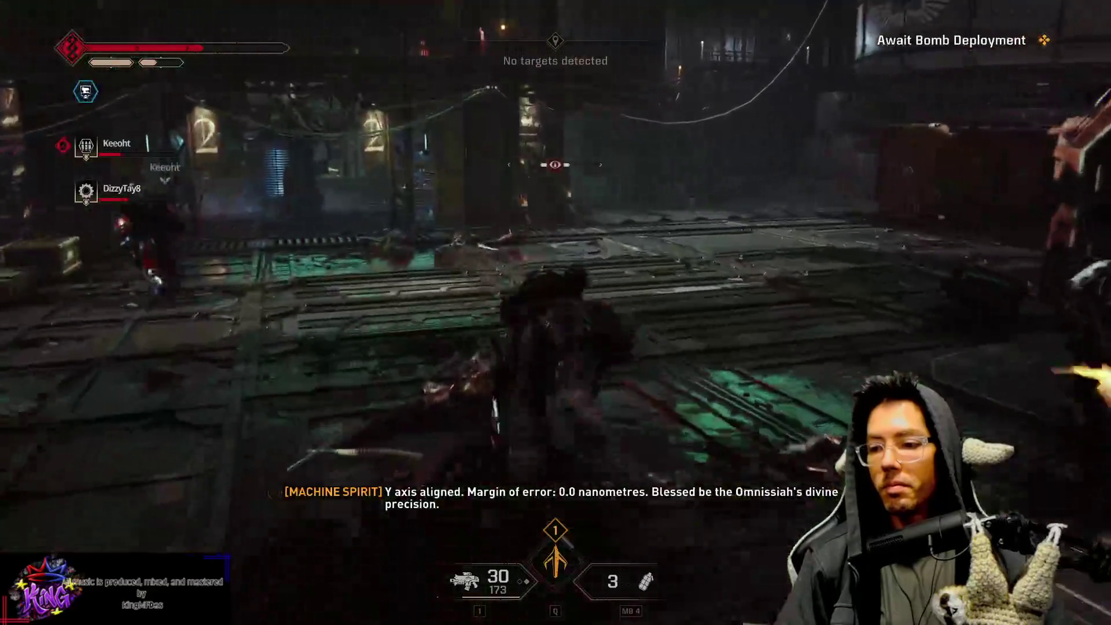
# Step: Head to the ammo cache on the platform and turn back toward the walkway
pyautogui.press('w')
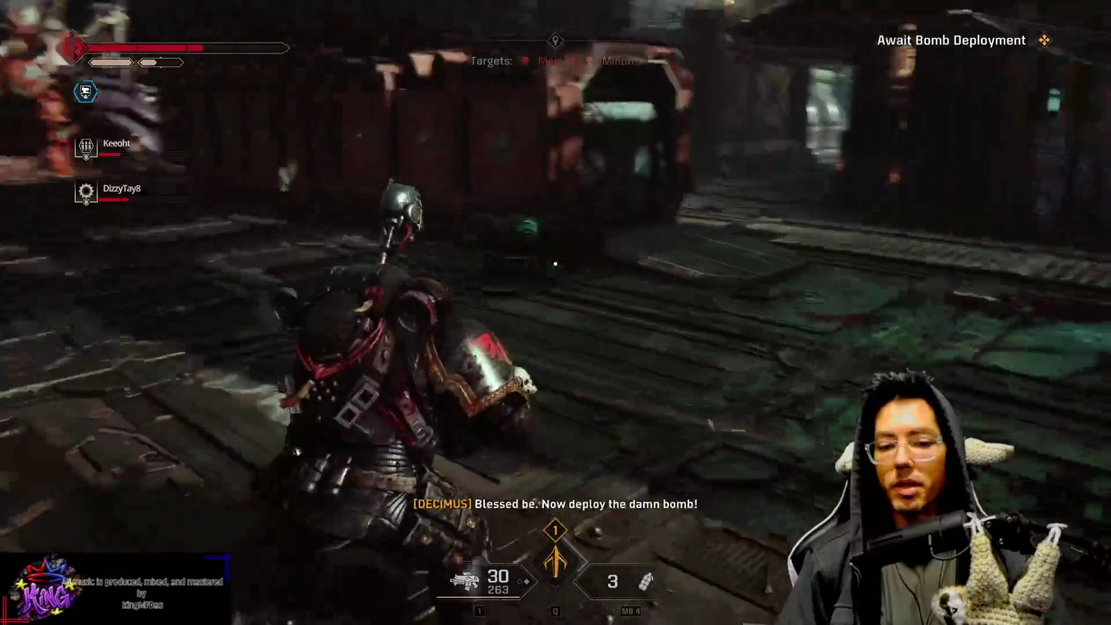
pyautogui.press('w')
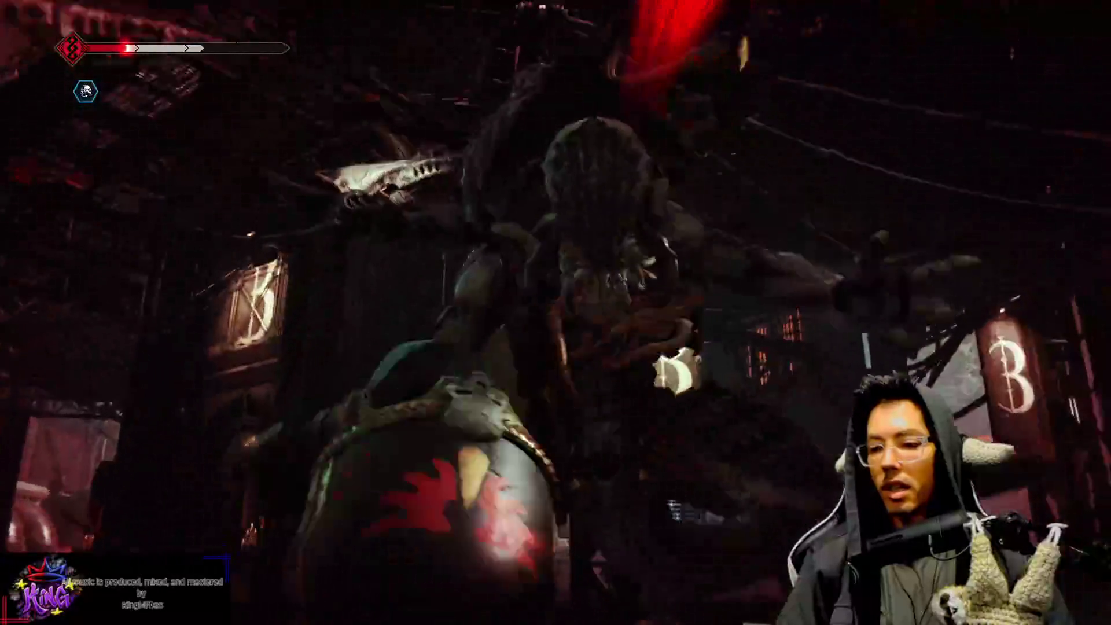
# Step: Counter the grab with C, shoot enemies near the 3 banners and unleash the Q ability
pyautogui.press('c')
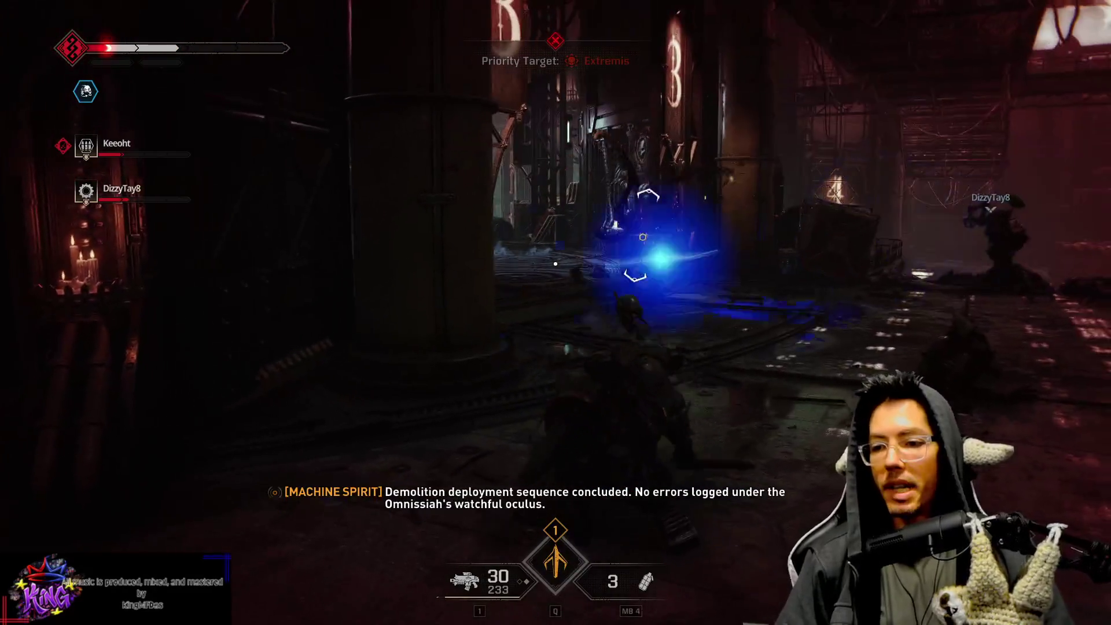
pyautogui.click(556, 264)
pyautogui.press('q')
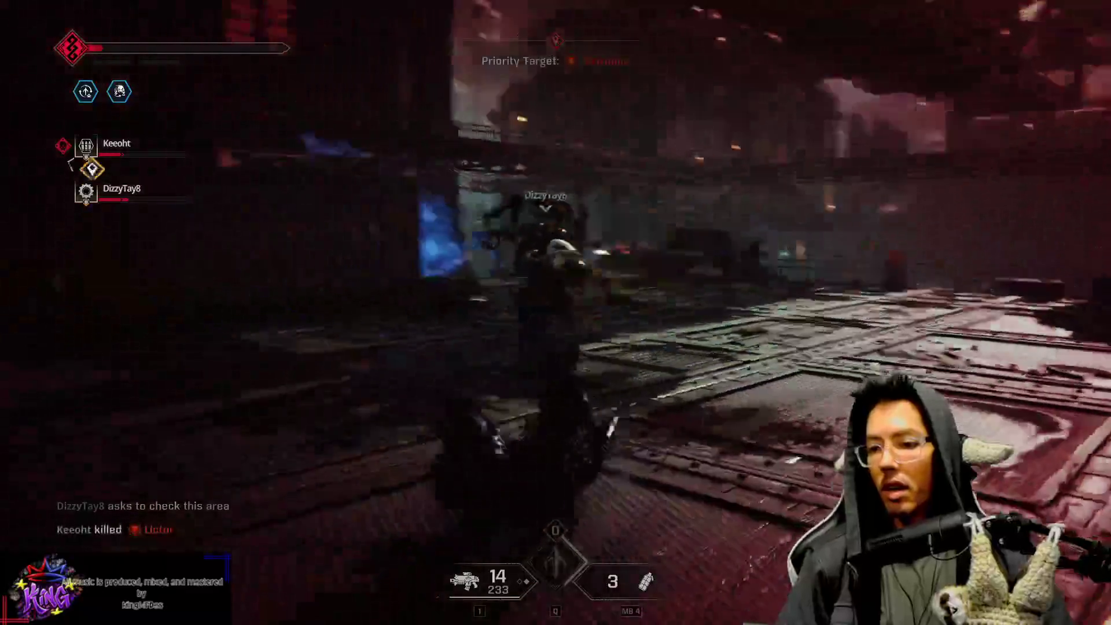
# Step: Reload, switch to the bolt rifle and gun down the last corridor enemies until no targets remain
pyautogui.press('r')
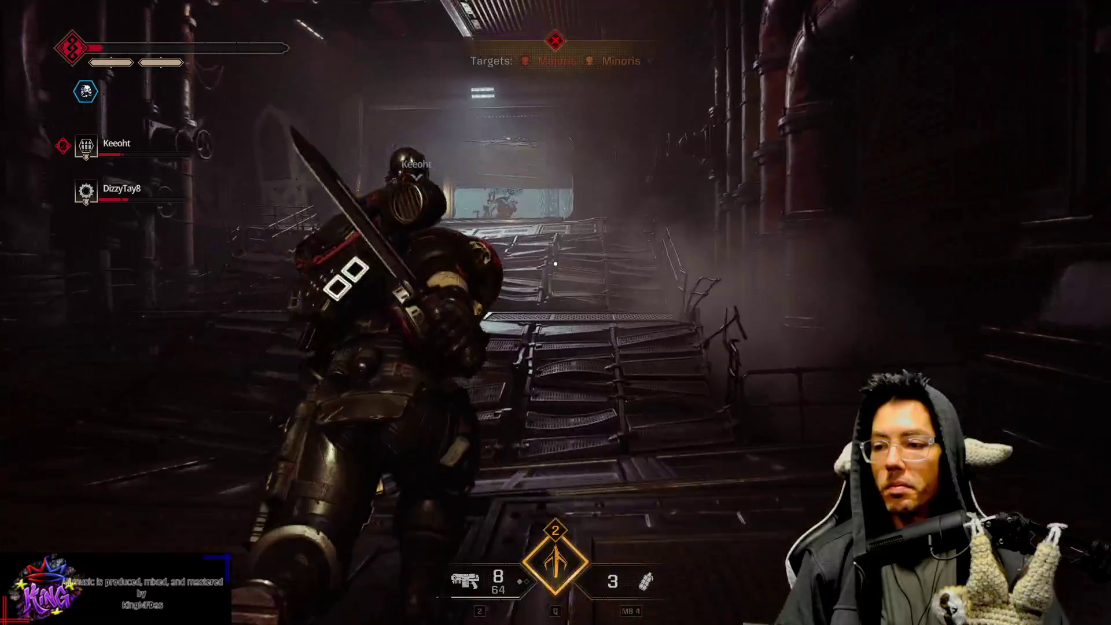
pyautogui.press('1')
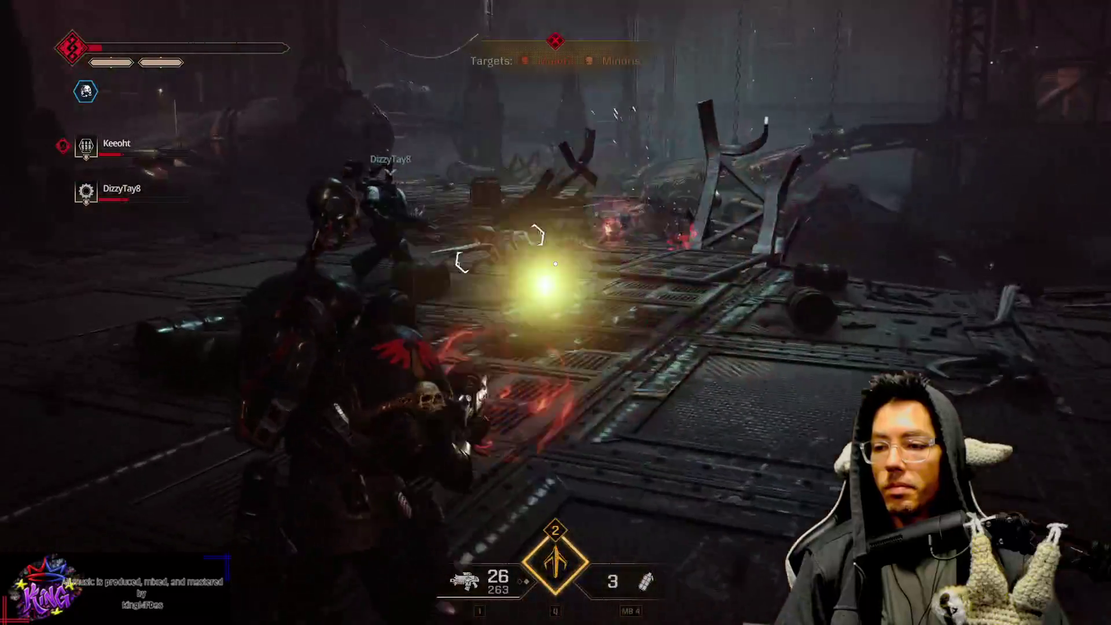
pyautogui.moveTo(555, 264); pyautogui.dragTo(555, 264)
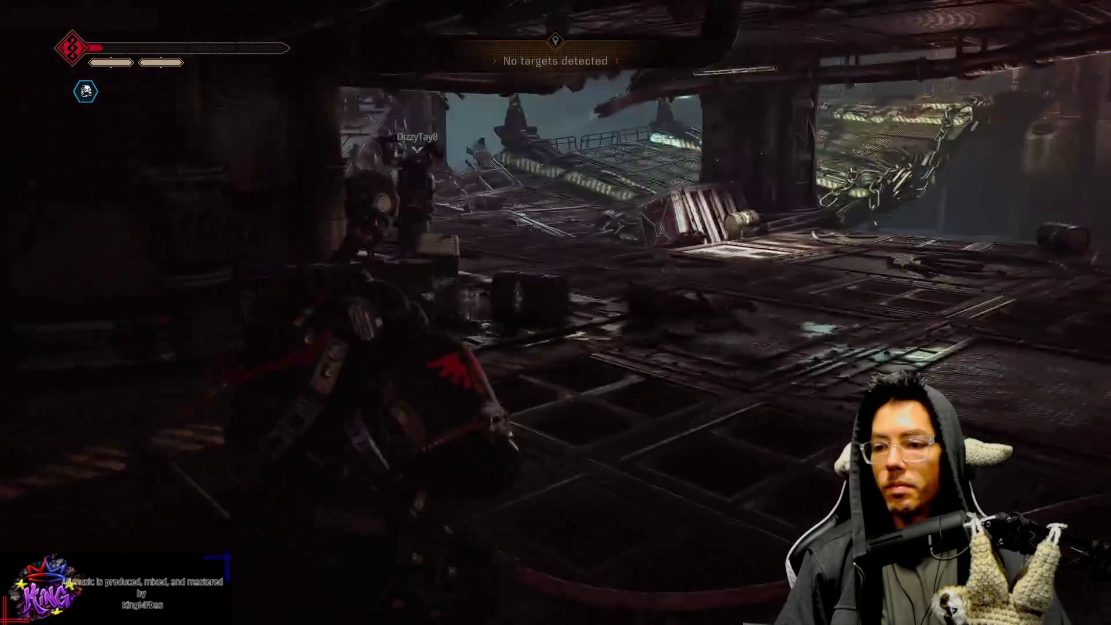
# Step: Check the mission details overview while heading to the lift's ASSEMBLE marker
pyautogui.press('Tab')
pyautogui.press('Tab')
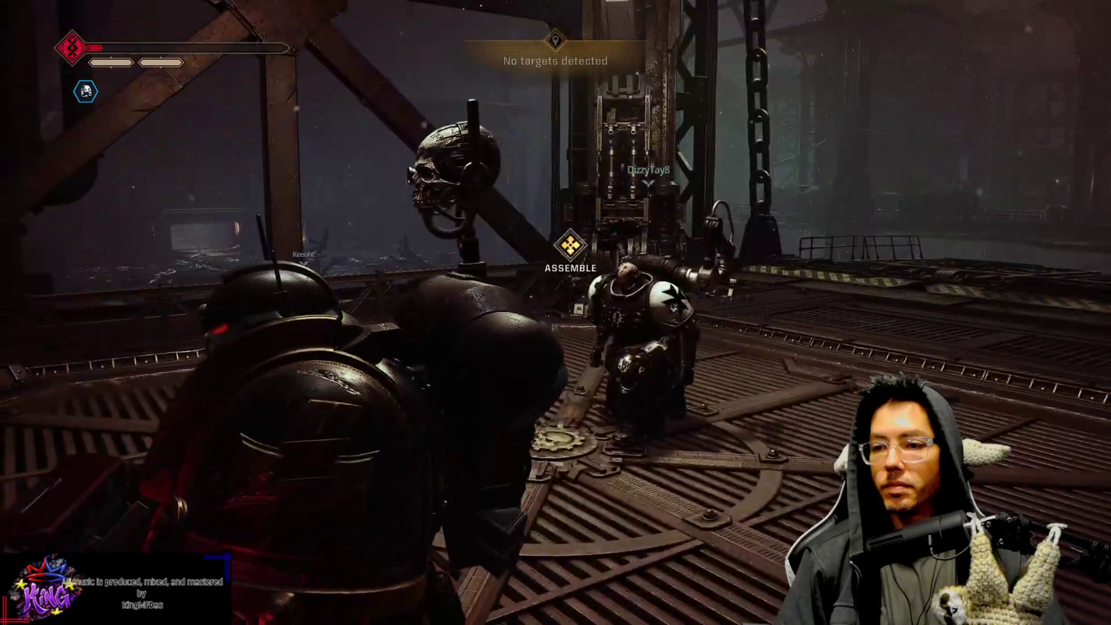
# Step: Use the squad gestures to kneel at the lift, then show Respect to the squad
pyautogui.press('b')
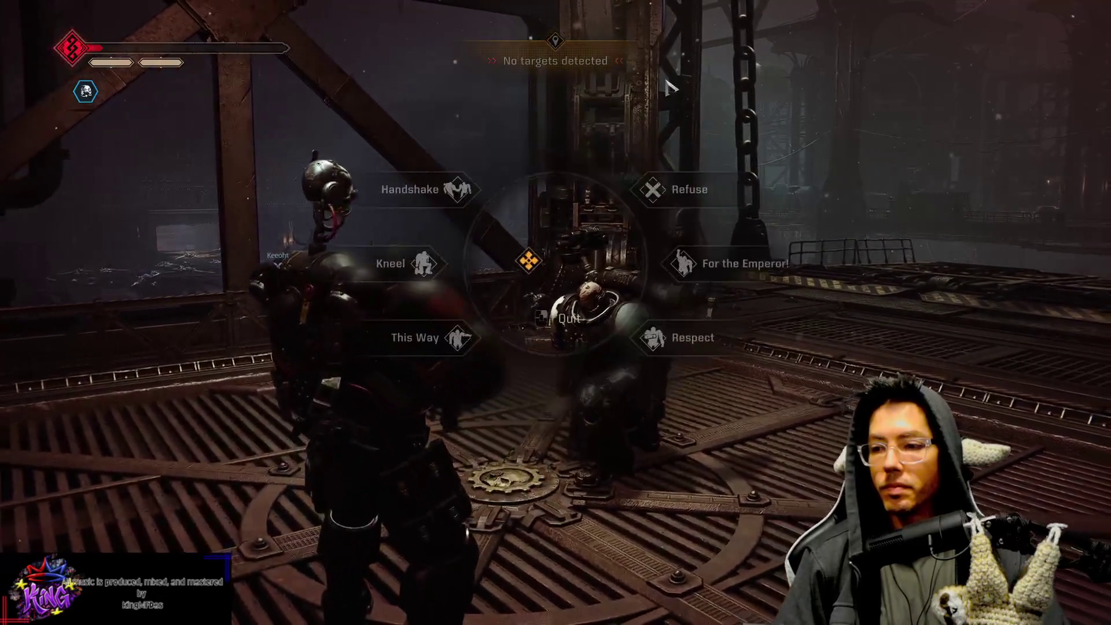
pyautogui.click(348, 278)
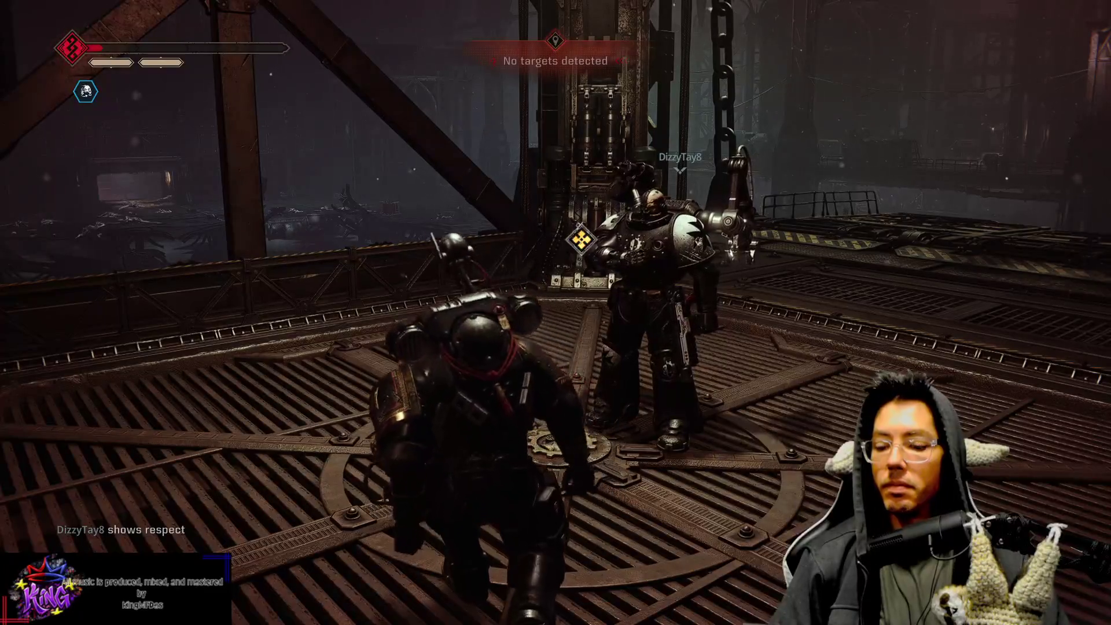
pyautogui.press('t')
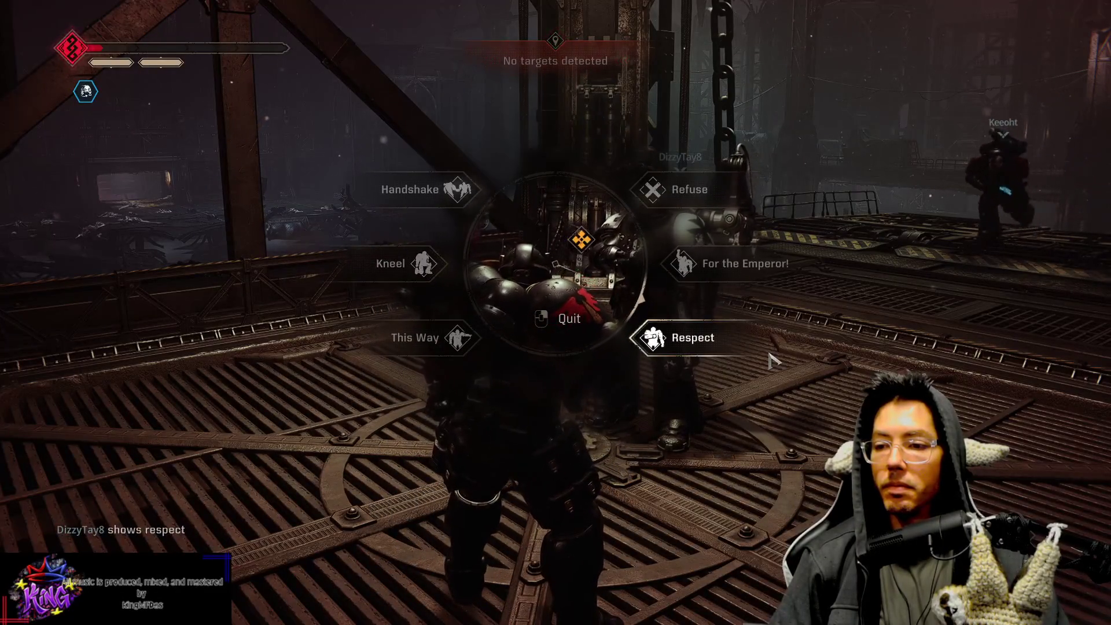
pyautogui.click(773, 359)
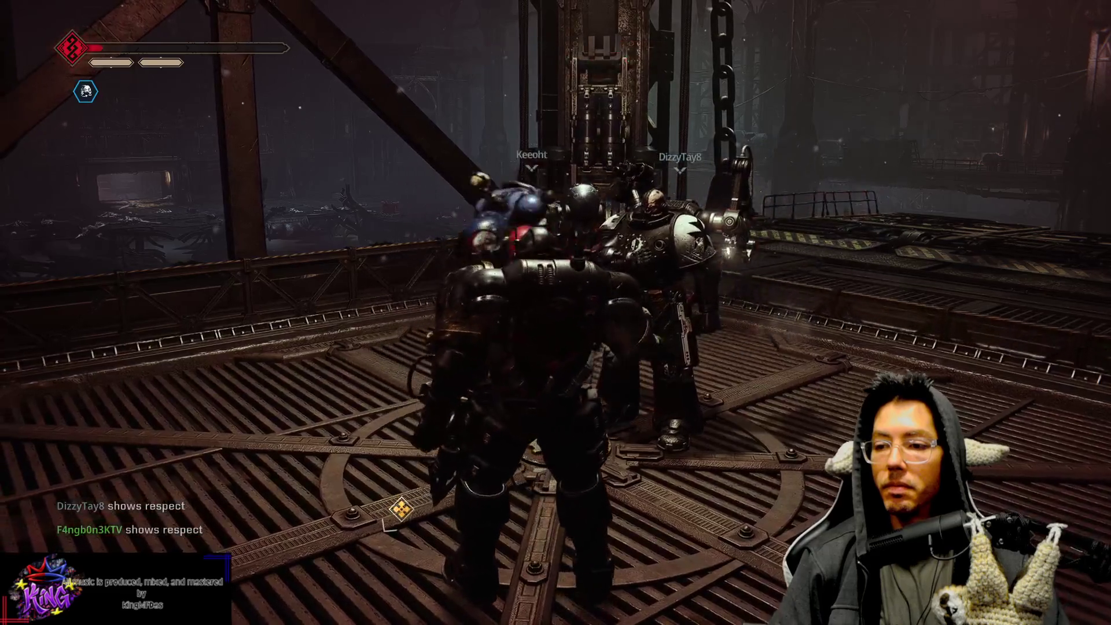
pyautogui.press('t')
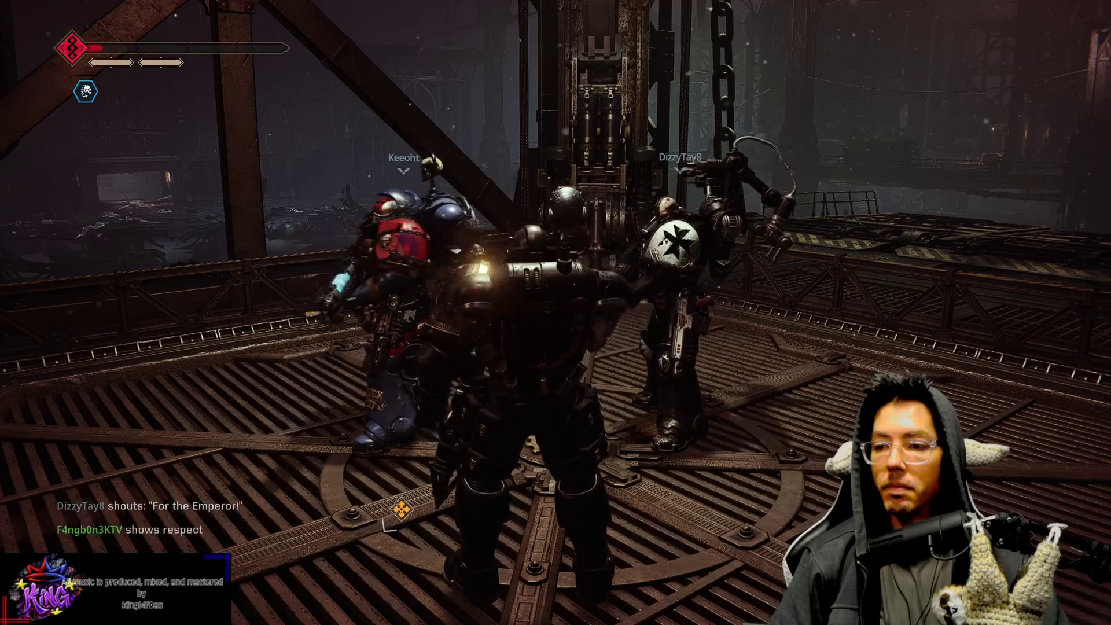
# Step: Walk up to the lift controls and bring up squad gestures during the ride up
pyautogui.press('w')
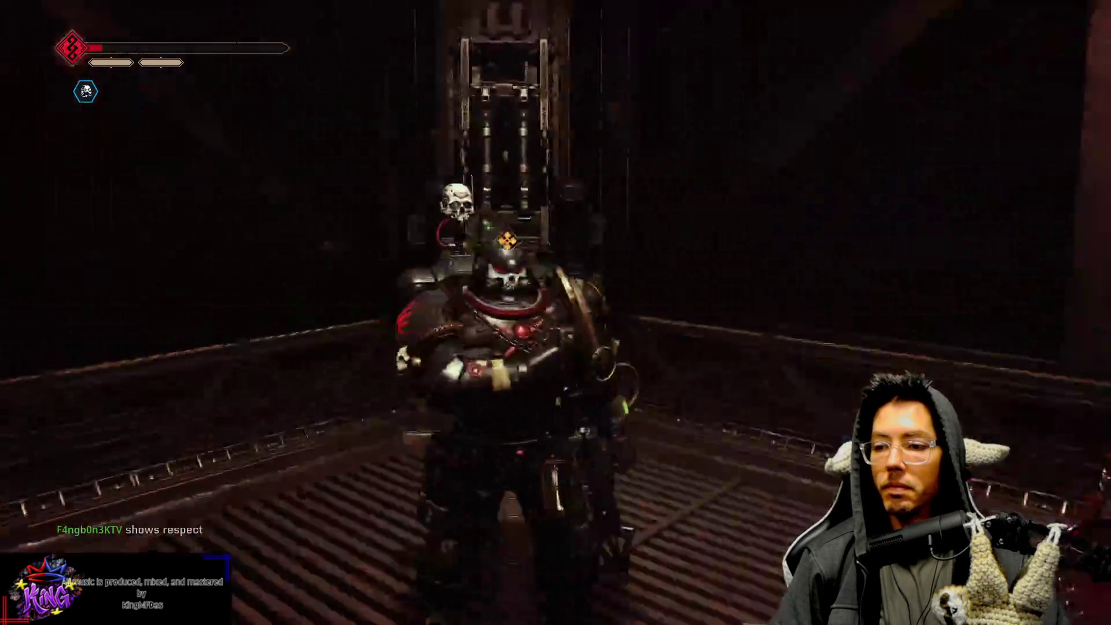
pyautogui.press('w')
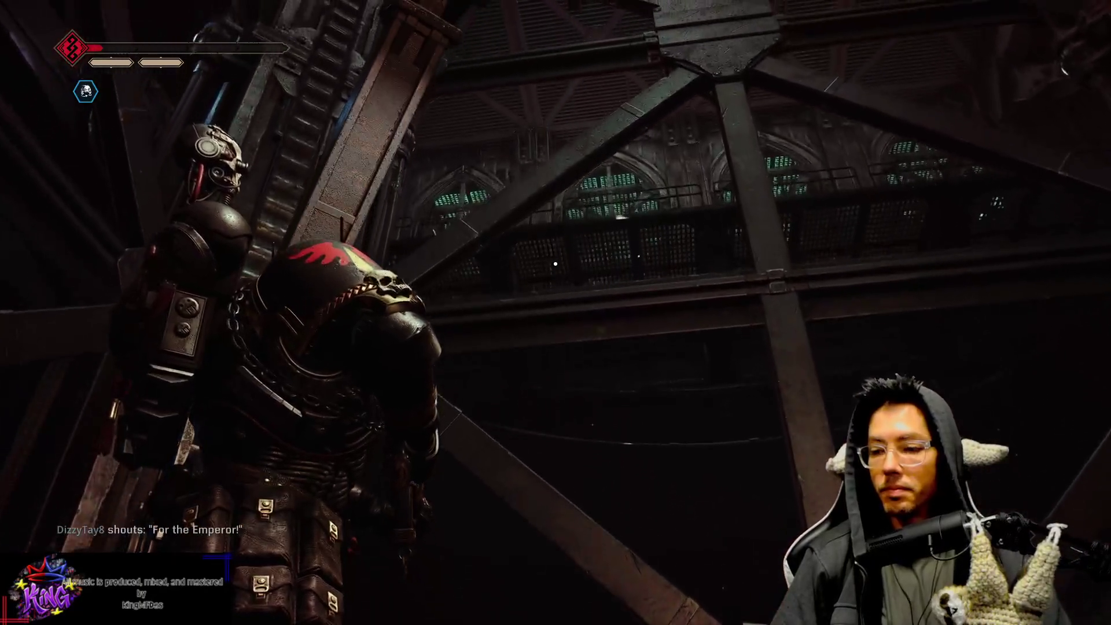
pyautogui.press('t')
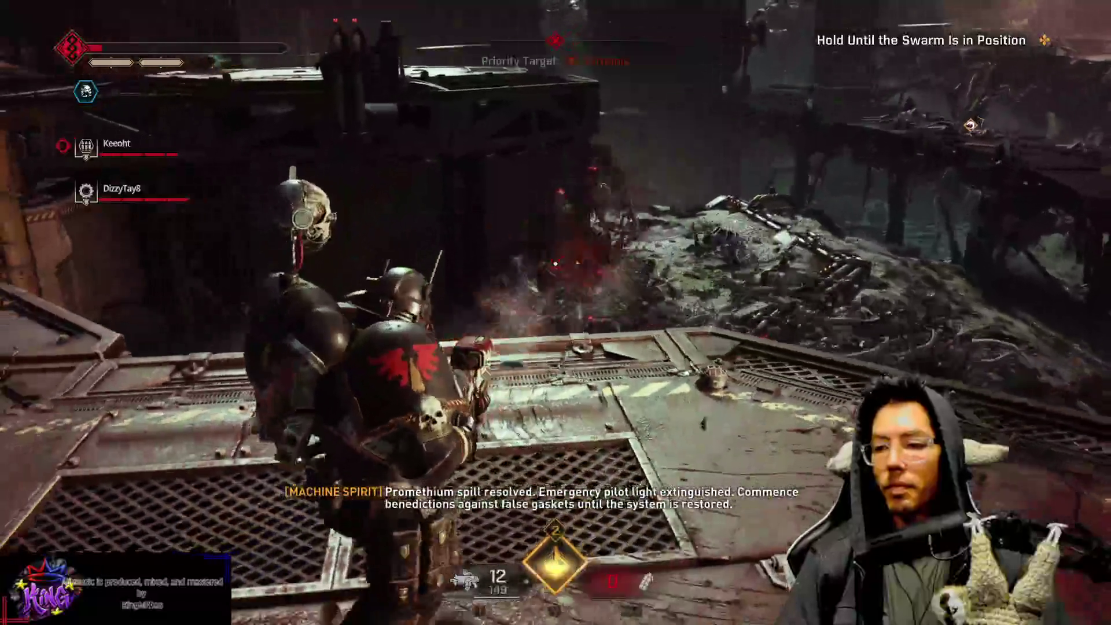
# Step: Reload the bolt rifle while holding the landing pad against the Tyranid swarm
pyautogui.press('r')
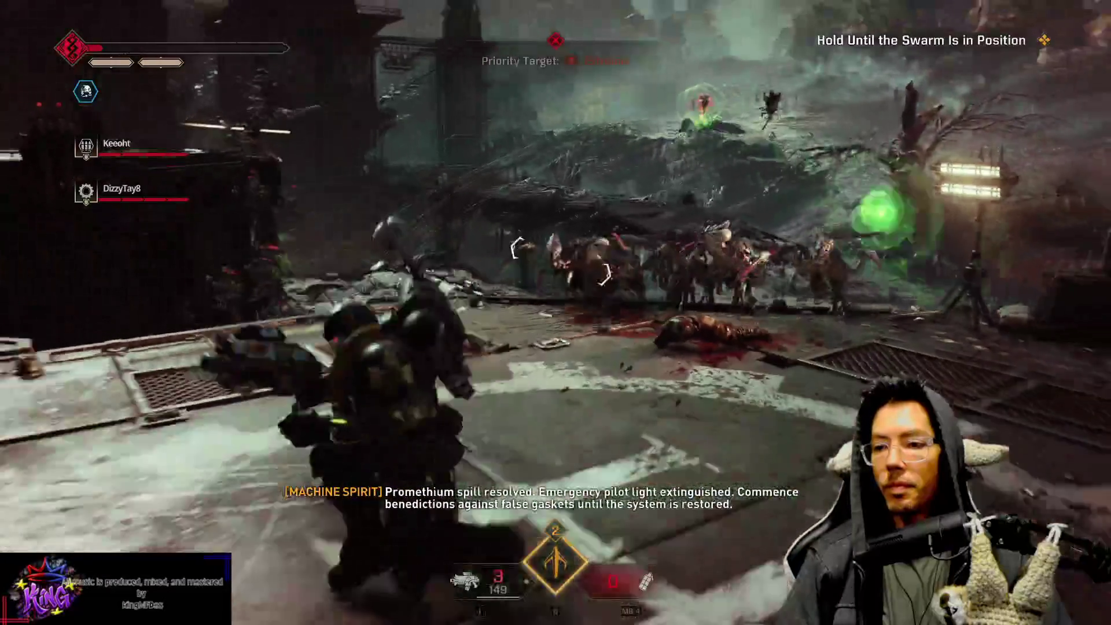